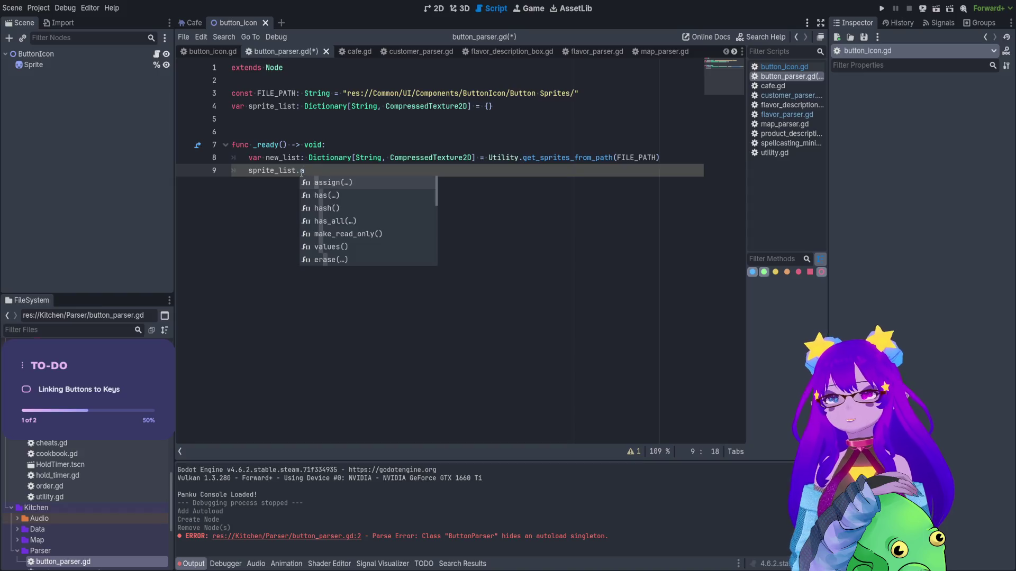
- Make line 8 assign Utility.get_sprites_from_path(FILE_PATH) directly to sprite_list
{"action": "scroll", "coordinate": [357, 208], "scroll_direction": "down", "scroll_amount": 5}
{"action": "scroll", "coordinate": [364, 210], "scroll_direction": "down", "scroll_amount": 5}
{"action": "scroll", "coordinate": [364, 210], "scroll_direction": "up", "scroll_amount": 3}
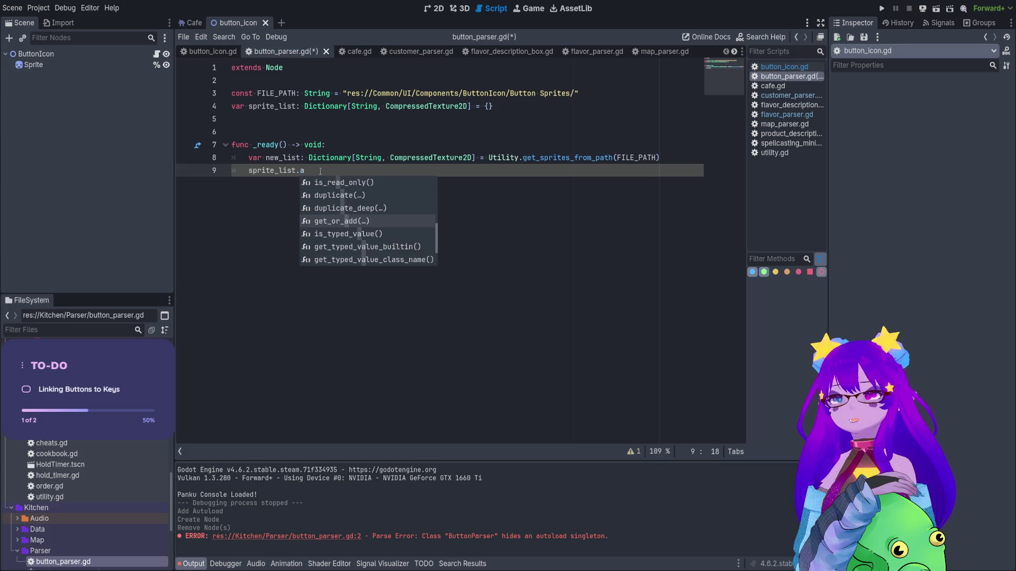
{"action": "key", "text": "Escape"}
{"action": "left_click", "coordinate": [290, 106]}
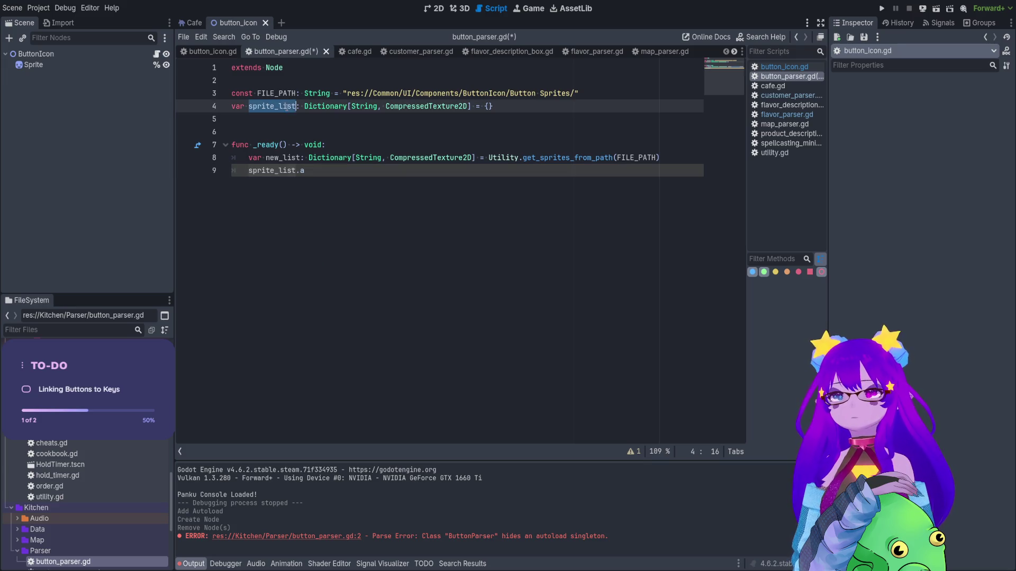
{"action": "left_click", "coordinate": [474, 158]}
{"action": "key", "text": "shift+Home"}
{"action": "type", "text": "sprite_list"}
- Delete the unfinished line 9 and switch to the 2D view of the button_icon scene
{"action": "left_click", "coordinate": [297, 170]}
{"action": "triple_click", "coordinate": [229, 185]}
{"action": "key", "text": "BackSpace"}
{"action": "key", "text": "BackSpace"}
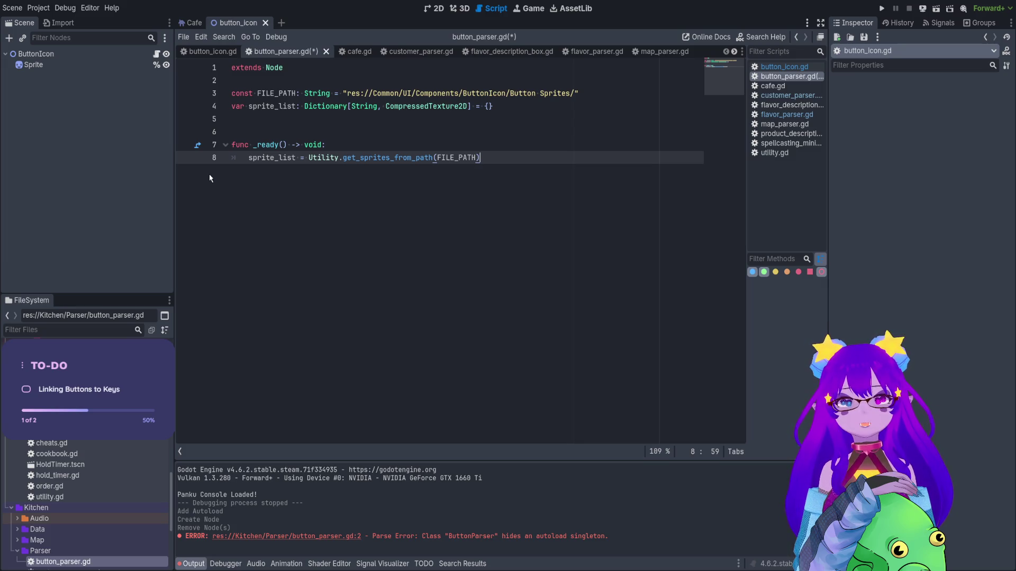
{"action": "left_click", "coordinate": [436, 8]}
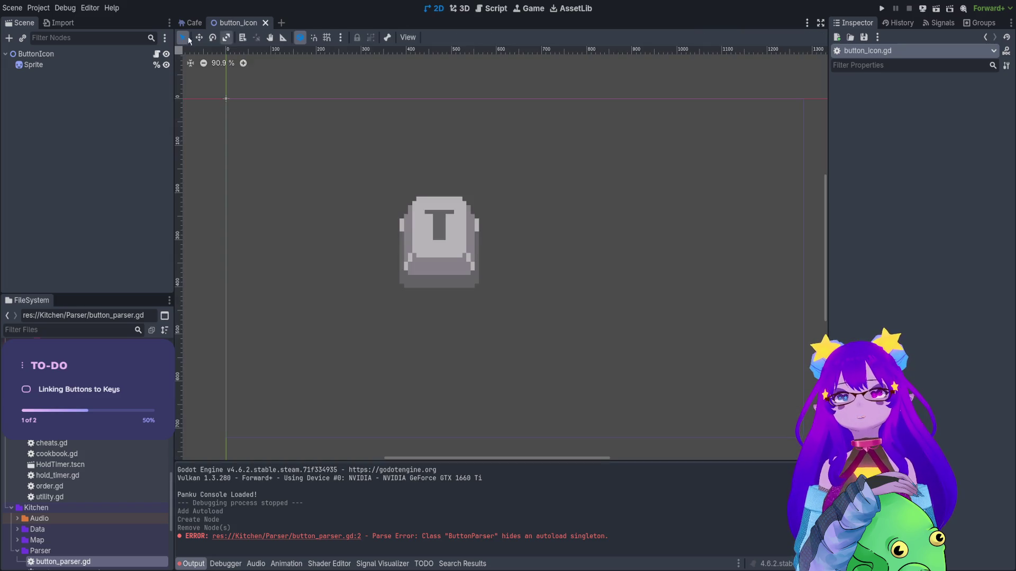
- Select the ButtonIcon root node and open its attached script, button_icon.gd
{"action": "left_click", "coordinate": [137, 53]}
{"action": "scroll", "coordinate": [331, 205], "scroll_direction": "down", "scroll_amount": 1}
{"action": "left_click_drag", "start_coordinate": [400, 241], "coordinate": [462, 247]}
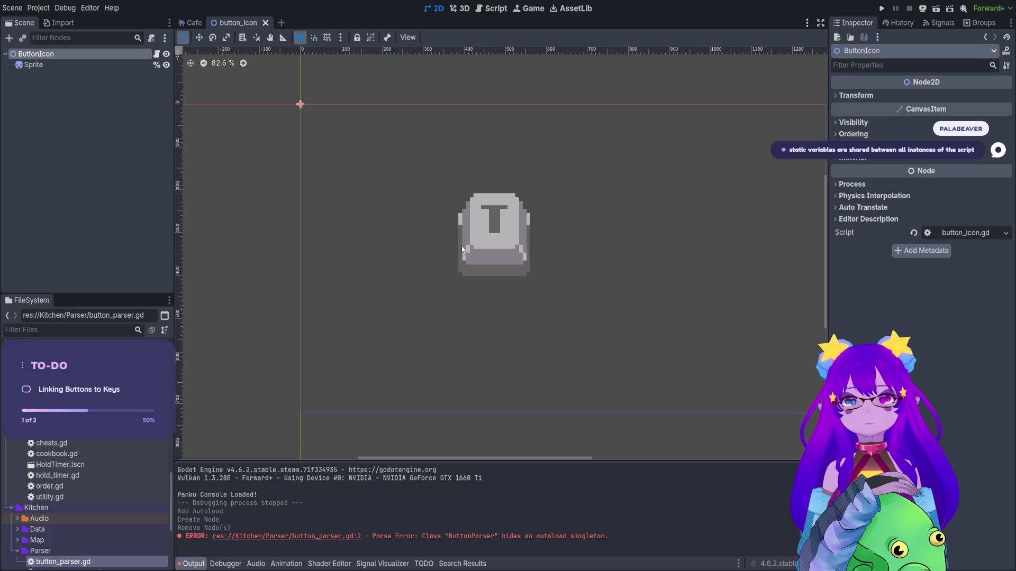
{"action": "left_click", "coordinate": [157, 54]}
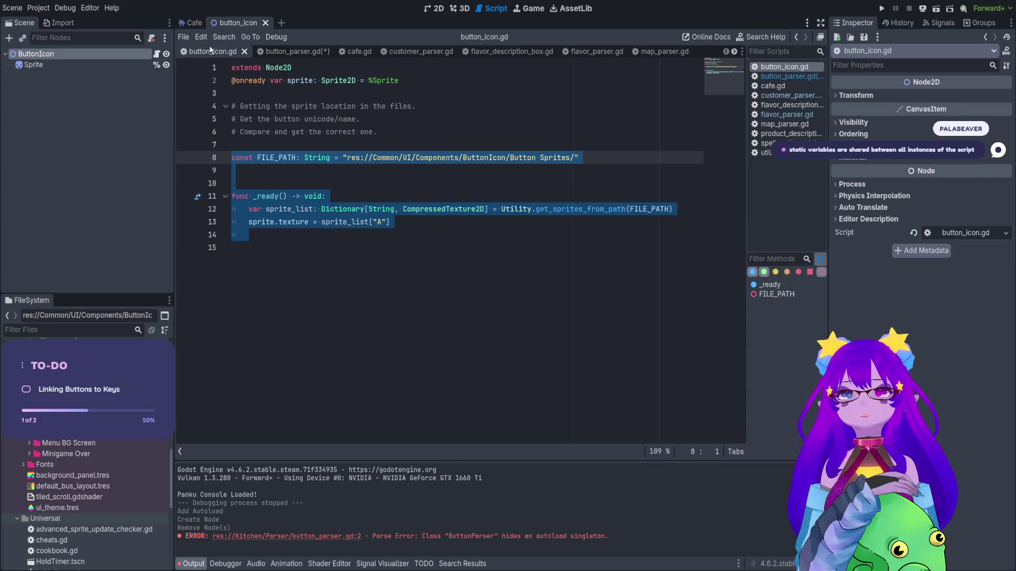
- In button_parser.gd, change line 4 to 'static var sprite_list' and save the script
{"action": "left_click", "coordinate": [284, 53]}
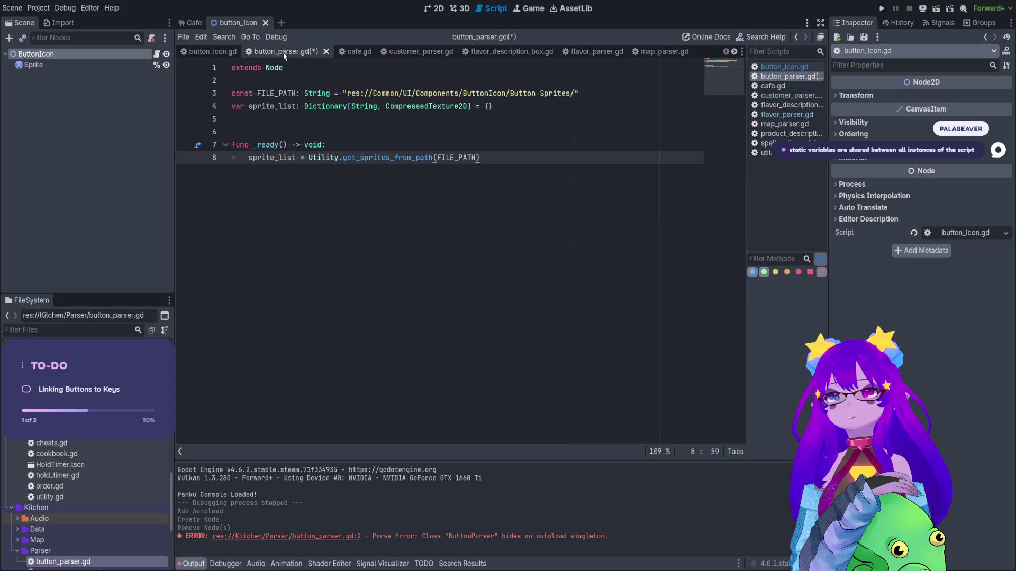
{"action": "left_click", "coordinate": [231, 107]}
{"action": "type", "text": "stat"}
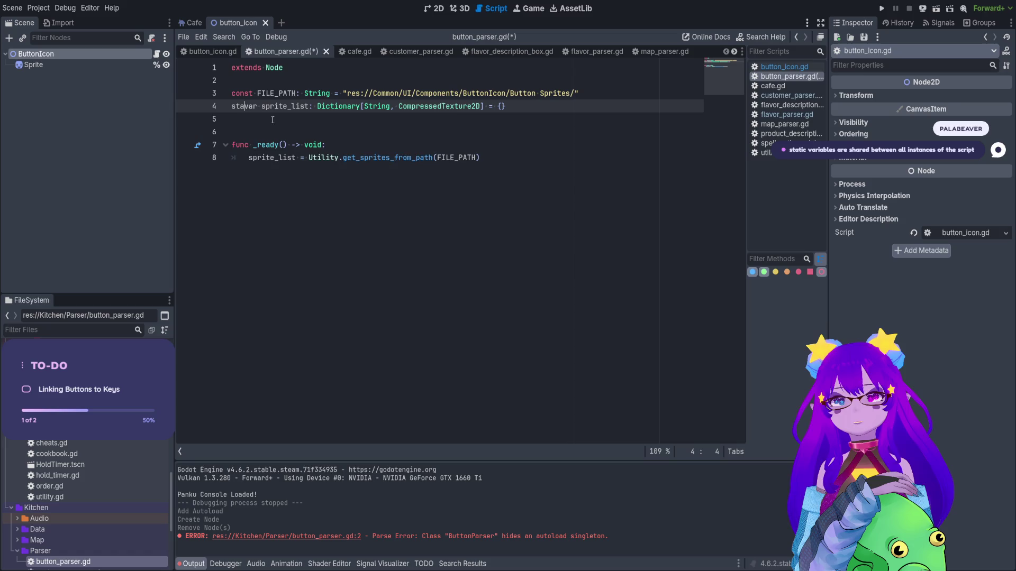
{"action": "type", "text": "ic"}
{"action": "left_click", "coordinate": [237, 127]}
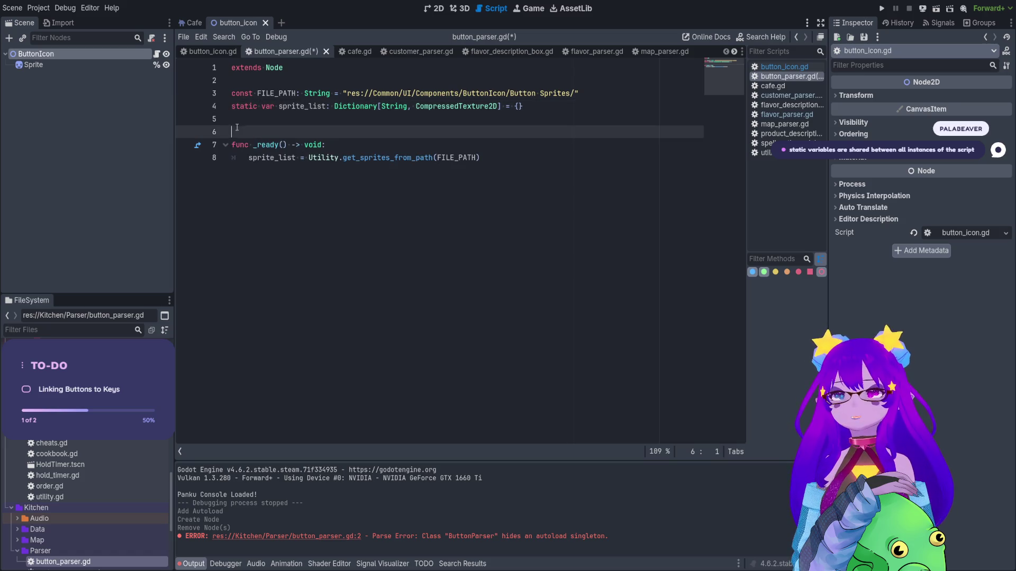
{"action": "key", "text": "ctrl+s"}
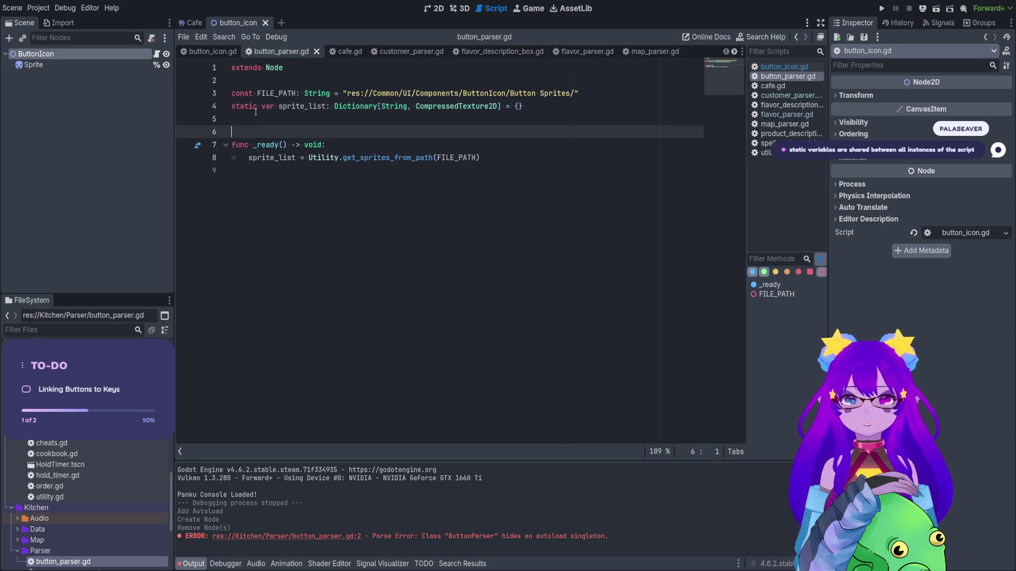
{"action": "left_click", "coordinate": [256, 109]}
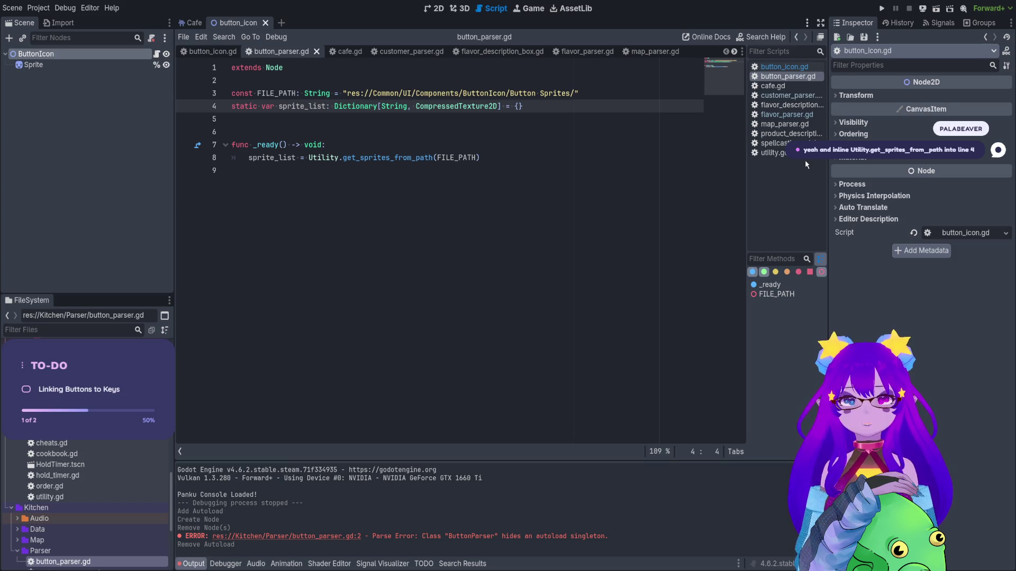
{"action": "scroll", "coordinate": [71, 450], "scroll_direction": "down", "scroll_amount": 5}
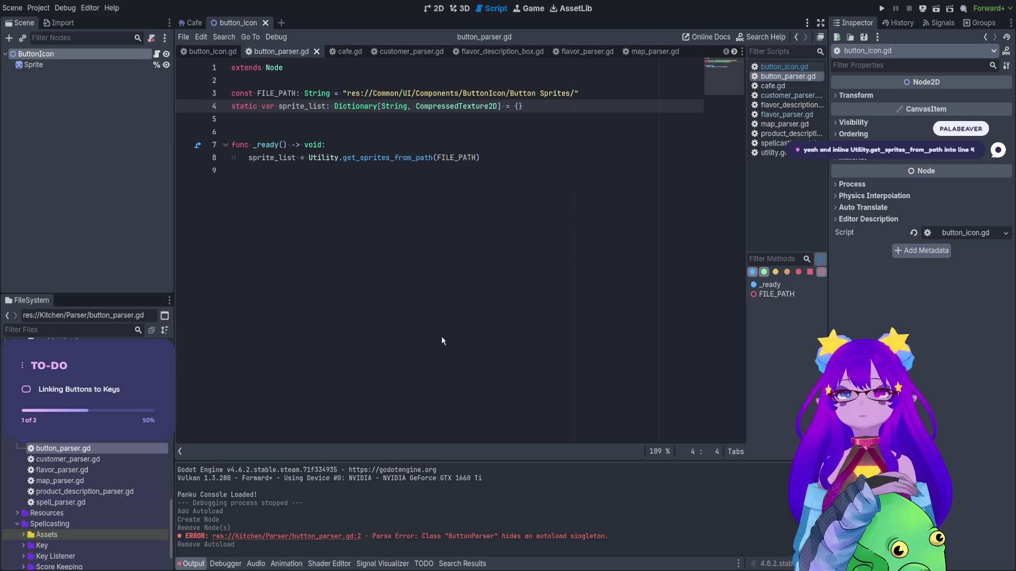
- Close button_parser.gd, trim trailing empty lines in button_icon.gd, and save
{"action": "key", "text": "ctrl+w"}
{"action": "left_click", "coordinate": [679, 183]}
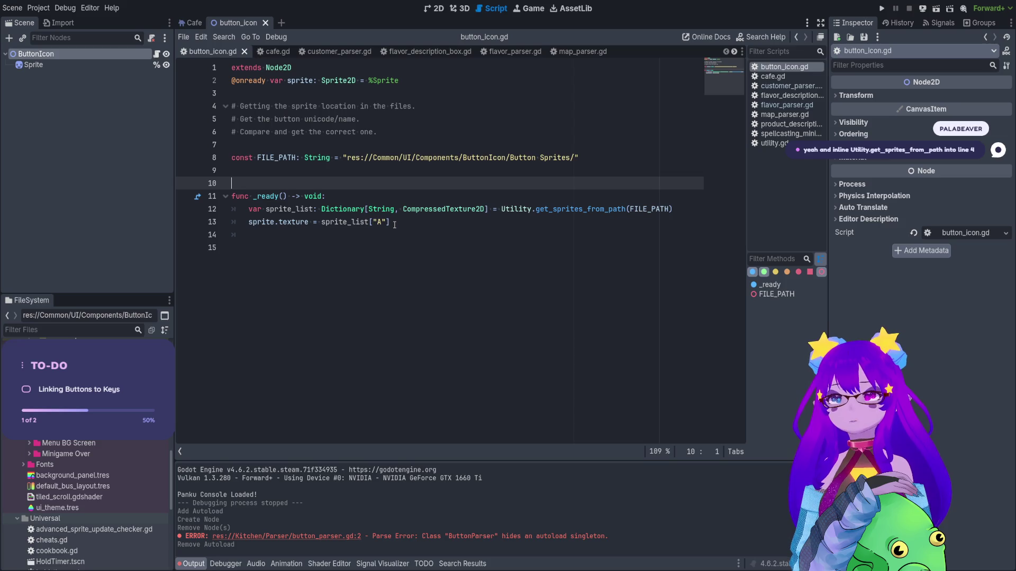
{"action": "left_click", "coordinate": [501, 209]}
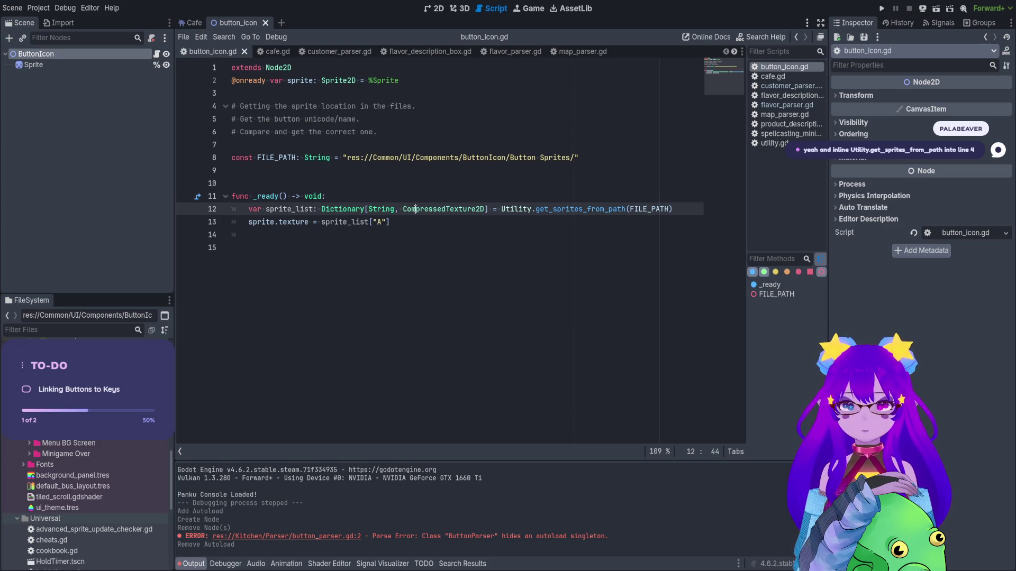
{"action": "left_click", "coordinate": [391, 248]}
{"action": "key", "text": "BackSpace"}
{"action": "key", "text": "BackSpace"}
{"action": "key", "text": "BackSpace"}
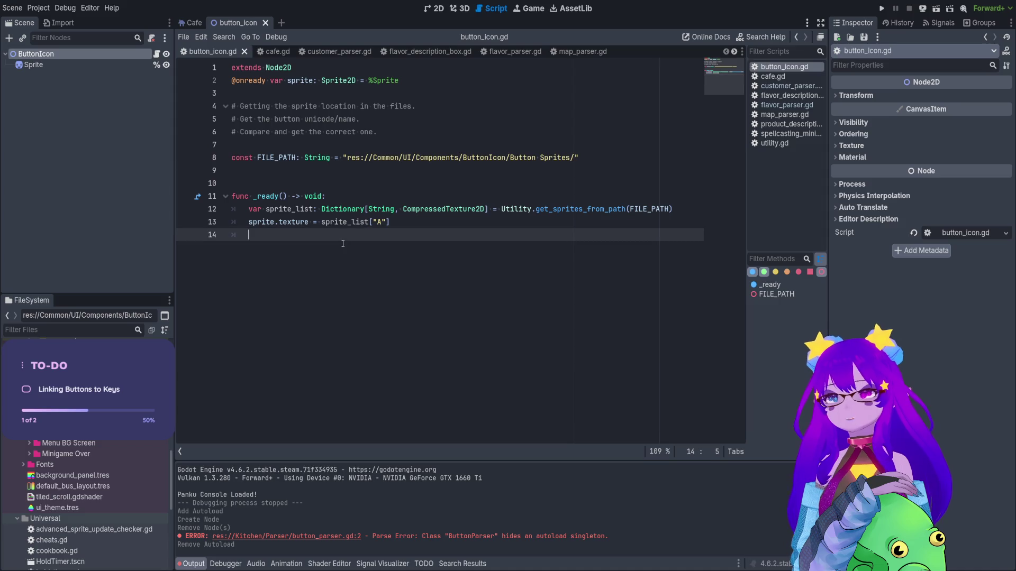
{"action": "key", "text": "ctrl+s"}
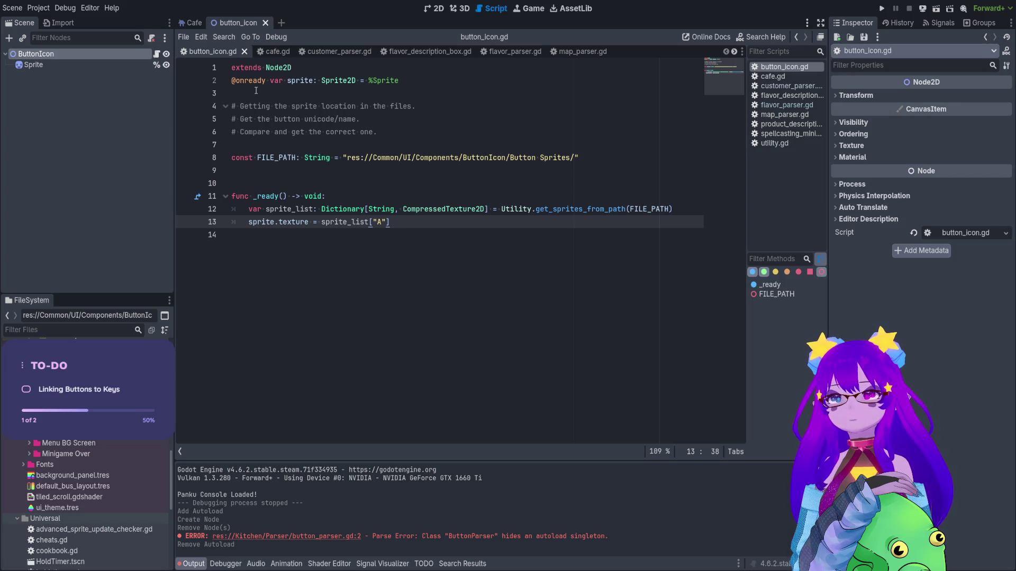
- Declare 'static var sprite_list: Dictionary[String, CompressedTexture2D] = {}' on line 9
{"action": "left_click", "coordinate": [257, 172]}
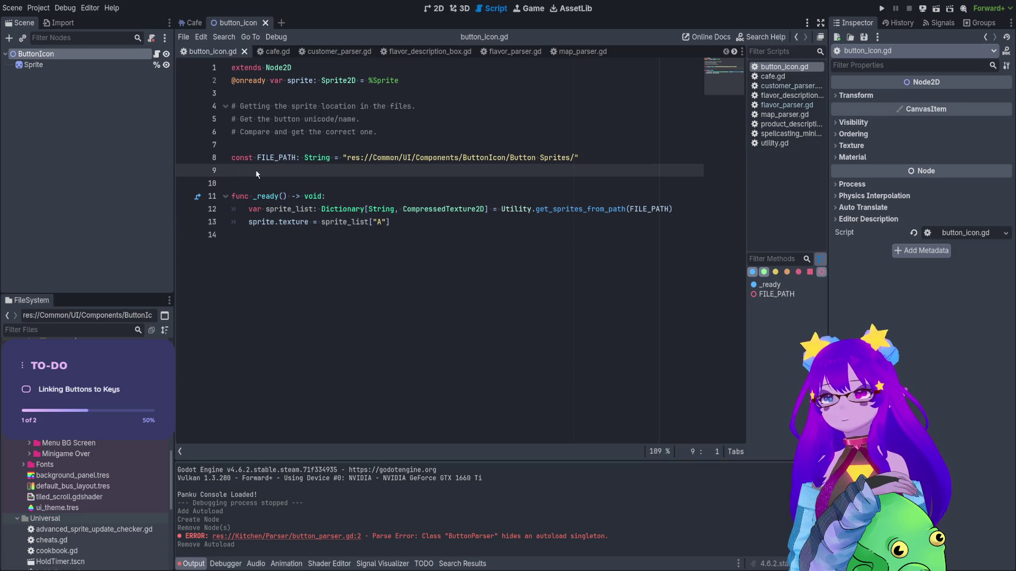
{"action": "type", "text": "star"}
{"action": "type", "text": "tic var sprite_list"}
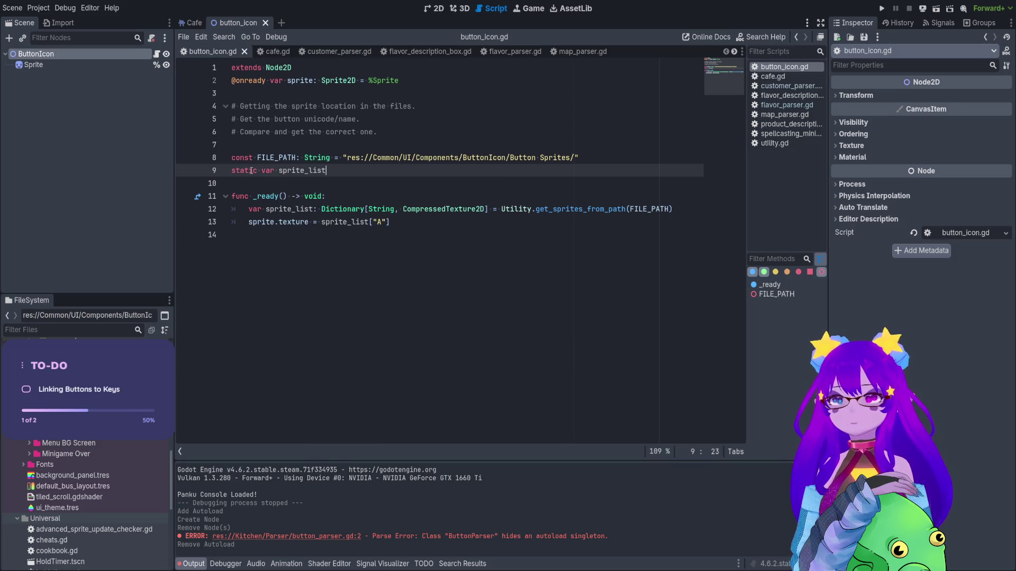
{"action": "left_click", "coordinate": [486, 209]}
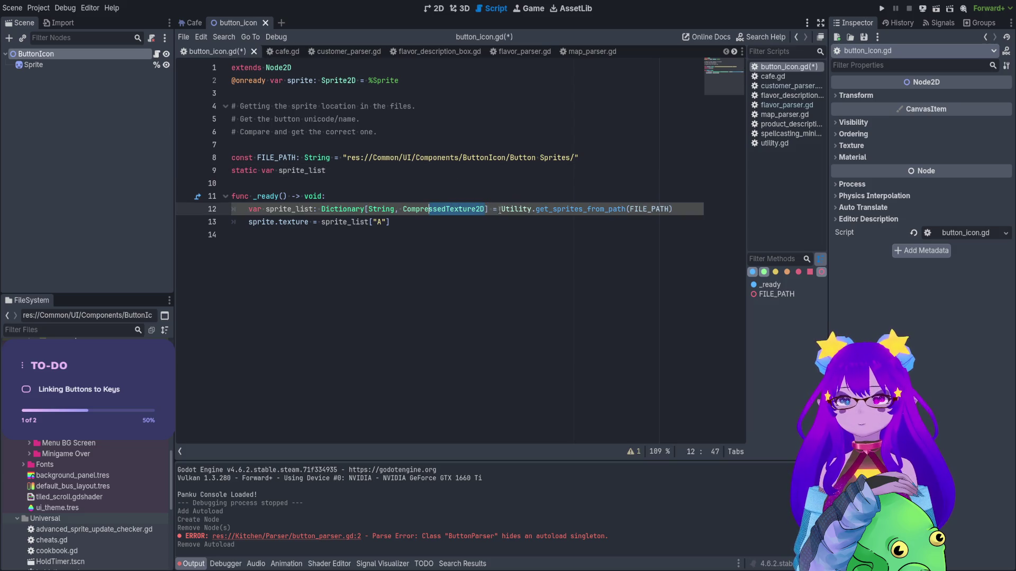
{"action": "left_click_drag", "start_coordinate": [490, 210], "coordinate": [321, 209]}
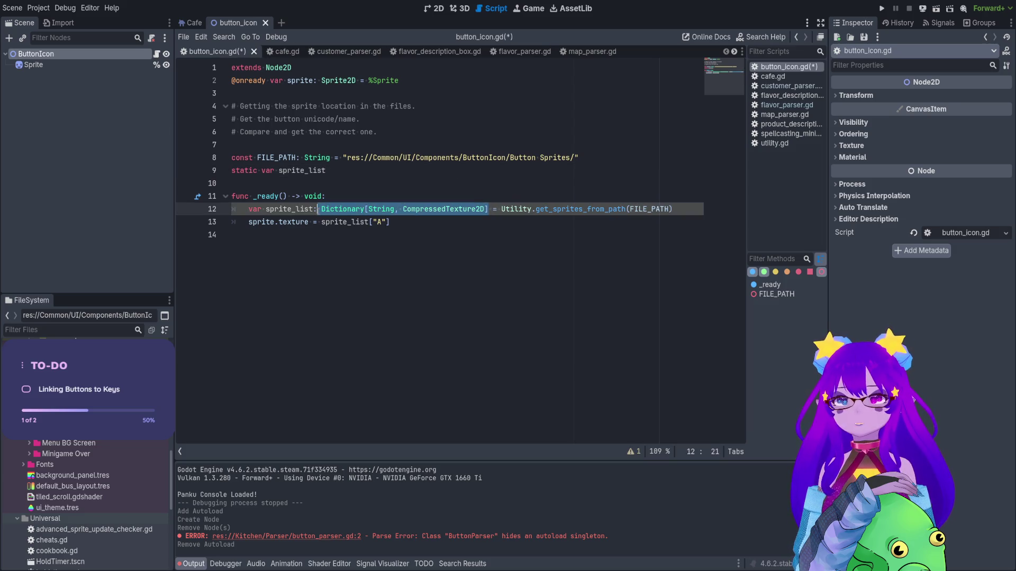
{"action": "left_click", "coordinate": [347, 171]}
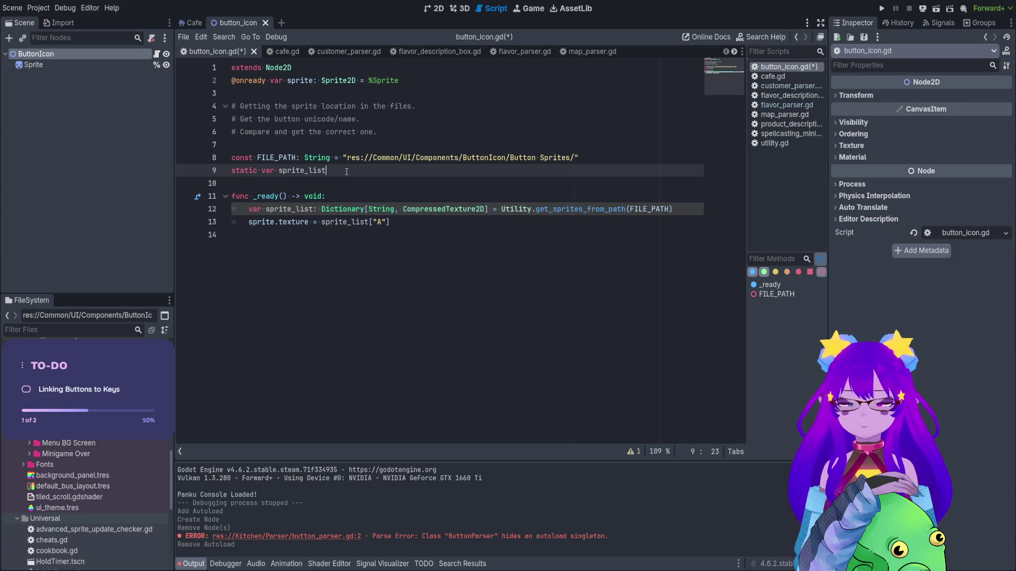
{"action": "type", "text": ": Dictionary[String, CompressedTexture2D]"}
{"action": "type", "text": "= "}
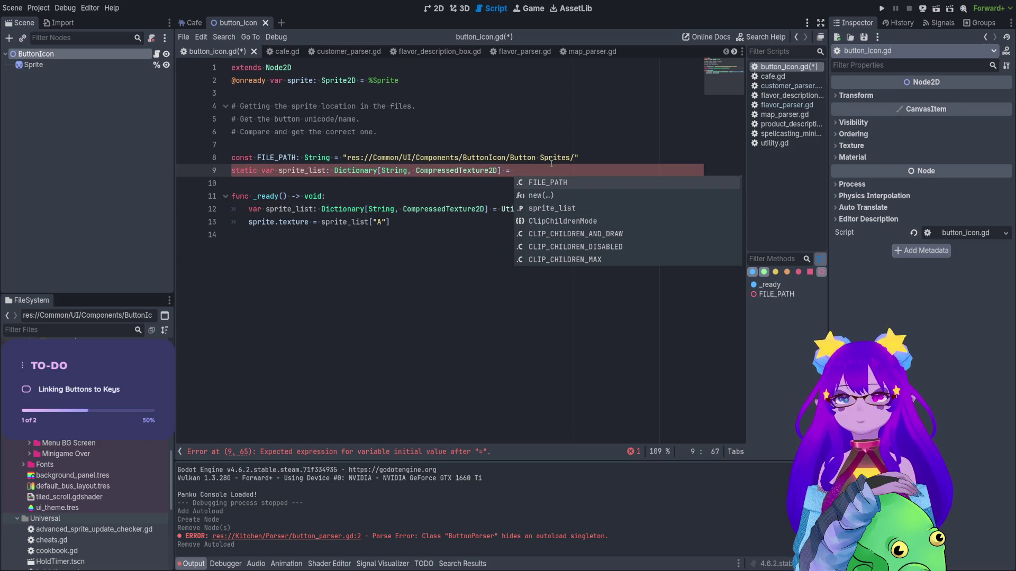
{"action": "type", "text": "{"}
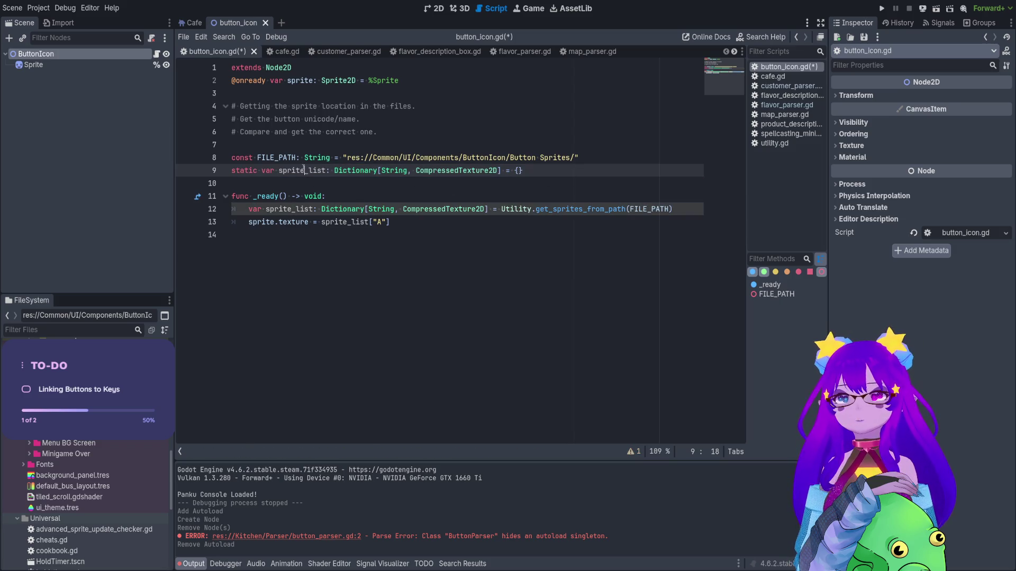
- Turn line 12 into a plain assignment to sprite_list and save button_icon.gd
{"action": "double_click", "coordinate": [303, 169]}
{"action": "left_click", "coordinate": [491, 210]}
{"action": "key", "text": "ctrl+BackSpace"}
{"action": "key", "text": "ctrl+BackSpace"}
{"action": "key", "text": "ctrl+BackSpace"}
{"action": "key", "text": "Home"}
{"action": "key", "text": "Delete"}
{"action": "key", "text": "Delete"}
{"action": "key", "text": "Delete"}
{"action": "left_click", "coordinate": [276, 237]}
{"action": "key", "text": "ctrl+s"}
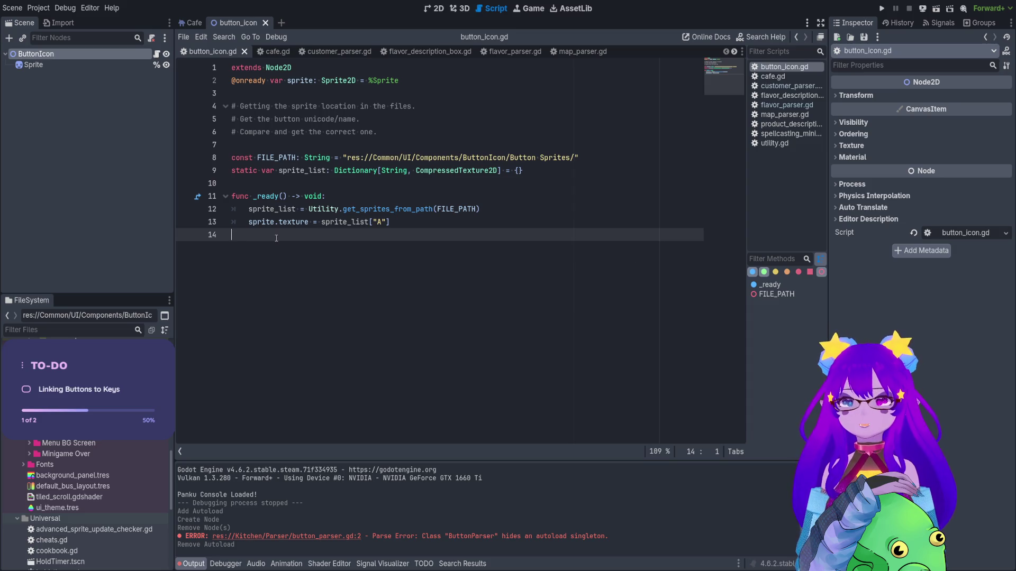
- Select the planning comments on lines 4 and 5 of button_icon.gd
{"action": "left_click", "coordinate": [417, 107]}
{"action": "left_click_drag", "start_coordinate": [416, 107], "coordinate": [233, 106]}
{"action": "left_click_drag", "start_coordinate": [382, 120], "coordinate": [233, 119]}
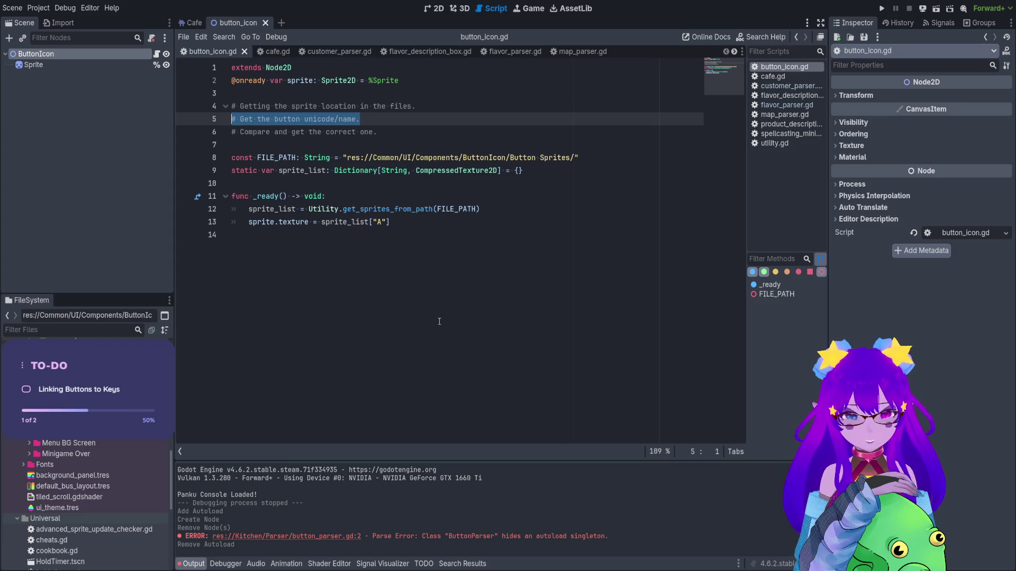
{"action": "scroll", "coordinate": [85, 402], "scroll_direction": "up", "scroll_amount": 5}
{"action": "scroll", "coordinate": [85, 503], "scroll_direction": "down", "scroll_amount": 5}
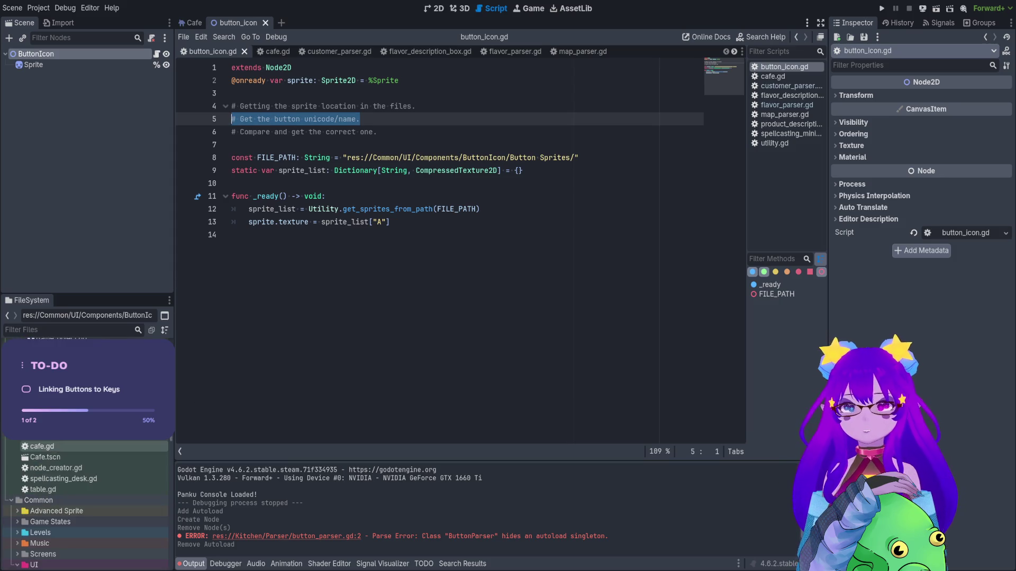
{"action": "scroll", "coordinate": [52, 477], "scroll_direction": "down", "scroll_amount": 5}
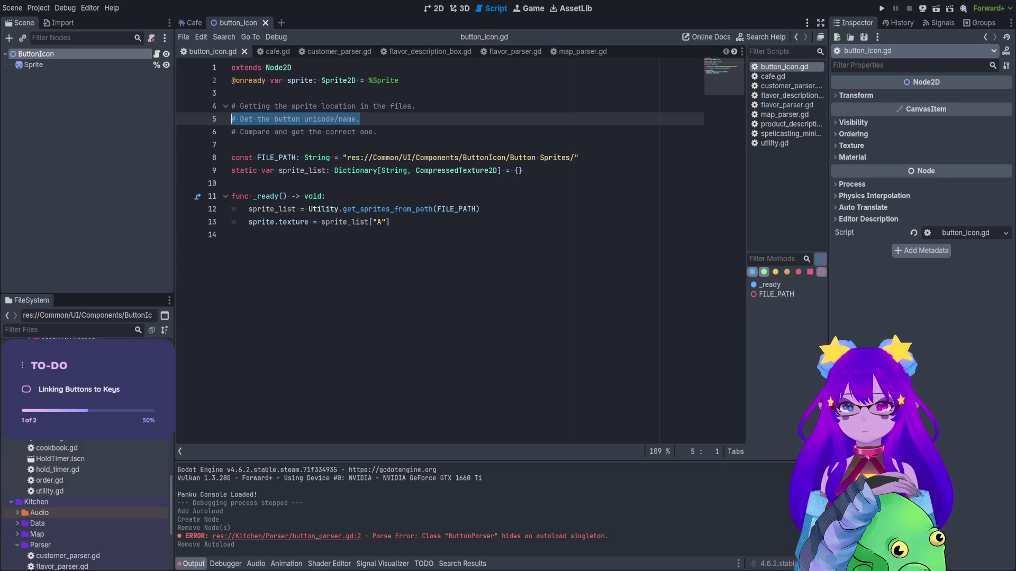
{"action": "scroll", "coordinate": [52, 477], "scroll_direction": "up", "scroll_amount": 10}
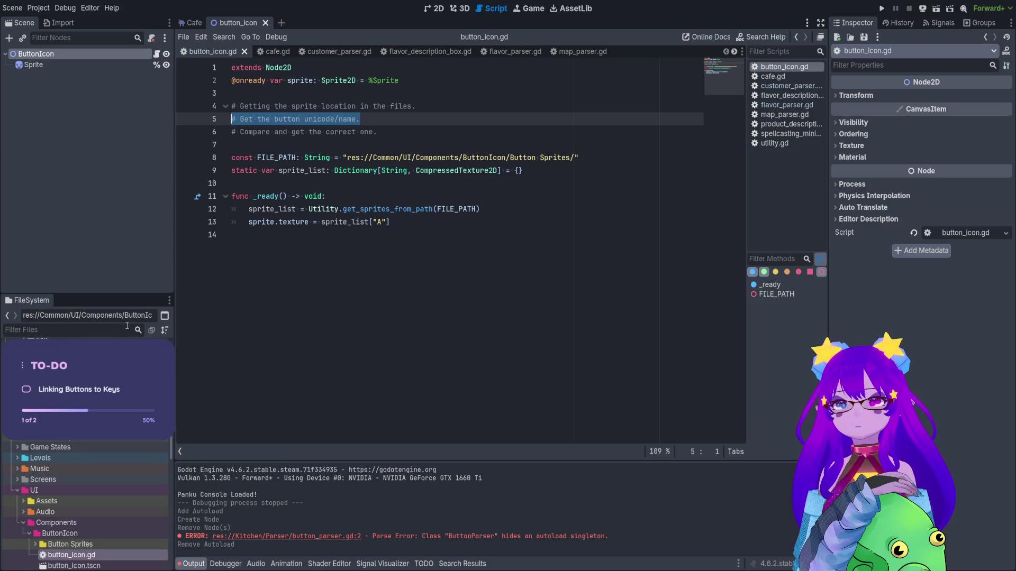
- Collapse all project folders and filter the FileSystem dock for 'butto'
{"action": "left_click", "coordinate": [149, 331]}
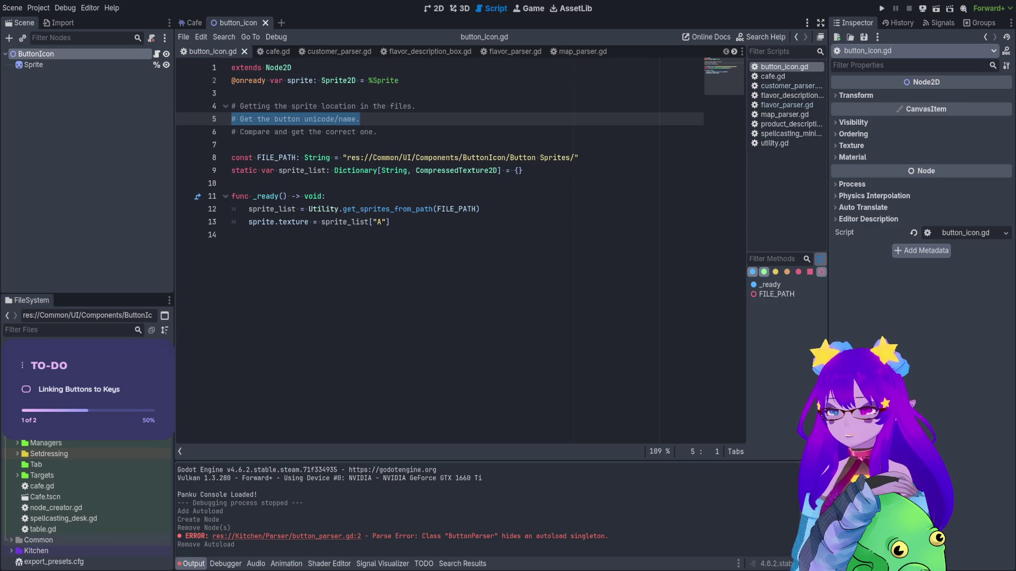
{"action": "left_click", "coordinate": [7, 331]}
{"action": "type", "text": "btt"}
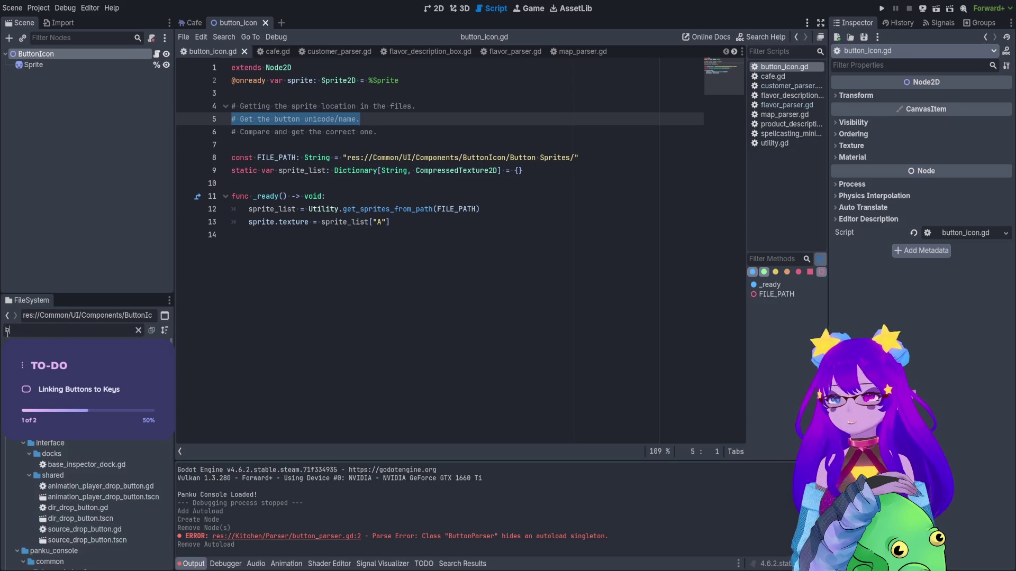
{"action": "double_click", "coordinate": [8, 331]}
{"action": "type", "text": "butt"}
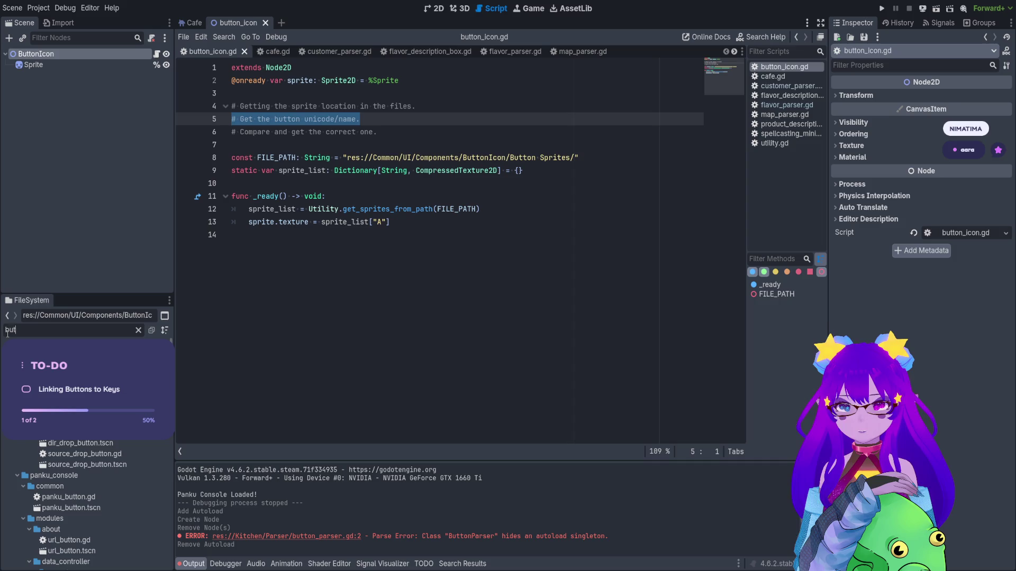
{"action": "type", "text": "o"}
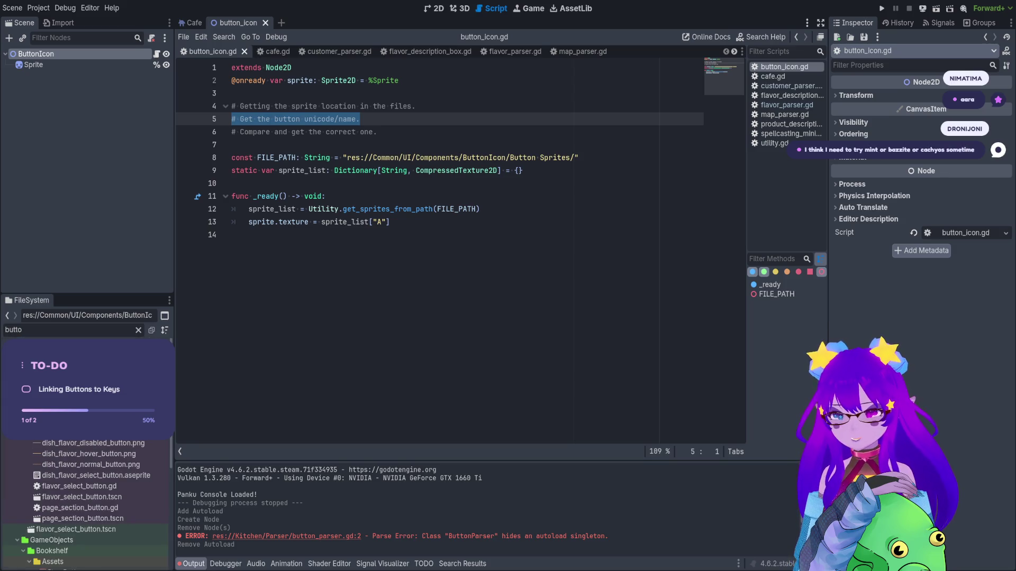
{"action": "scroll", "coordinate": [89, 489], "scroll_direction": "down", "scroll_amount": 5}
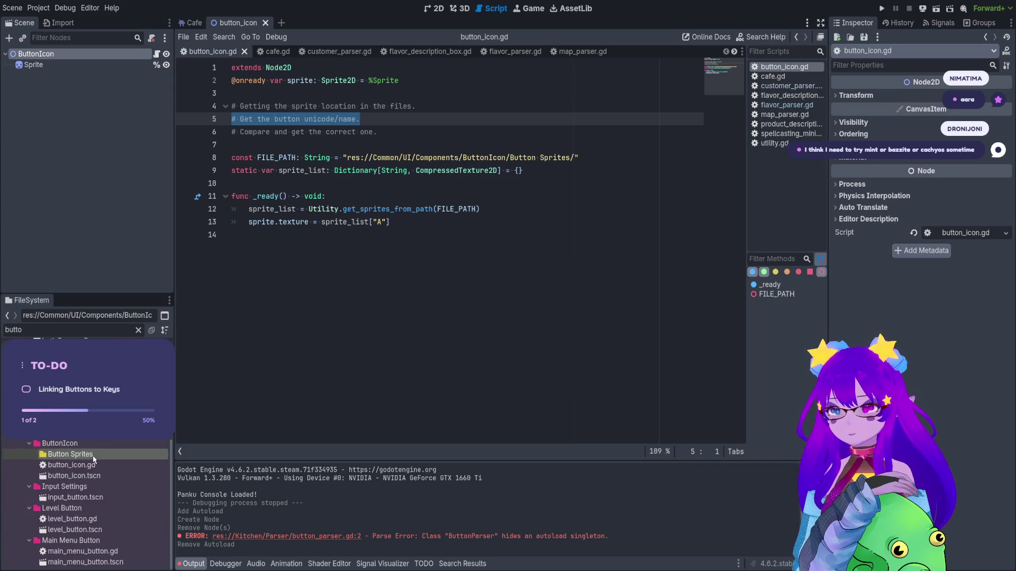
- Go to the UI folder, clear the filter, and expand Components to select ButtonIcon
{"action": "left_click", "coordinate": [48, 422]}
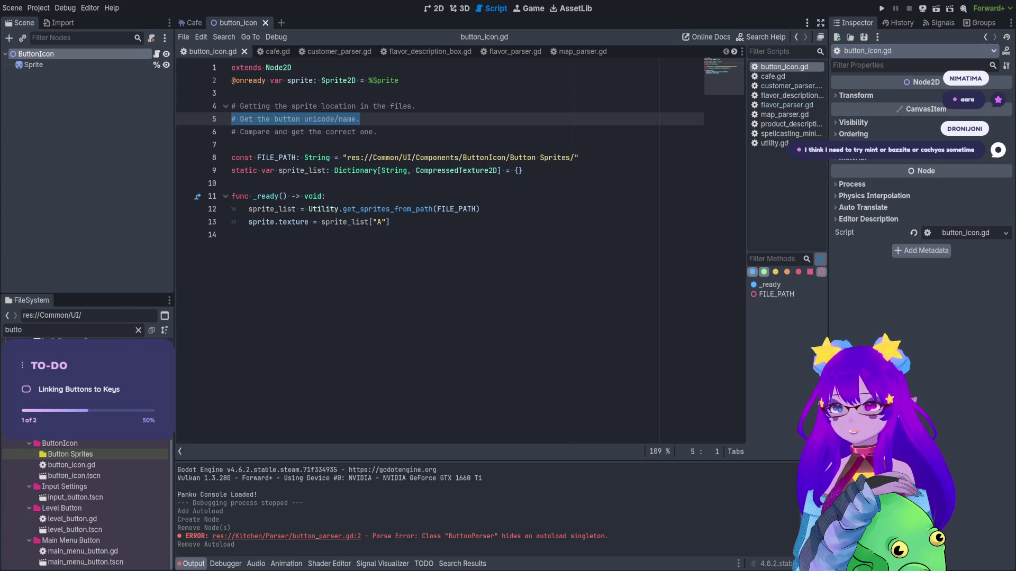
{"action": "left_click", "coordinate": [138, 330]}
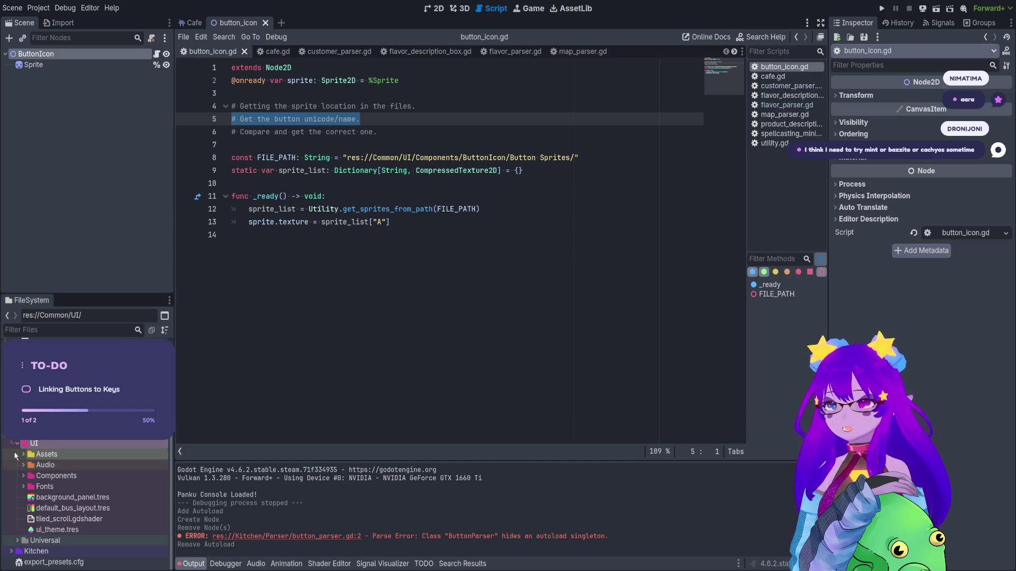
{"action": "left_click", "coordinate": [24, 476]}
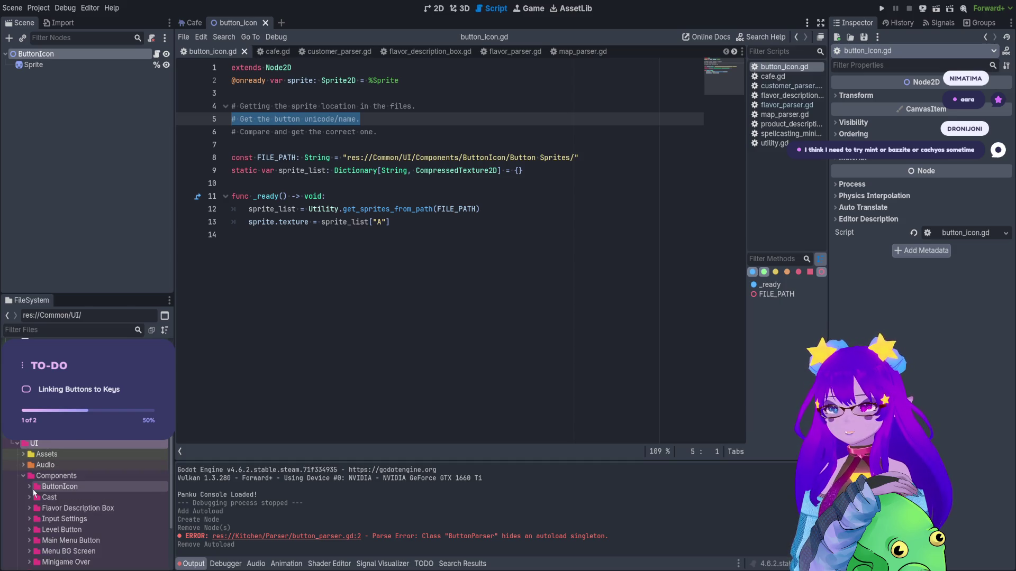
{"action": "left_click", "coordinate": [33, 487]}
{"action": "scroll", "coordinate": [53, 476], "scroll_direction": "down", "scroll_amount": 2}
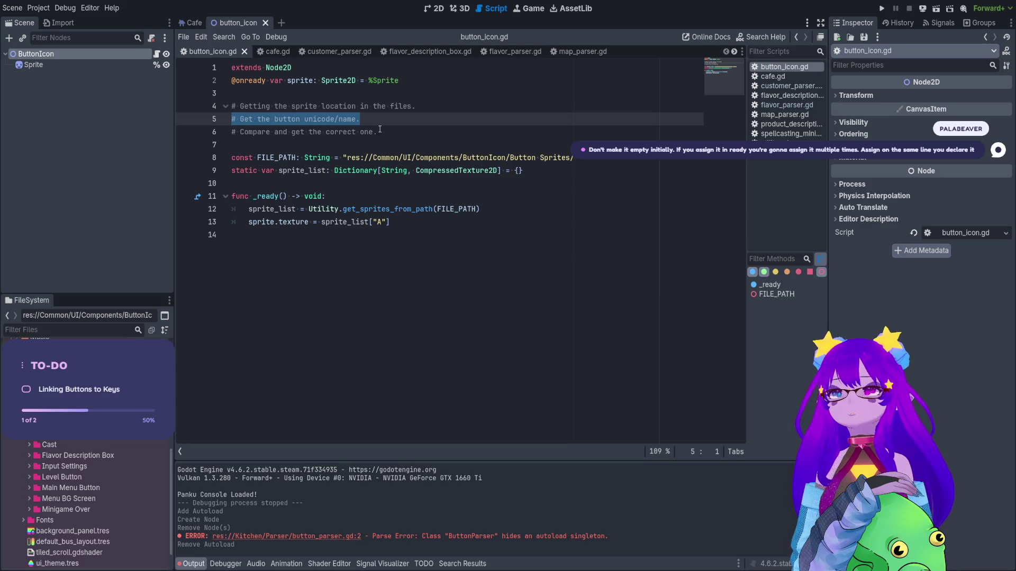
- Move the Utility.get_sprites_from_path(FILE_PATH) call from line 12 into line 9, replacing {}
{"action": "mouse_move", "coordinate": [504, 215]}
{"action": "left_mouse_down"}
{"action": "mouse_move", "coordinate": [279, 213]}
{"action": "mouse_move", "coordinate": [309, 212]}
{"action": "left_mouse_up"}
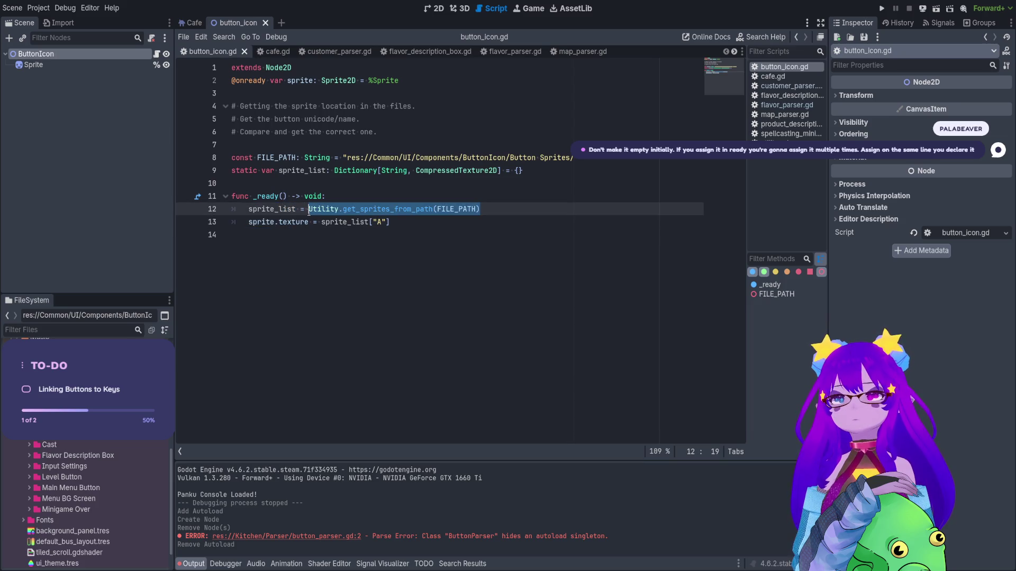
{"action": "key", "text": "ctrl+x"}
{"action": "left_click", "coordinate": [525, 171]}
{"action": "key", "text": "BackSpace"}
{"action": "key", "text": "BackSpace"}
{"action": "key", "text": "ctrl+v"}
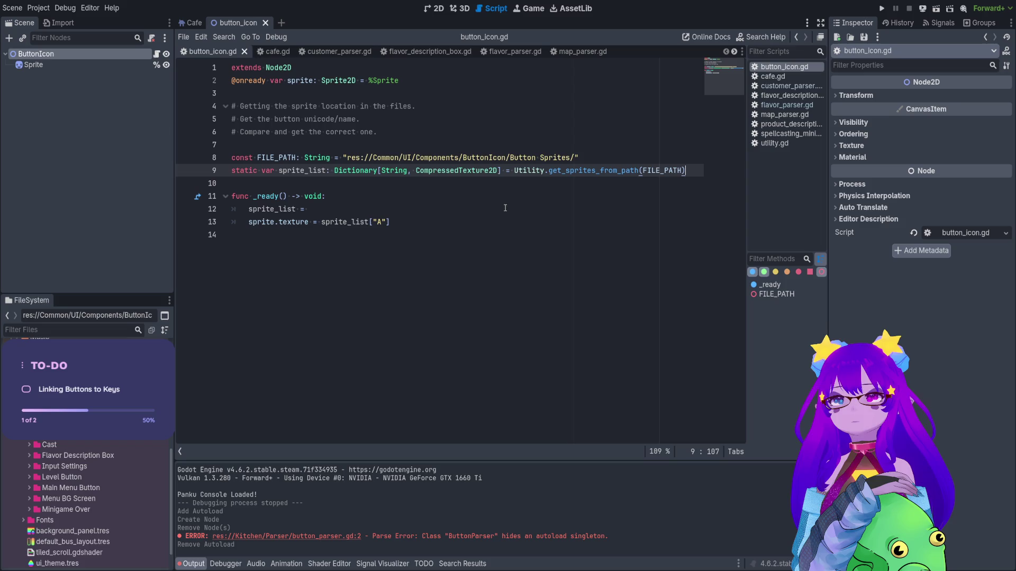
- Delete the leftover 'sprite_list =' line from _ready and save the script
{"action": "mouse_move", "coordinate": [310, 209]}
{"action": "left_mouse_down"}
{"action": "mouse_move", "coordinate": [275, 222]}
{"action": "mouse_move", "coordinate": [229, 211]}
{"action": "left_mouse_up"}
{"action": "key", "text": "Delete"}
{"action": "key", "text": "Delete"}
{"action": "key", "text": "Down"}
{"action": "key", "text": "ctrl+s"}
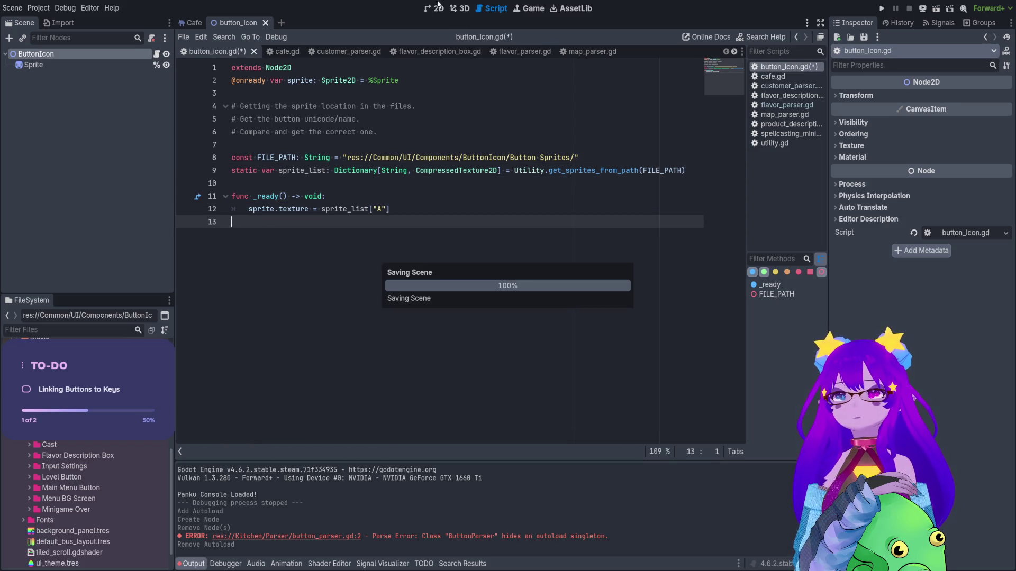
- Run the current scene to check the A key icon, stop it, and return to the script
{"action": "left_click", "coordinate": [435, 11]}
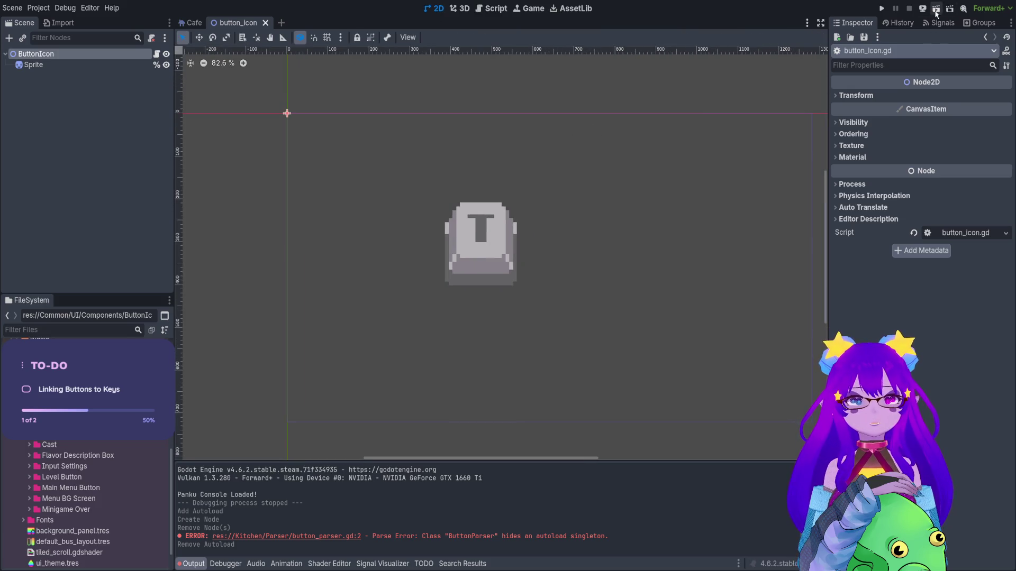
{"action": "left_click", "coordinate": [937, 8]}
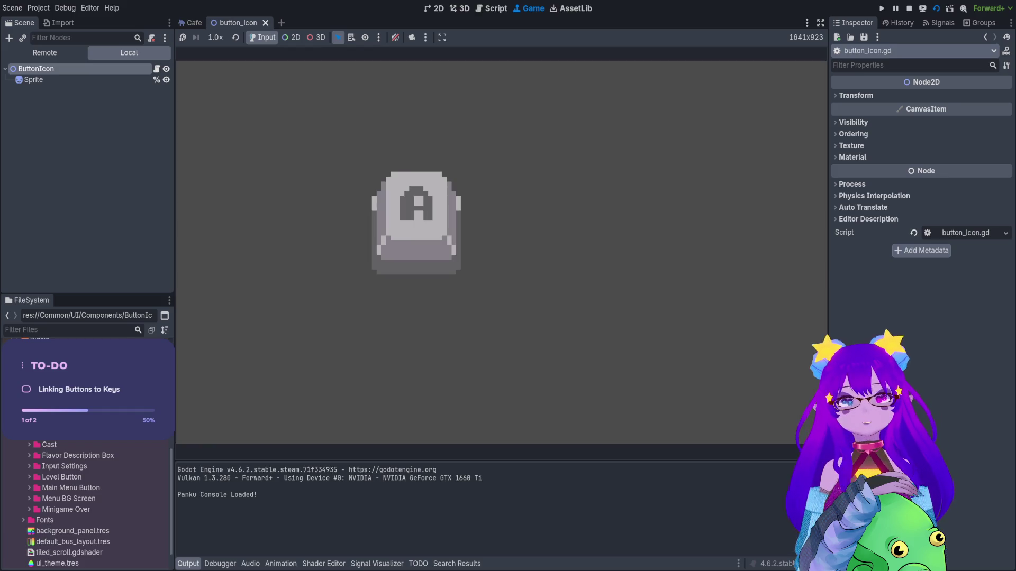
{"action": "left_click", "coordinate": [909, 8]}
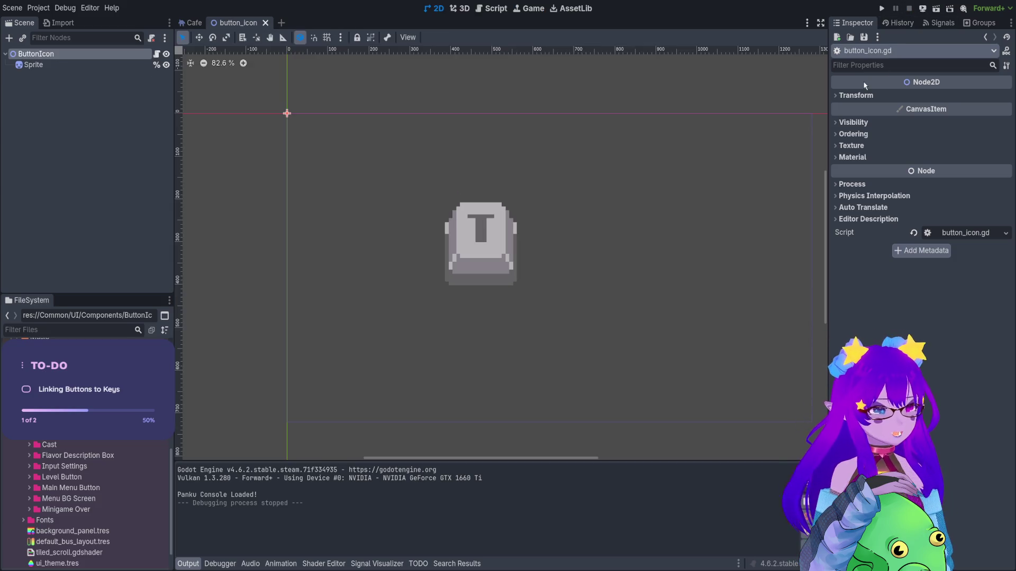
{"action": "left_click", "coordinate": [530, 9]}
{"action": "left_click", "coordinate": [492, 9]}
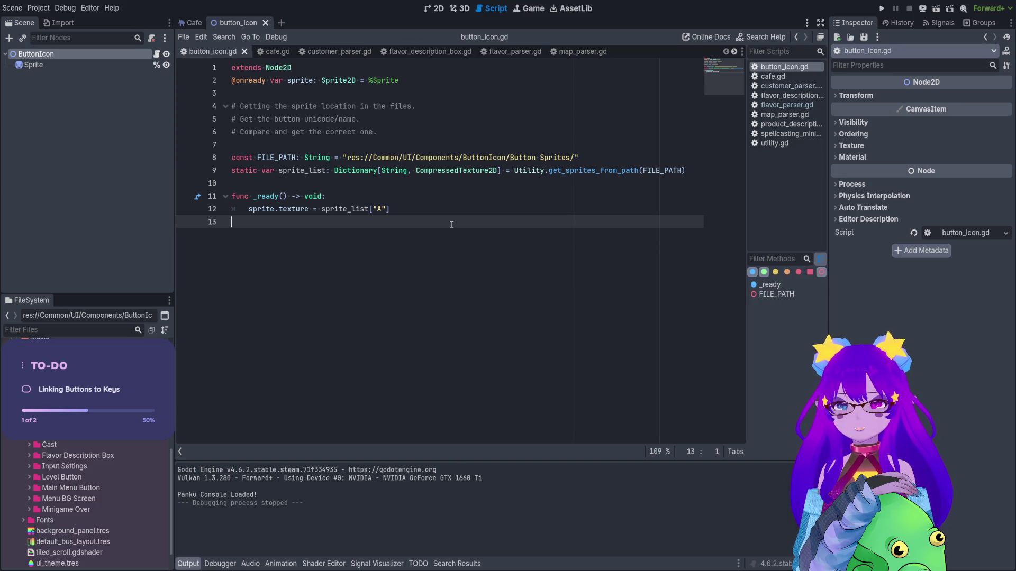
- Remove the empty last line and the sprite-location comment on line 4
{"action": "key", "text": "BackSpace"}
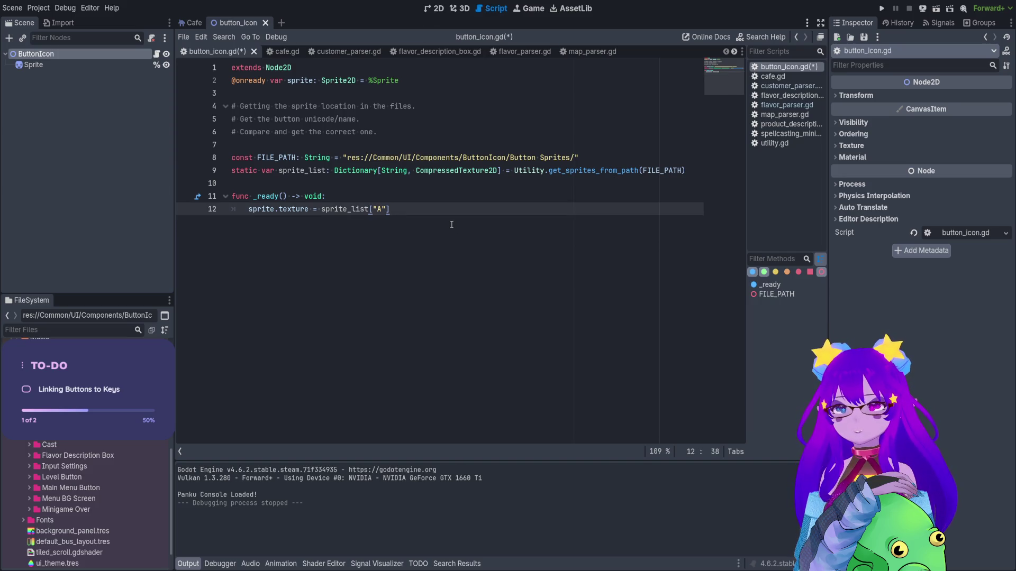
{"action": "left_click_drag", "start_coordinate": [418, 107], "coordinate": [209, 107]}
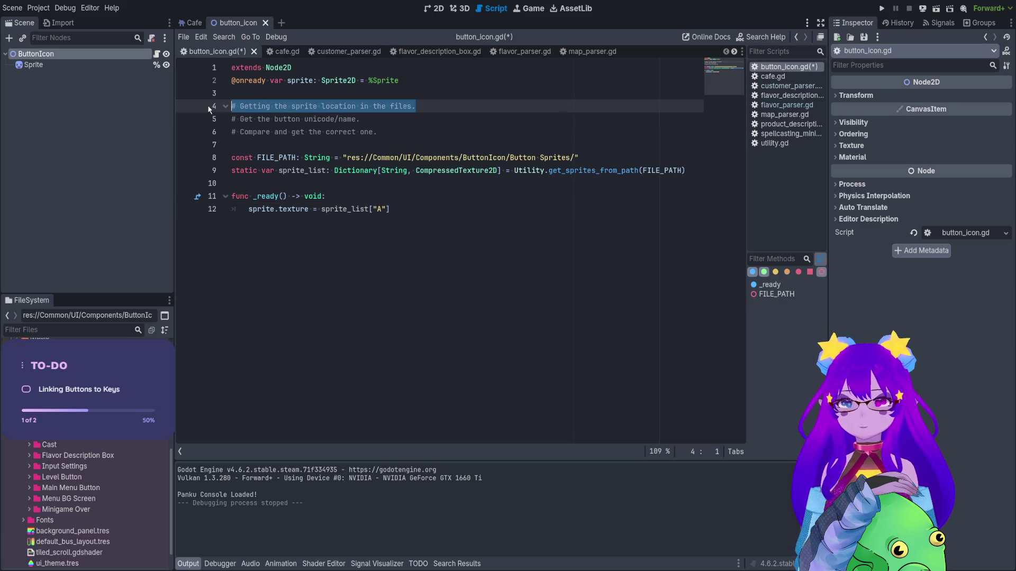
{"action": "key", "text": "BackSpace"}
{"action": "key", "text": "BackSpace"}
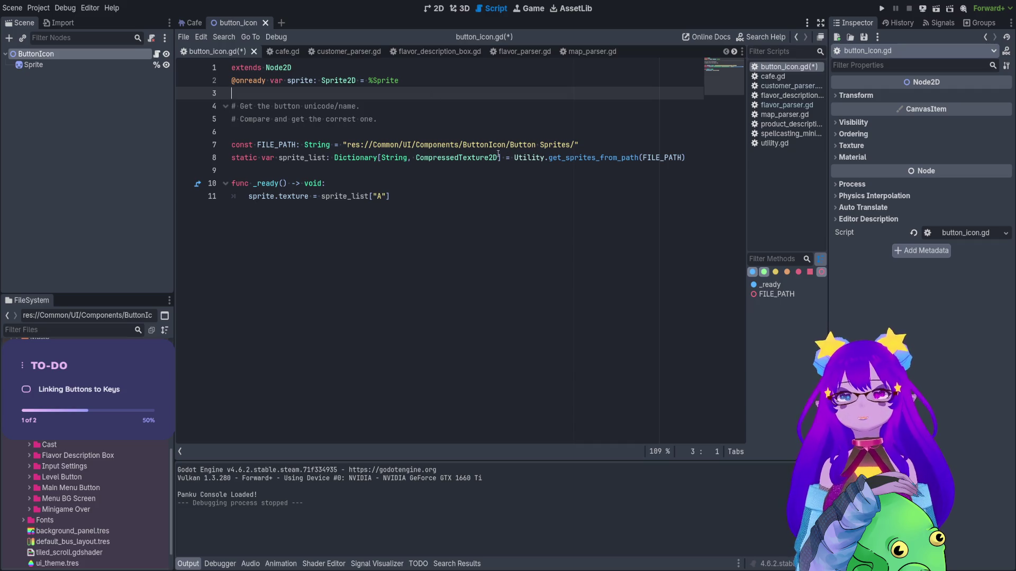
- Replace sprite.texture = sprite_list["A"] in _ready with pass and save
{"action": "left_click", "coordinate": [421, 190]}
{"action": "key", "text": "shift+Home"}
{"action": "key", "text": "BackSpace"}
{"action": "type", "text": "pass"}
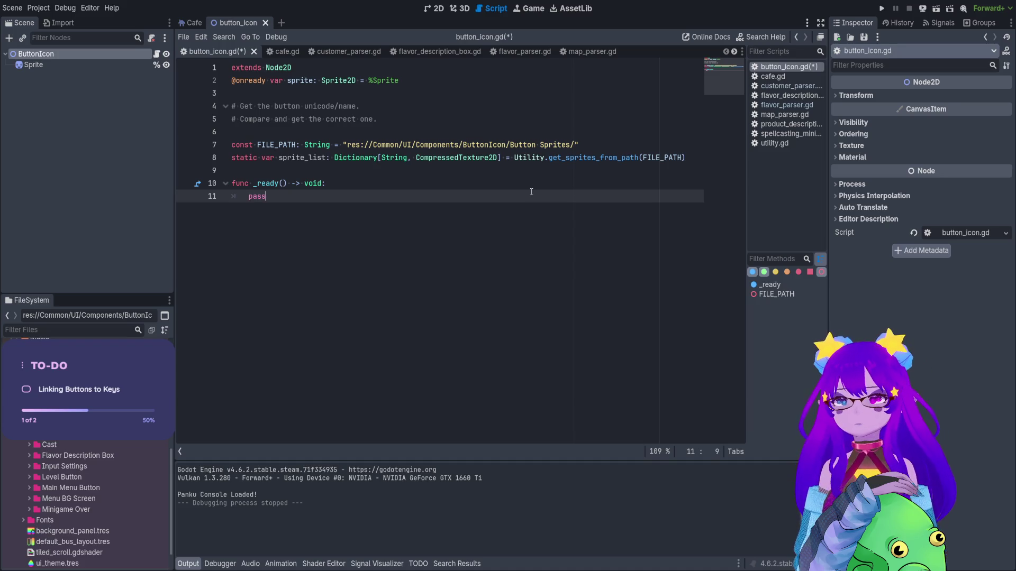
{"action": "key", "text": "ctrl+s"}
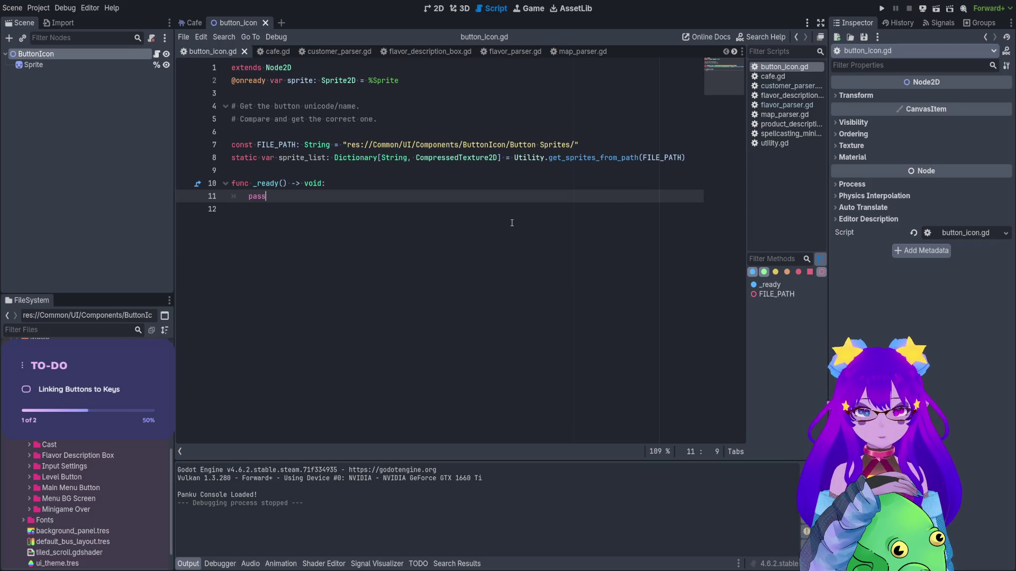
{"action": "left_click", "coordinate": [467, 182]}
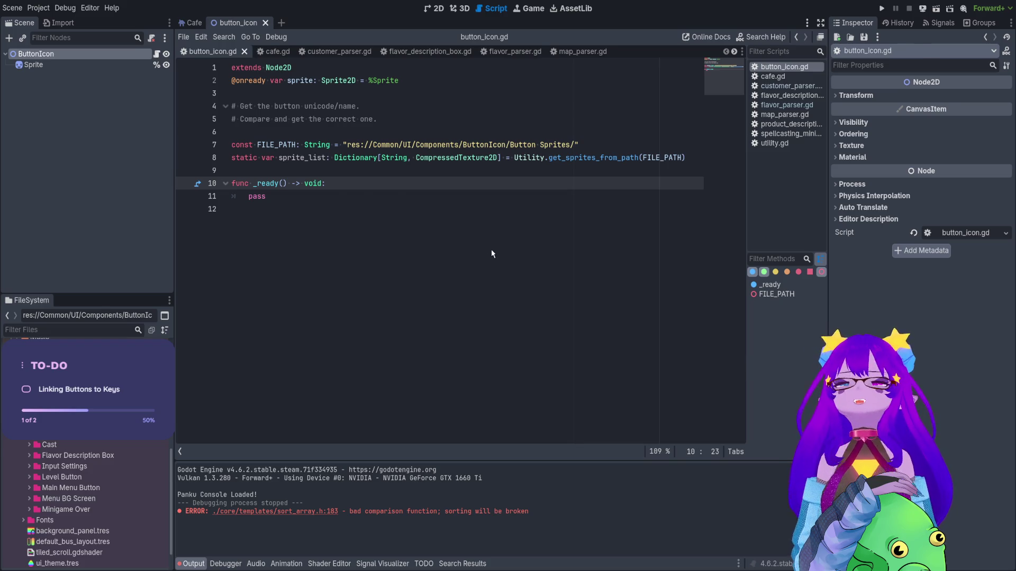
{"action": "key", "text": "alt+Left"}
- Scroll through spellcasting_minigame.gd and place the caret on blank line 383
{"action": "scroll", "coordinate": [554, 158], "scroll_direction": "down", "scroll_amount": 5}
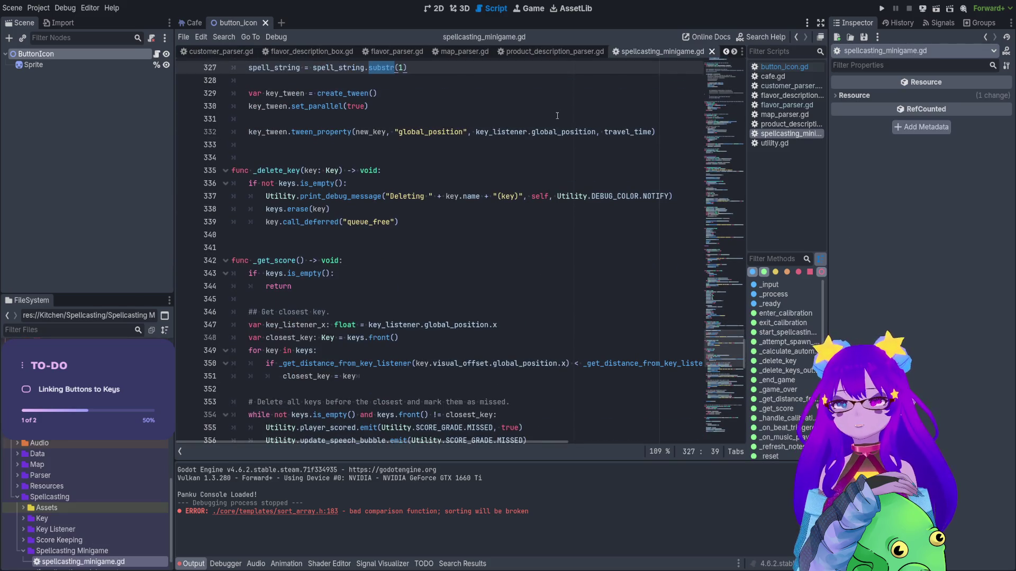
{"action": "scroll", "coordinate": [557, 115], "scroll_direction": "down", "scroll_amount": 2}
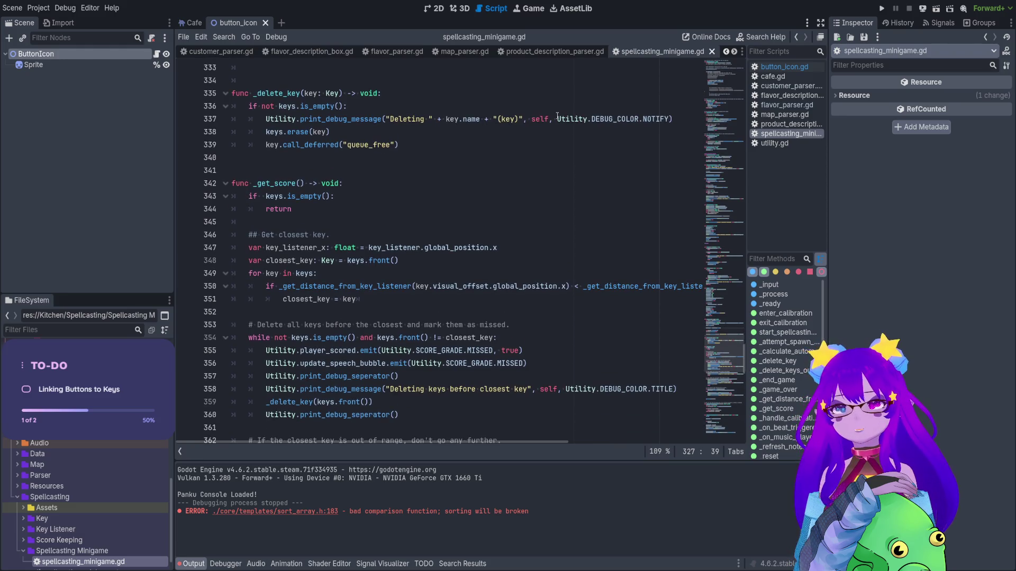
{"action": "scroll", "coordinate": [524, 161], "scroll_direction": "down", "scroll_amount": 10}
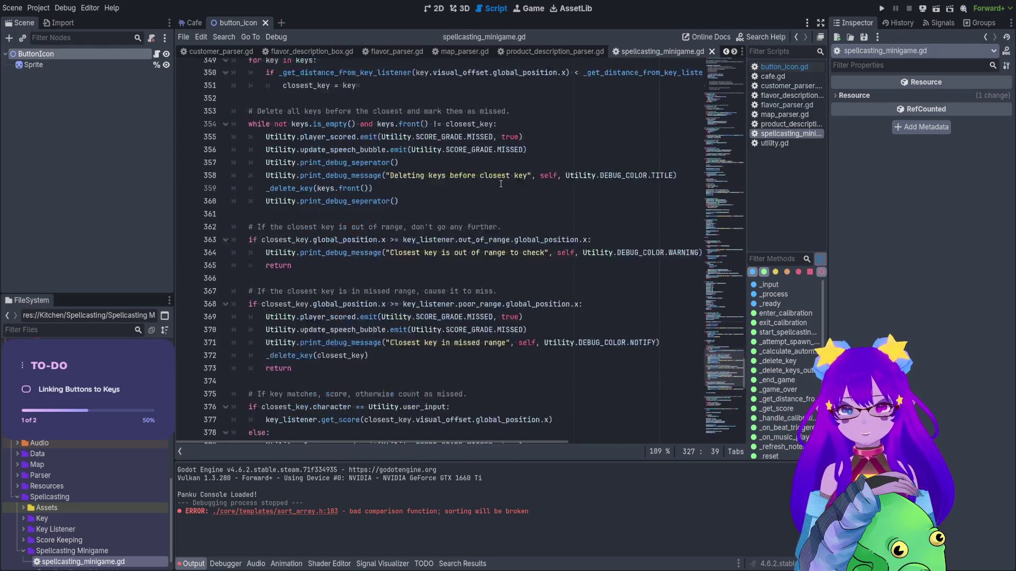
{"action": "scroll", "coordinate": [501, 191], "scroll_direction": "down", "scroll_amount": 6}
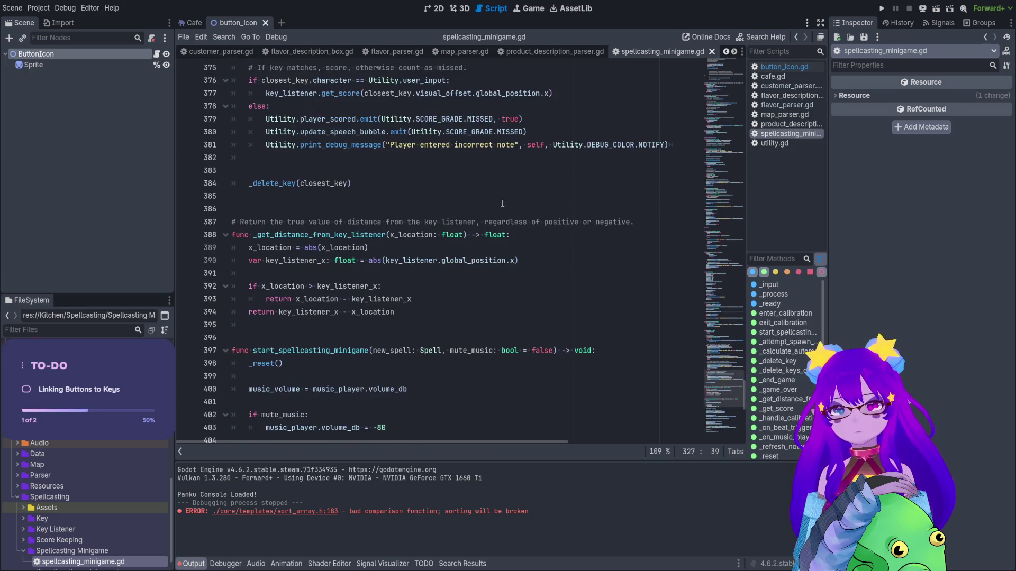
{"action": "scroll", "coordinate": [502, 203], "scroll_direction": "down", "scroll_amount": 7}
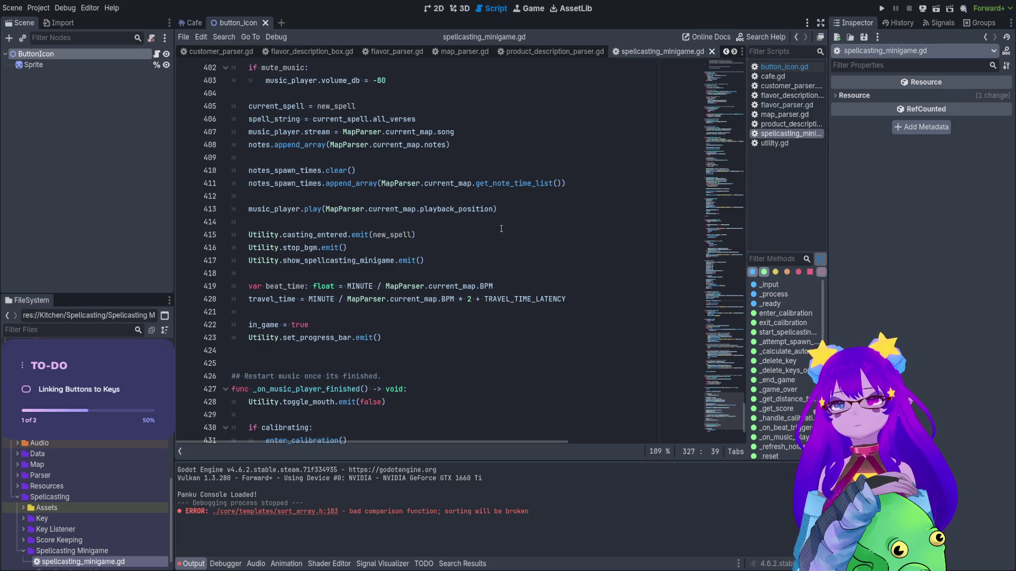
{"action": "scroll", "coordinate": [501, 229], "scroll_direction": "down", "scroll_amount": 2}
{"action": "scroll", "coordinate": [486, 261], "scroll_direction": "up", "scroll_amount": 9}
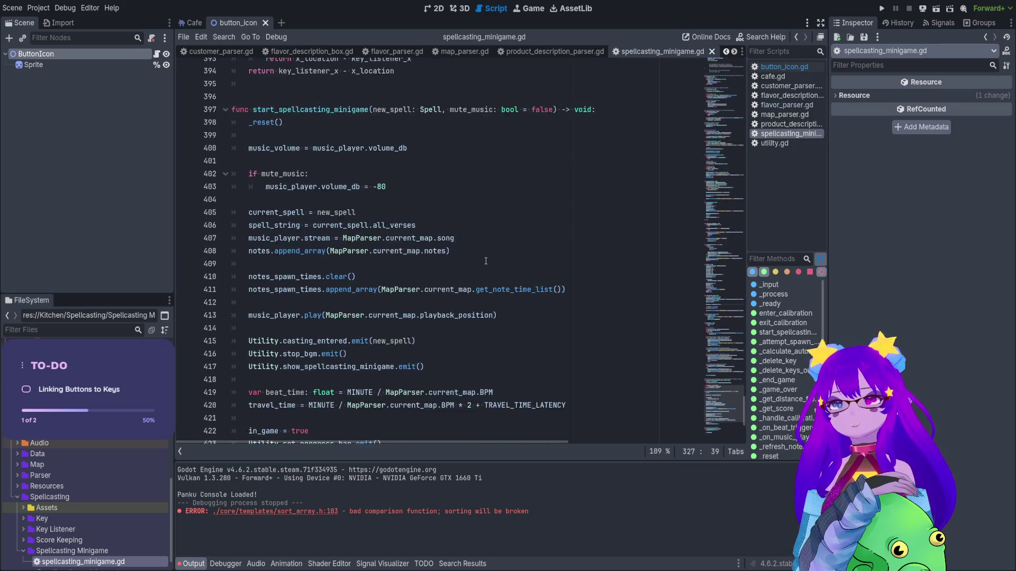
{"action": "scroll", "coordinate": [485, 261], "scroll_direction": "up", "scroll_amount": 9}
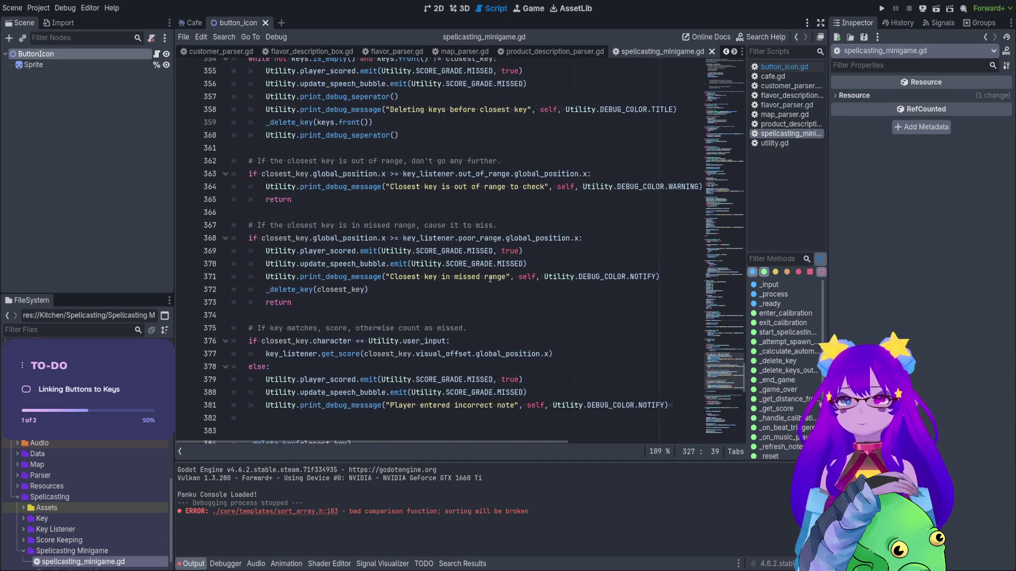
{"action": "scroll", "coordinate": [508, 306], "scroll_direction": "up", "scroll_amount": 2}
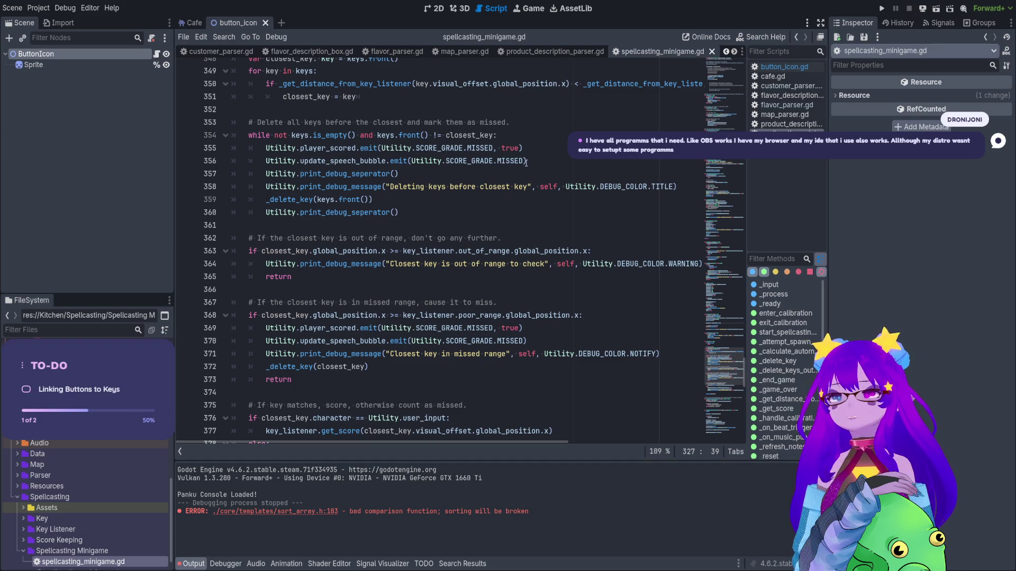
{"action": "scroll", "coordinate": [575, 241], "scroll_direction": "down", "scroll_amount": 7}
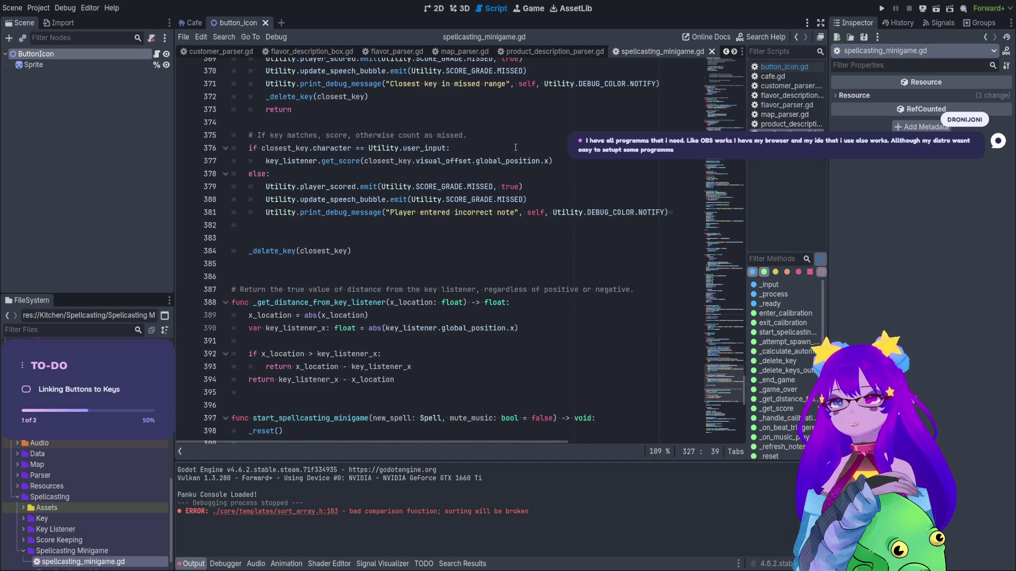
{"action": "left_click", "coordinate": [575, 241]}
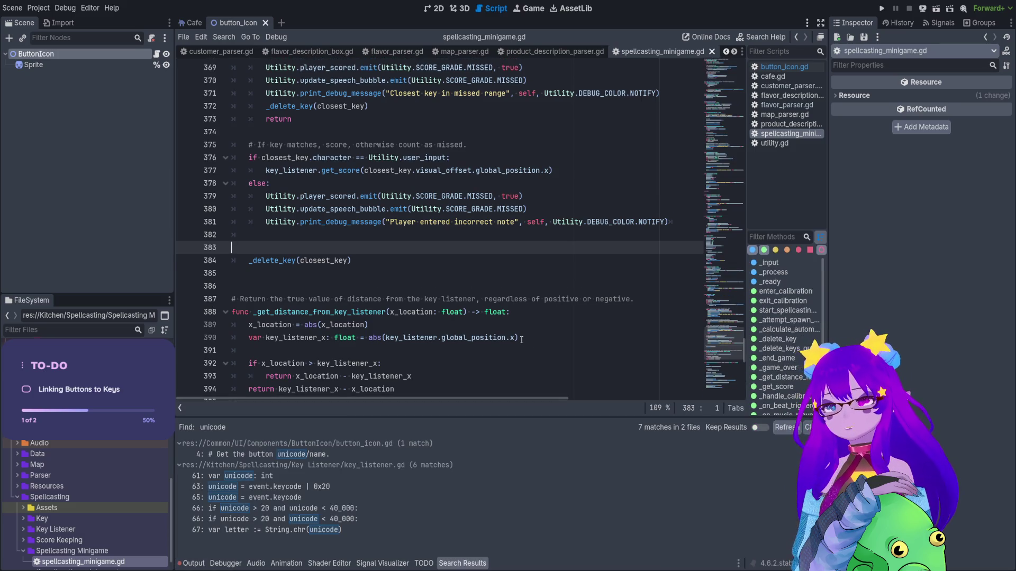
- Open key_listener.gd at the '61: var unicode: int' search result and review its input handler
{"action": "left_click", "coordinate": [391, 481]}
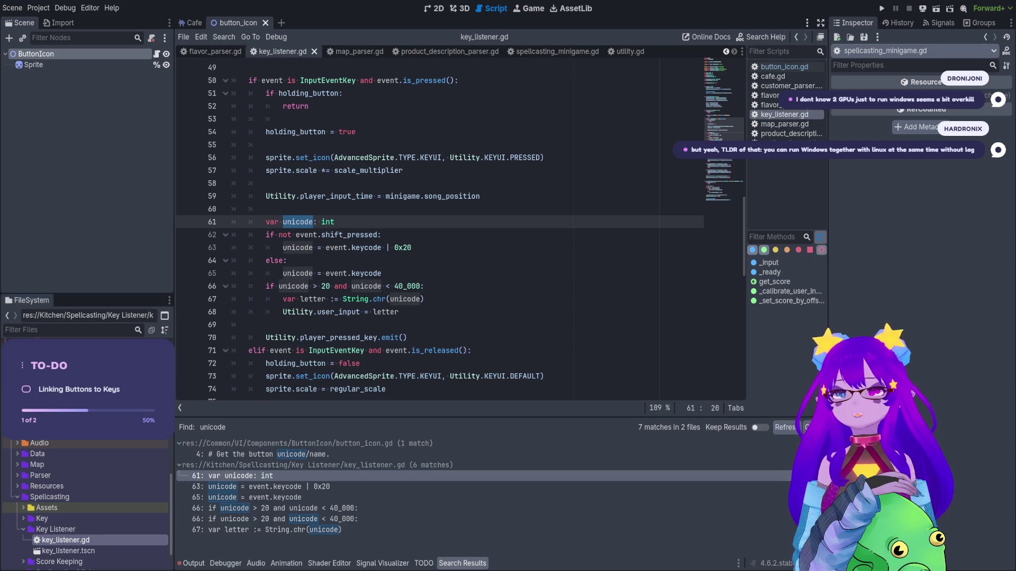
{"action": "scroll", "coordinate": [439, 228], "scroll_direction": "up", "scroll_amount": 1}
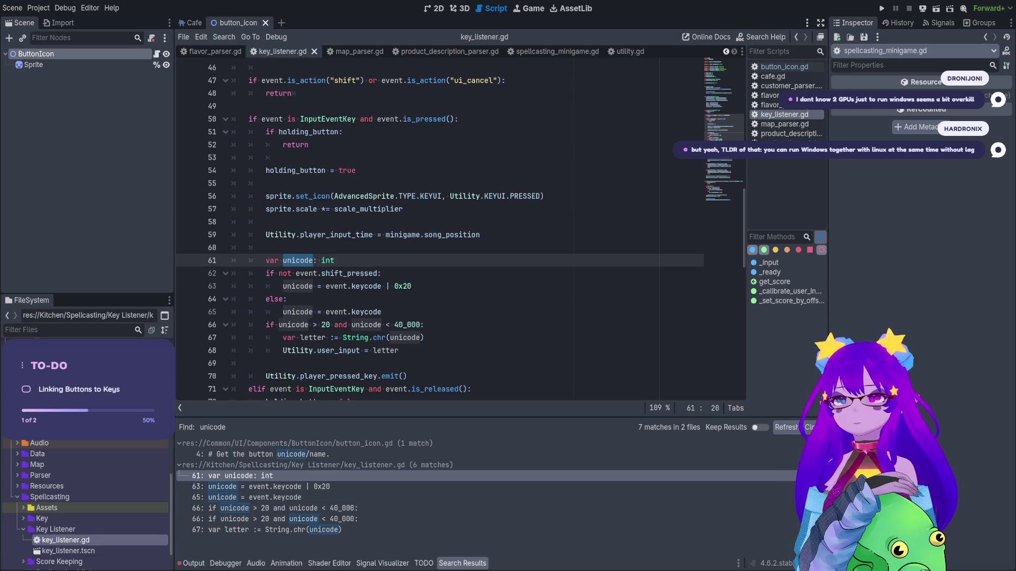
- Copy lines 60–68 of key_listener.gd and paste them below _ready in button_icon.gd
{"action": "mouse_move", "coordinate": [403, 351]}
{"action": "left_mouse_down"}
{"action": "mouse_move", "coordinate": [318, 339]}
{"action": "mouse_move", "coordinate": [233, 261]}
{"action": "mouse_move", "coordinate": [207, 251]}
{"action": "left_mouse_up"}
{"action": "key", "text": "ctrl+c"}
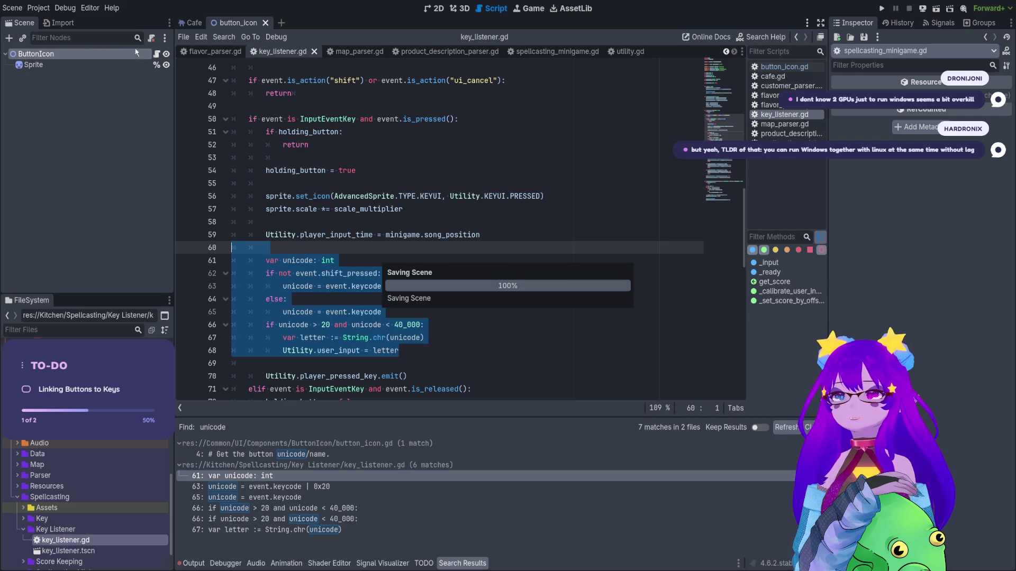
{"action": "left_click", "coordinate": [157, 55]}
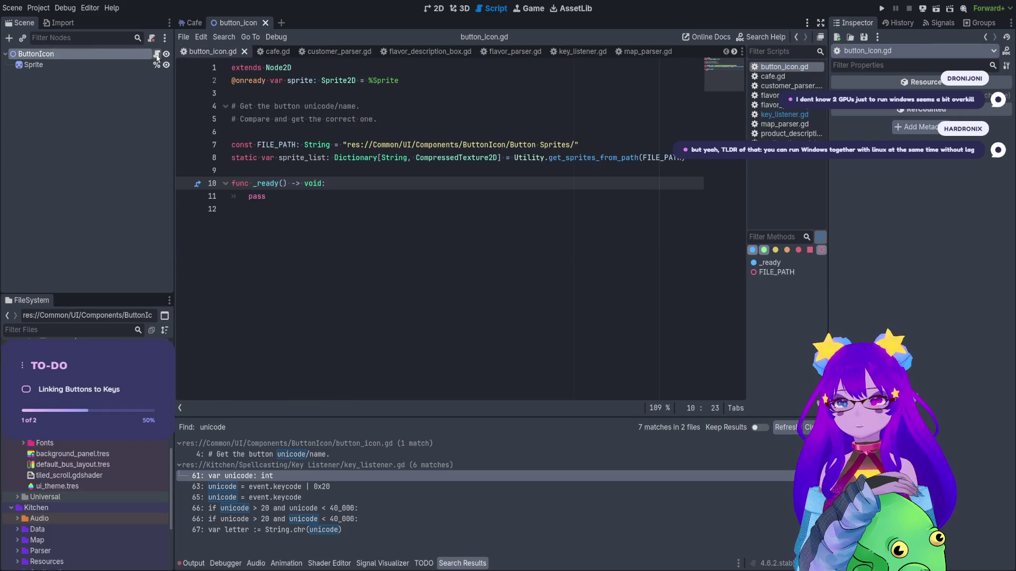
{"action": "left_click", "coordinate": [266, 218]}
{"action": "key", "text": "ctrl+v"}
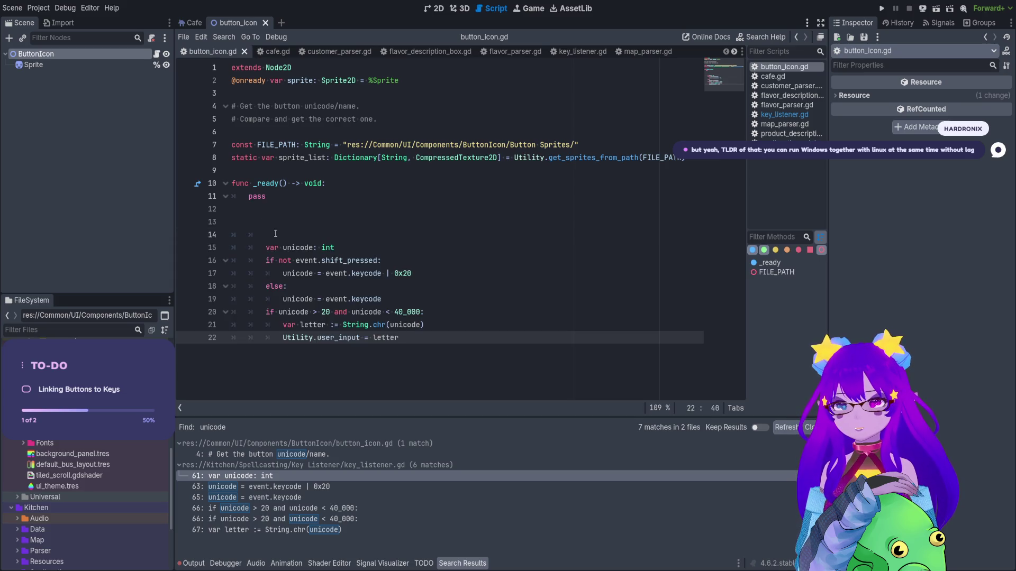
- Dedent the pasted unicode-conversion lines in button_icon.gd by one level
{"action": "left_click_drag", "start_coordinate": [428, 339], "coordinate": [195, 245]}
{"action": "key", "text": "shift+Tab"}
{"action": "left_click", "coordinate": [292, 206]}
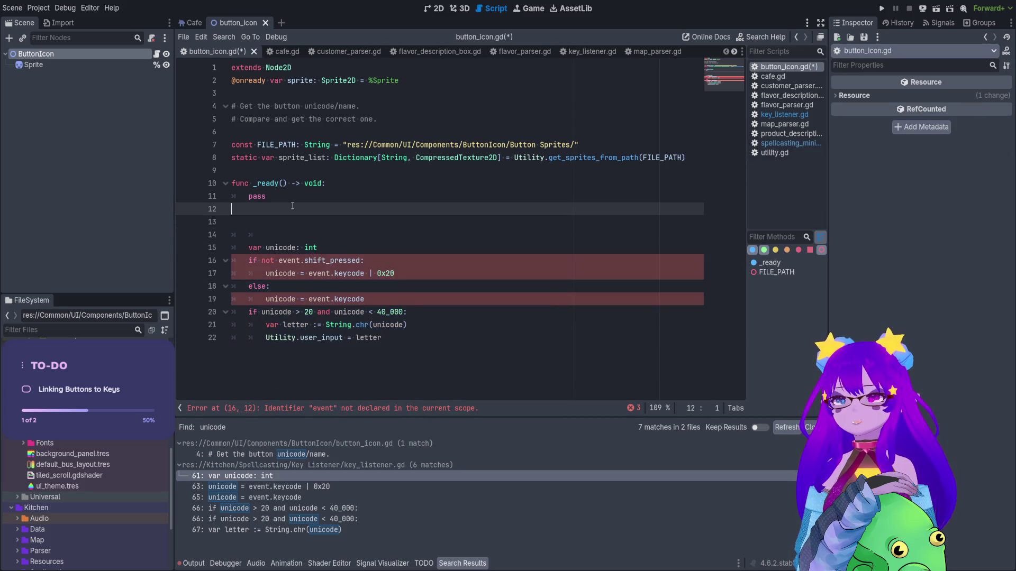
{"action": "mouse_move", "coordinate": [382, 338]}
{"action": "left_mouse_down"}
{"action": "mouse_move", "coordinate": [275, 325]}
{"action": "mouse_move", "coordinate": [232, 234]}
{"action": "mouse_move", "coordinate": [270, 238]}
{"action": "mouse_move", "coordinate": [369, 348]}
{"action": "left_mouse_up"}
{"action": "left_click", "coordinate": [359, 261]}
{"action": "left_click", "coordinate": [370, 348]}
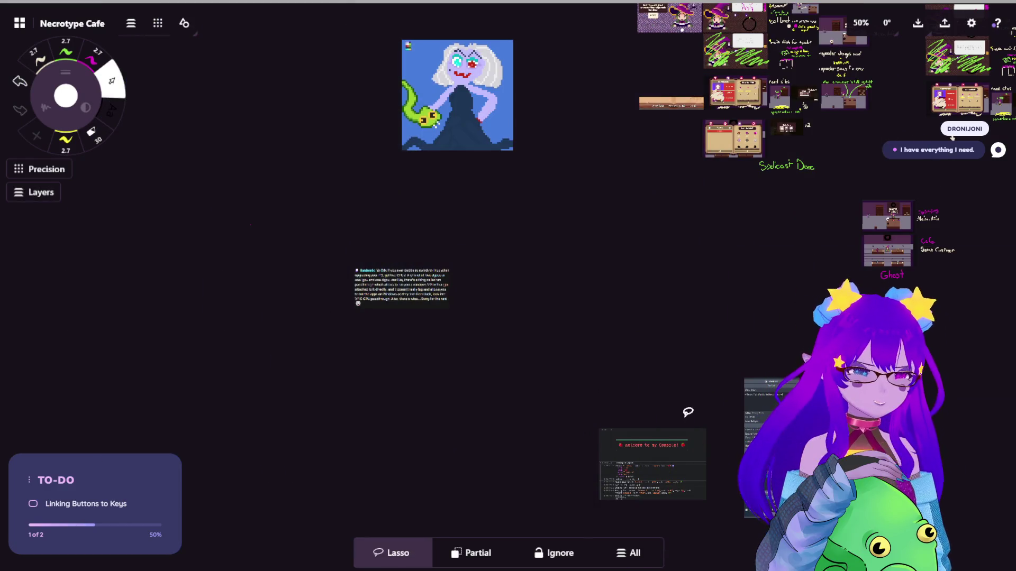
- Paste the Shift/unicode chat screenshot onto an empty area of the board and position it
{"action": "left_click_drag", "start_coordinate": [661, 277], "coordinate": [222, 399]}
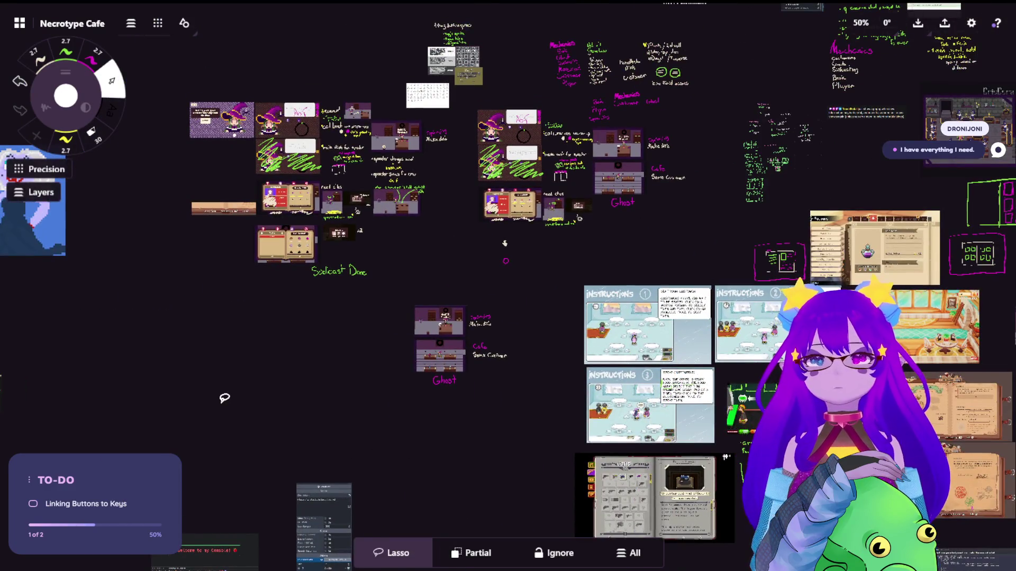
{"action": "scroll", "coordinate": [531, 254], "scroll_direction": "up", "scroll_amount": 10}
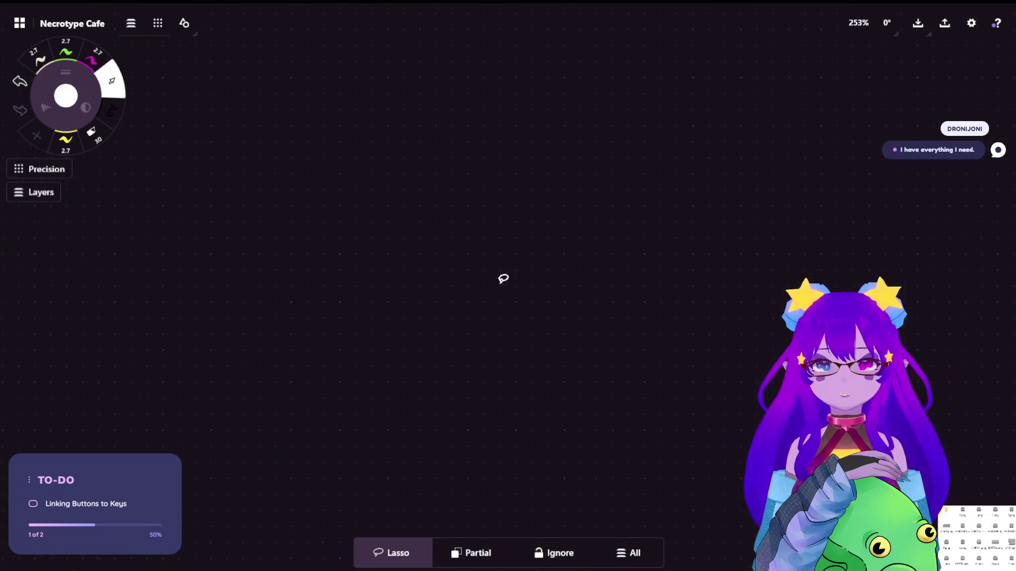
{"action": "key", "text": "ctrl+v"}
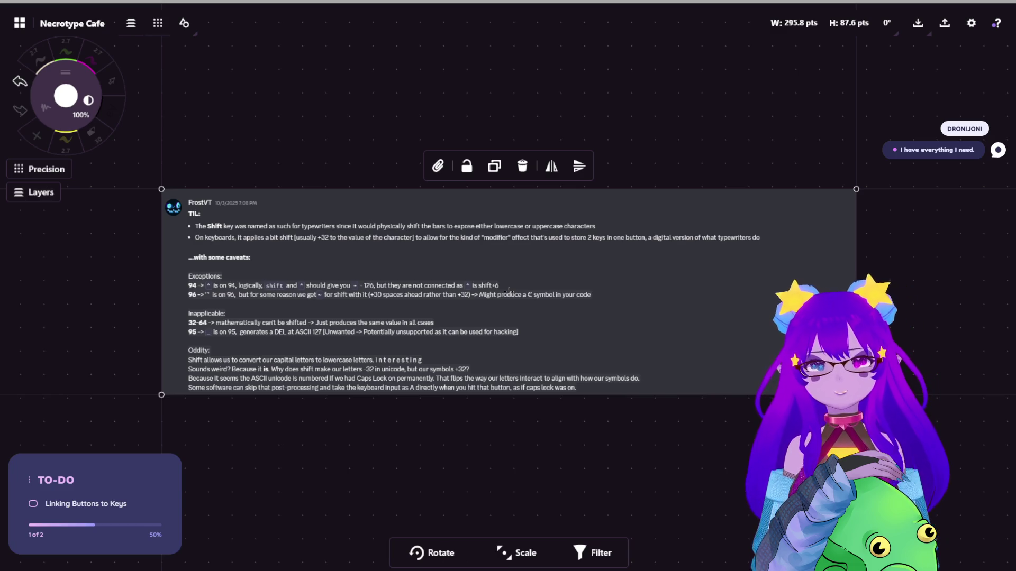
{"action": "scroll", "coordinate": [517, 274], "scroll_direction": "up", "scroll_amount": 3}
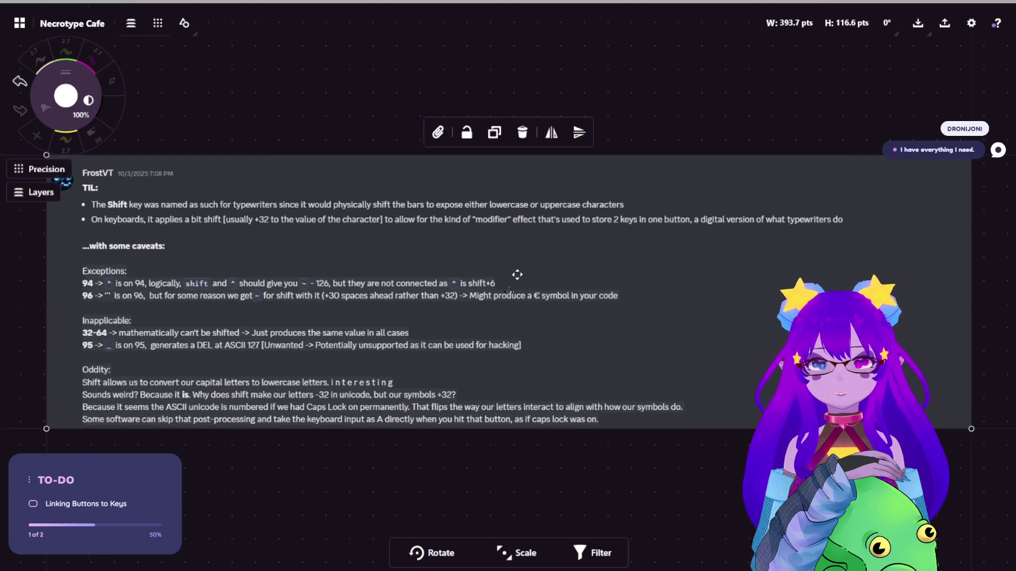
{"action": "scroll", "coordinate": [517, 275], "scroll_direction": "down", "scroll_amount": 3}
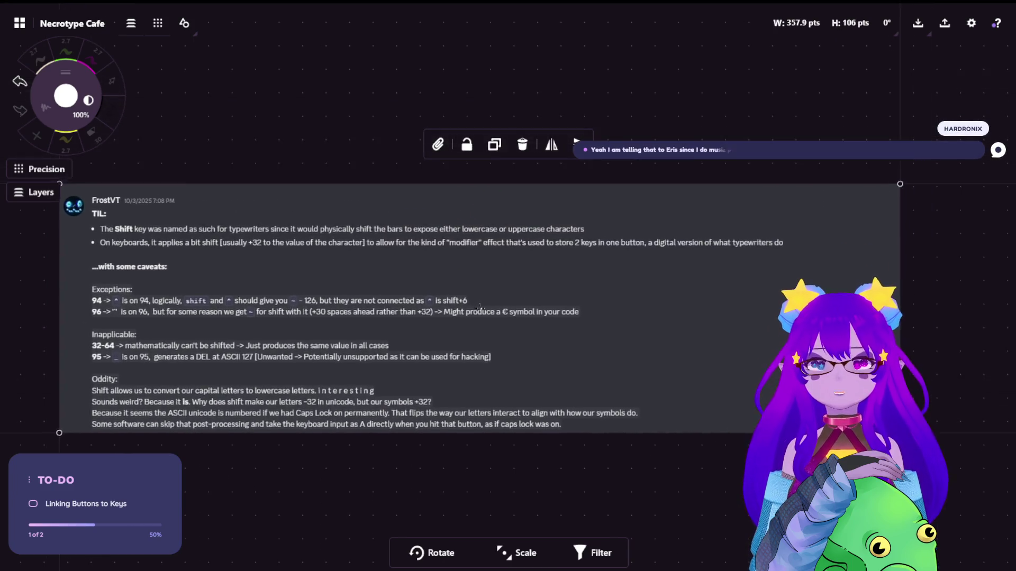
{"action": "left_click_drag", "start_coordinate": [480, 305], "coordinate": [453, 333]}
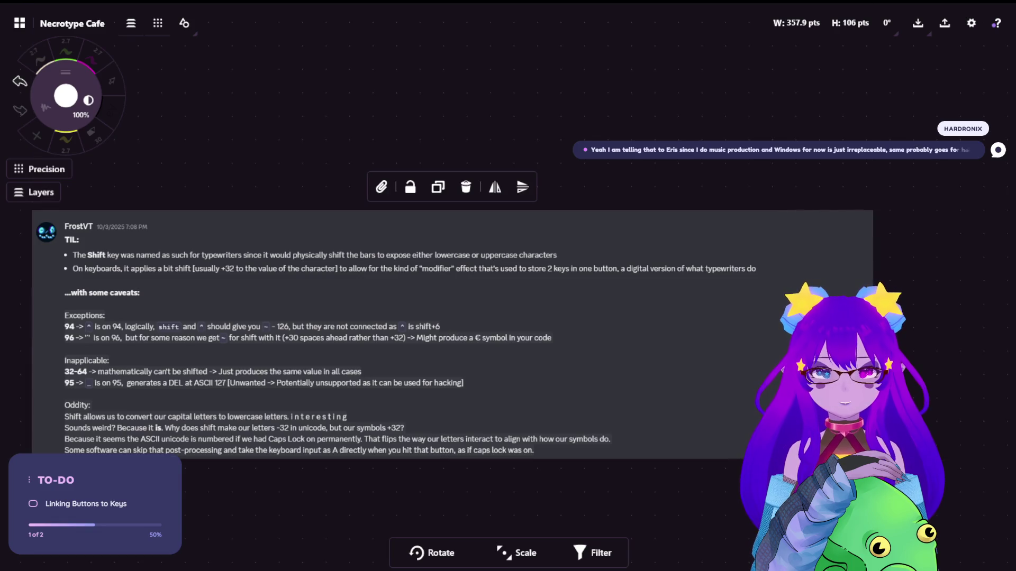
{"action": "key", "text": "Escape"}
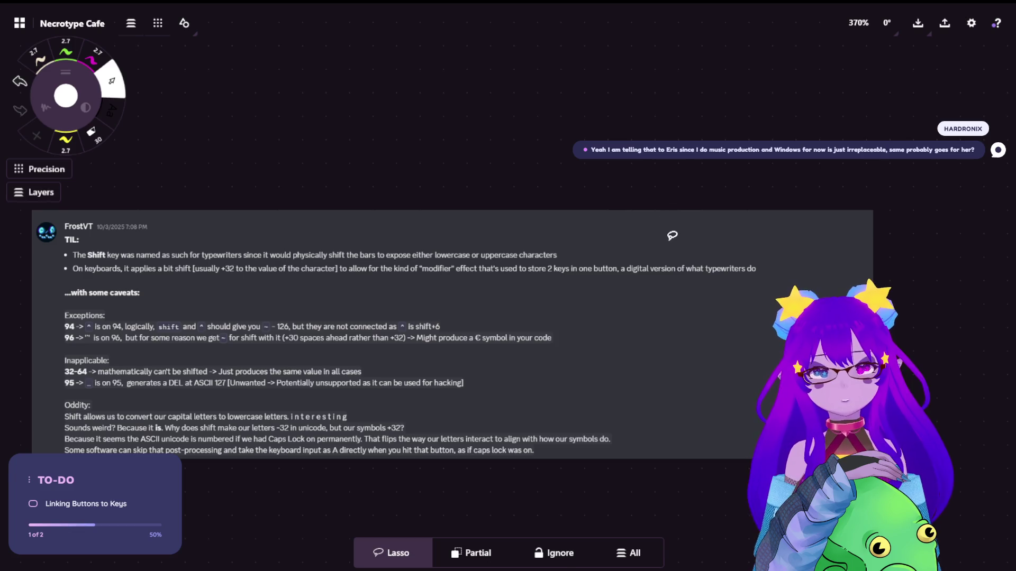
{"action": "left_click_drag", "start_coordinate": [447, 417], "coordinate": [518, 217]}
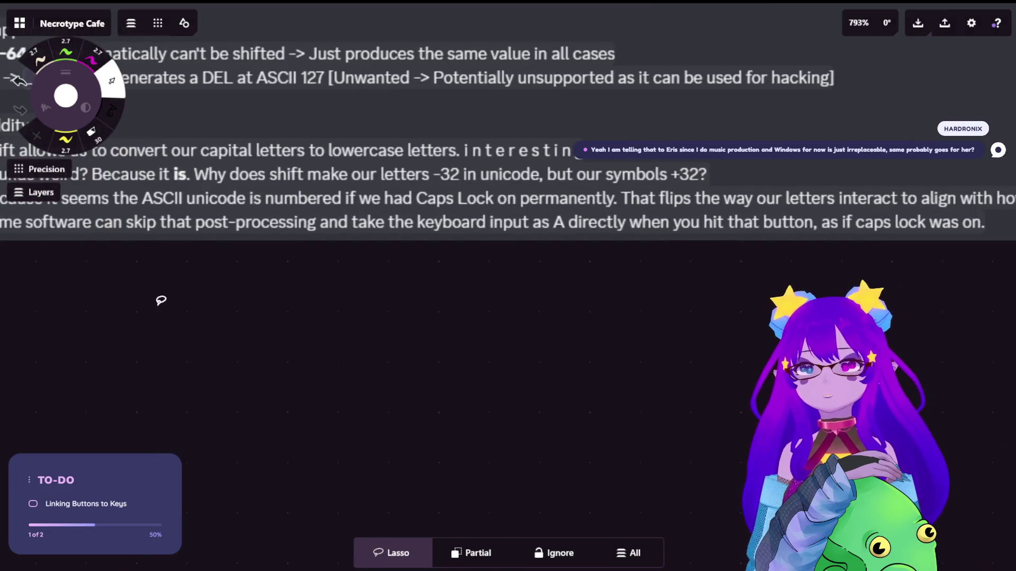
{"action": "scroll", "coordinate": [246, 327], "scroll_direction": "up", "scroll_amount": 5}
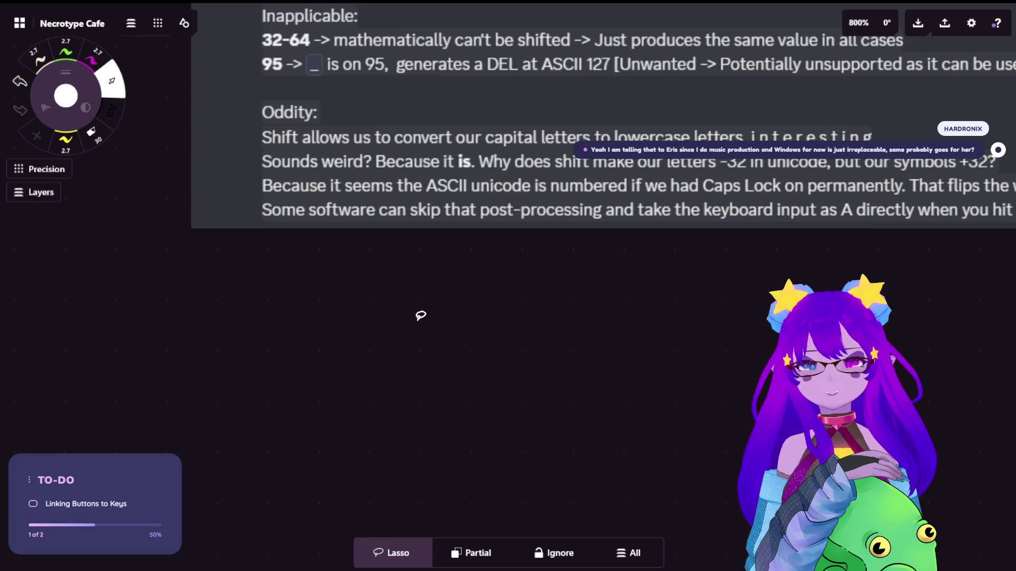
- Handwrite 'unicodes' with the pen below the pasted screenshot
{"action": "left_click", "coordinate": [40, 58]}
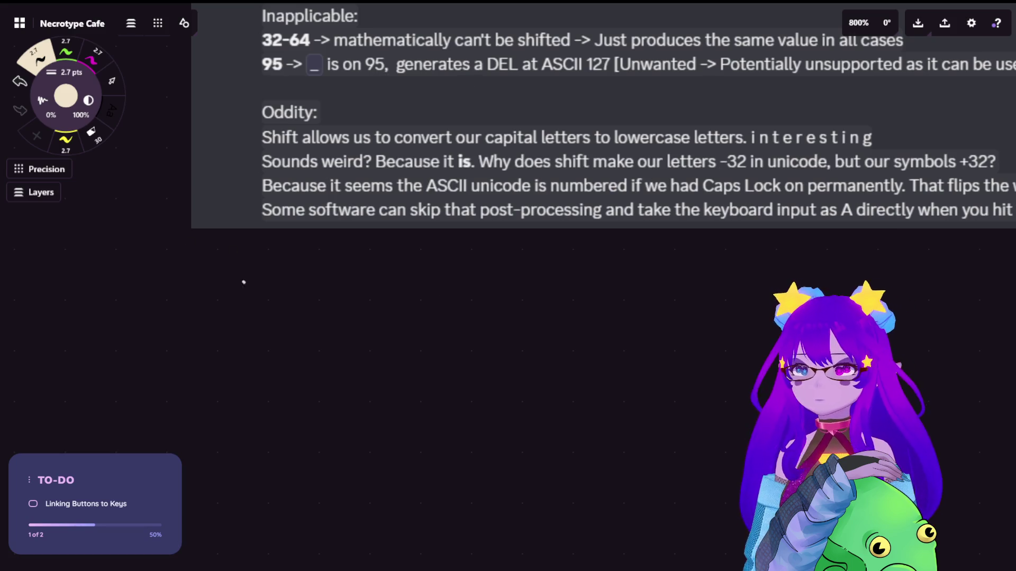
{"action": "mouse_move", "coordinate": [217, 272]}
{"action": "left_mouse_down"}
{"action": "mouse_move", "coordinate": [242, 276]}
{"action": "mouse_move", "coordinate": [250, 304]}
{"action": "mouse_move", "coordinate": [263, 303]}
{"action": "left_mouse_up"}
{"action": "left_click", "coordinate": [260, 264]}
{"action": "left_click", "coordinate": [284, 298]}
{"action": "key", "text": "ctrl+z"}
{"action": "key", "text": "ctrl+z"}
{"action": "key", "text": "ctrl+z"}
{"action": "mouse_move", "coordinate": [258, 277]}
{"action": "left_mouse_down"}
{"action": "mouse_move", "coordinate": [259, 301]}
{"action": "mouse_move", "coordinate": [327, 300]}
{"action": "mouse_move", "coordinate": [343, 278]}
{"action": "mouse_move", "coordinate": [373, 281]}
{"action": "mouse_move", "coordinate": [376, 301]}
{"action": "left_mouse_up"}
{"action": "left_click", "coordinate": [299, 262]}
{"action": "key", "text": "ctrl+z"}
{"action": "mouse_move", "coordinate": [382, 258]}
{"action": "left_mouse_down"}
{"action": "mouse_move", "coordinate": [380, 307]}
{"action": "mouse_move", "coordinate": [404, 304]}
{"action": "mouse_move", "coordinate": [425, 283]}
{"action": "mouse_move", "coordinate": [421, 303]}
{"action": "left_mouse_up"}
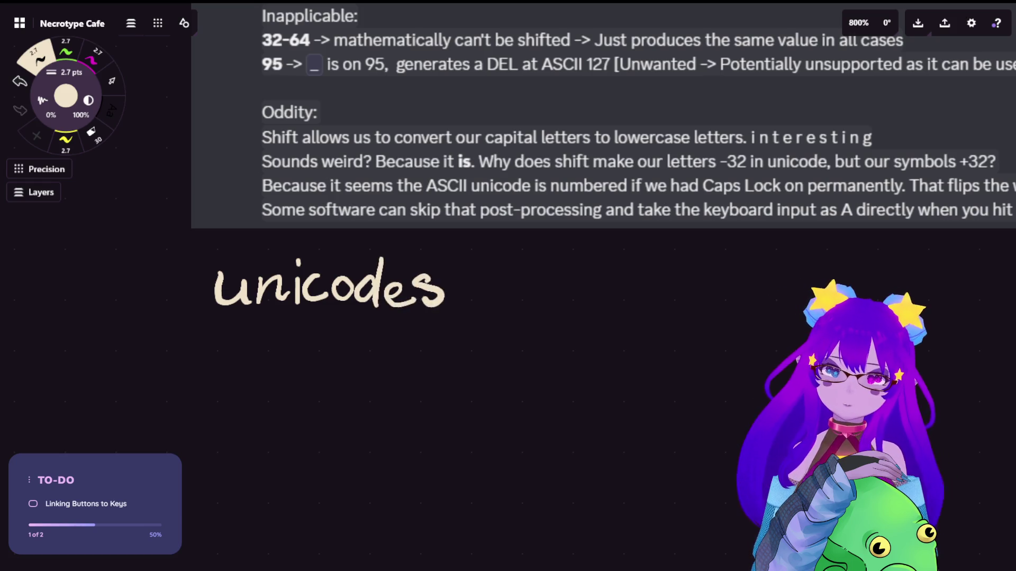
- Write 'game controls' in yellow below 'unicodes'
{"action": "key", "text": "3"}
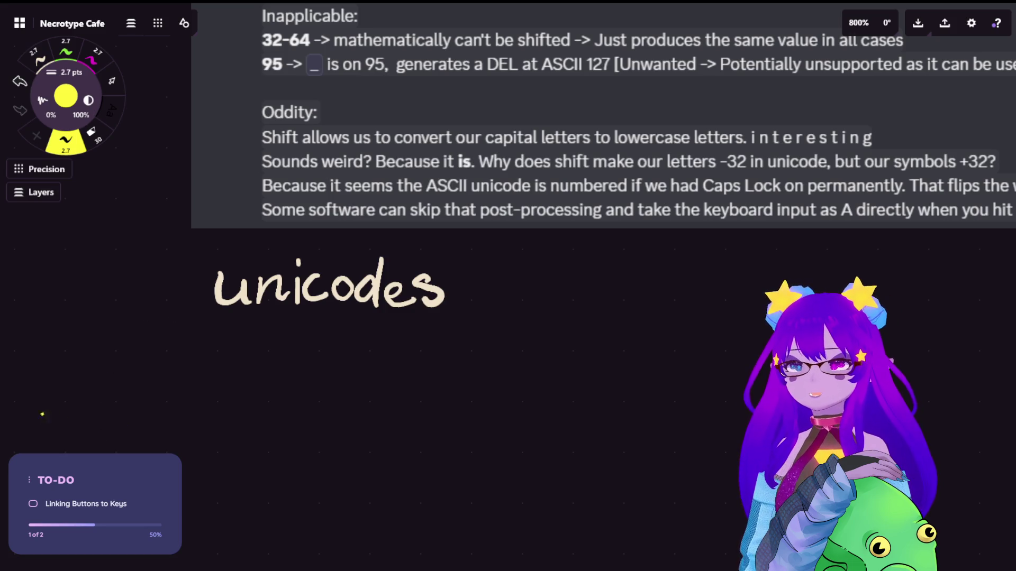
{"action": "mouse_move", "coordinate": [85, 418]}
{"action": "left_mouse_down"}
{"action": "mouse_move", "coordinate": [84, 452]}
{"action": "mouse_move", "coordinate": [94, 444]}
{"action": "mouse_move", "coordinate": [119, 451]}
{"action": "mouse_move", "coordinate": [155, 428]}
{"action": "mouse_move", "coordinate": [161, 451]}
{"action": "mouse_move", "coordinate": [200, 447]}
{"action": "left_mouse_up"}
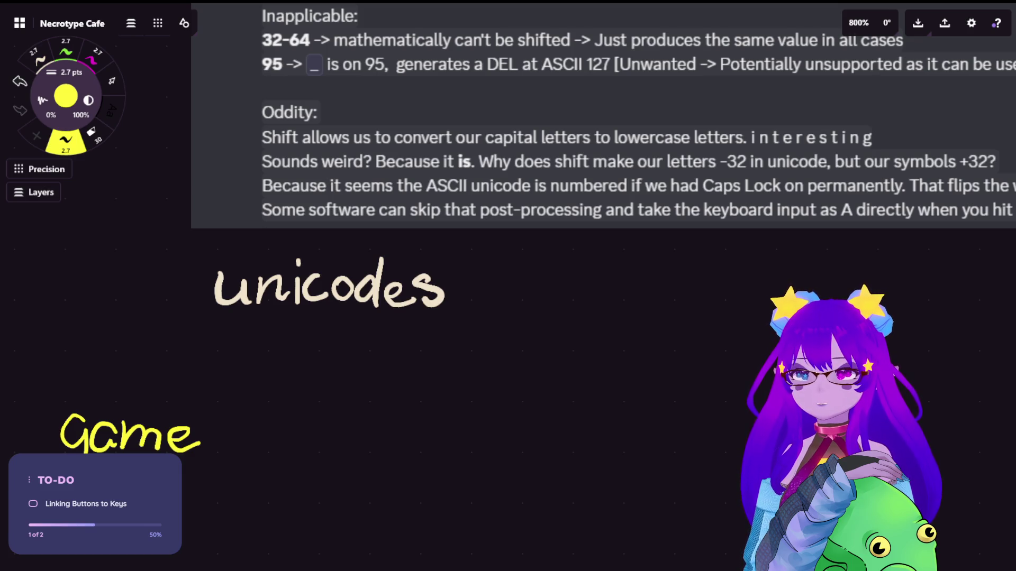
{"action": "mouse_move", "coordinate": [183, 512]}
{"action": "left_mouse_down"}
{"action": "mouse_move", "coordinate": [194, 542]}
{"action": "mouse_move", "coordinate": [200, 517]}
{"action": "mouse_move", "coordinate": [221, 532]}
{"action": "mouse_move", "coordinate": [256, 529]}
{"action": "mouse_move", "coordinate": [238, 537]}
{"action": "left_mouse_up"}
{"action": "key", "text": "ctrl+z"}
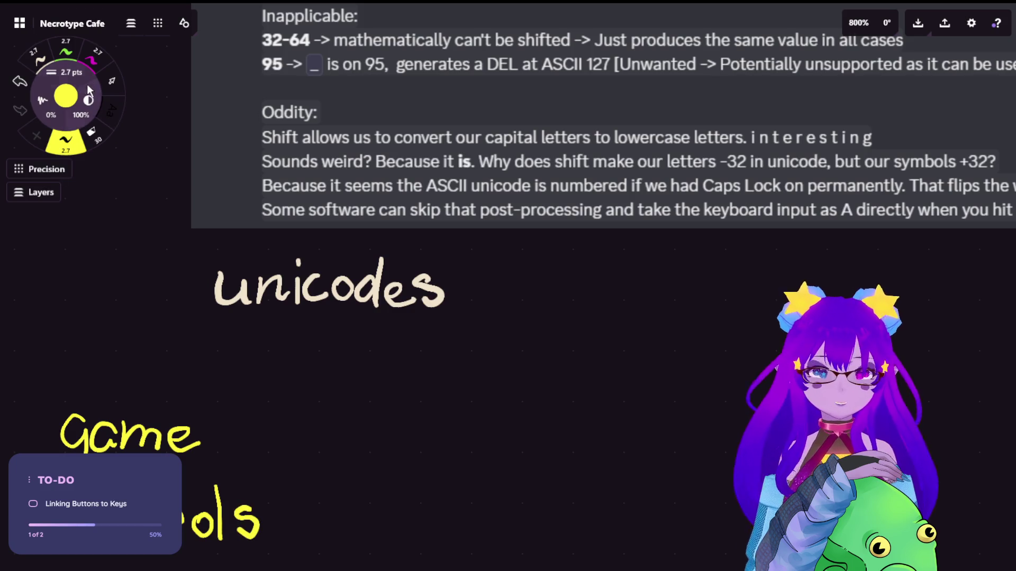
{"action": "mouse_move", "coordinate": [66, 144]}
{"action": "left_mouse_down"}
{"action": "mouse_move", "coordinate": [203, 25]}
{"action": "mouse_move", "coordinate": [186, 1]}
{"action": "left_mouse_up"}
- Draw a cream arrow after 'game controls' and write 'string' in yellow beside it
{"action": "left_click", "coordinate": [39, 60]}
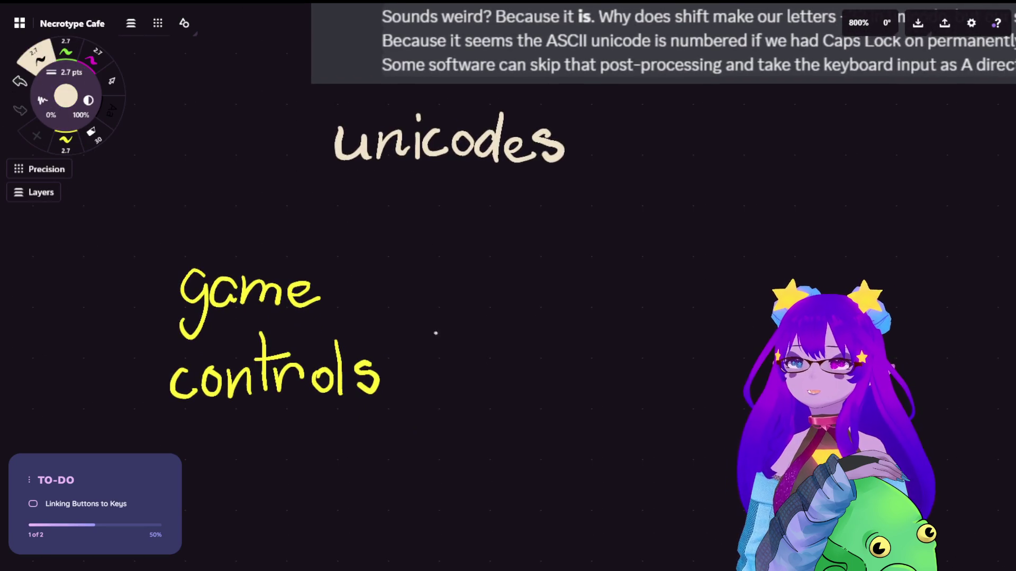
{"action": "mouse_move", "coordinate": [402, 318]}
{"action": "left_mouse_down"}
{"action": "mouse_move", "coordinate": [483, 318]}
{"action": "mouse_move", "coordinate": [460, 342]}
{"action": "left_mouse_up"}
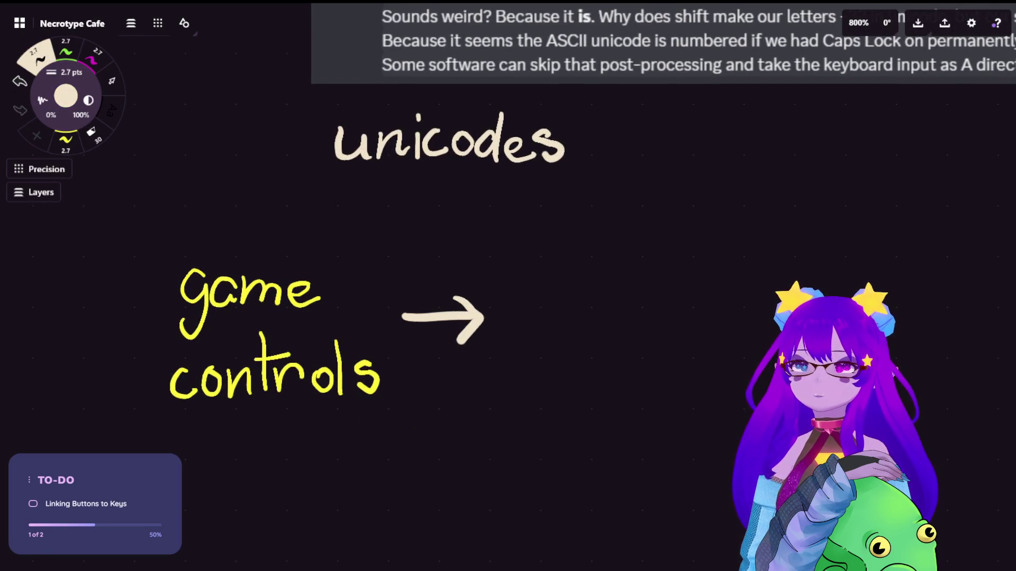
{"action": "left_click", "coordinate": [69, 138]}
{"action": "left_click_drag", "start_coordinate": [534, 298], "coordinate": [514, 328]}
{"action": "mouse_move", "coordinate": [555, 274]}
{"action": "left_mouse_down"}
{"action": "mouse_move", "coordinate": [558, 333]}
{"action": "mouse_move", "coordinate": [580, 299]}
{"action": "mouse_move", "coordinate": [587, 317]}
{"action": "mouse_move", "coordinate": [601, 316]}
{"action": "left_mouse_up"}
{"action": "key", "text": "ctrl+z"}
{"action": "left_click_drag", "start_coordinate": [608, 311], "coordinate": [611, 335]}
{"action": "mouse_move", "coordinate": [610, 299]}
{"action": "left_mouse_down"}
{"action": "mouse_move", "coordinate": [622, 327]}
{"action": "mouse_move", "coordinate": [645, 335]}
{"action": "left_mouse_up"}
{"action": "left_click_drag", "start_coordinate": [677, 303], "coordinate": [629, 385]}
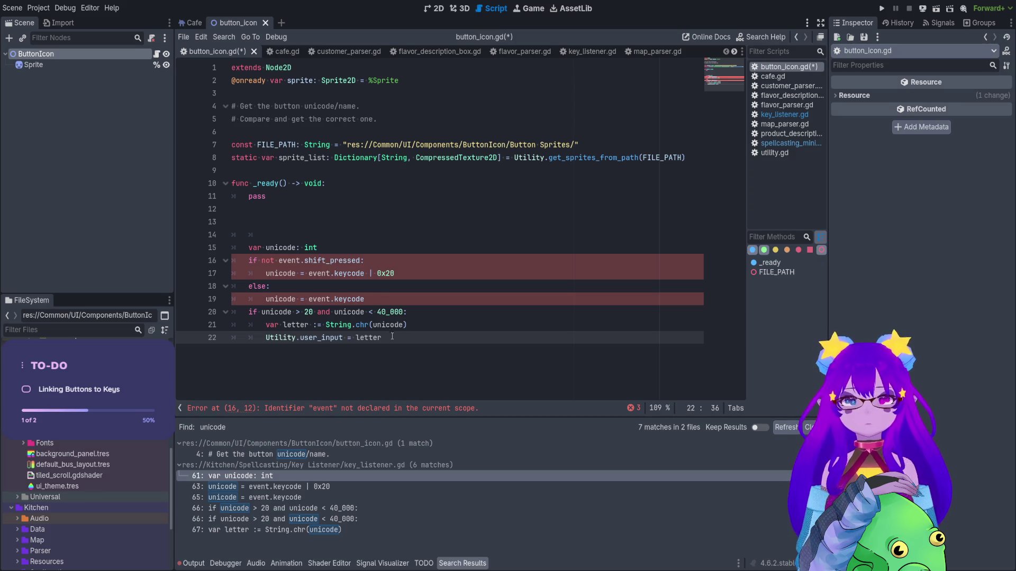
- Delete the pasted unicode block from button_icon.gd and save the script
{"action": "left_click_drag", "start_coordinate": [391, 333], "coordinate": [202, 245]}
{"action": "key", "text": "BackSpace"}
{"action": "key", "text": "BackSpace"}
{"action": "key", "text": "BackSpace"}
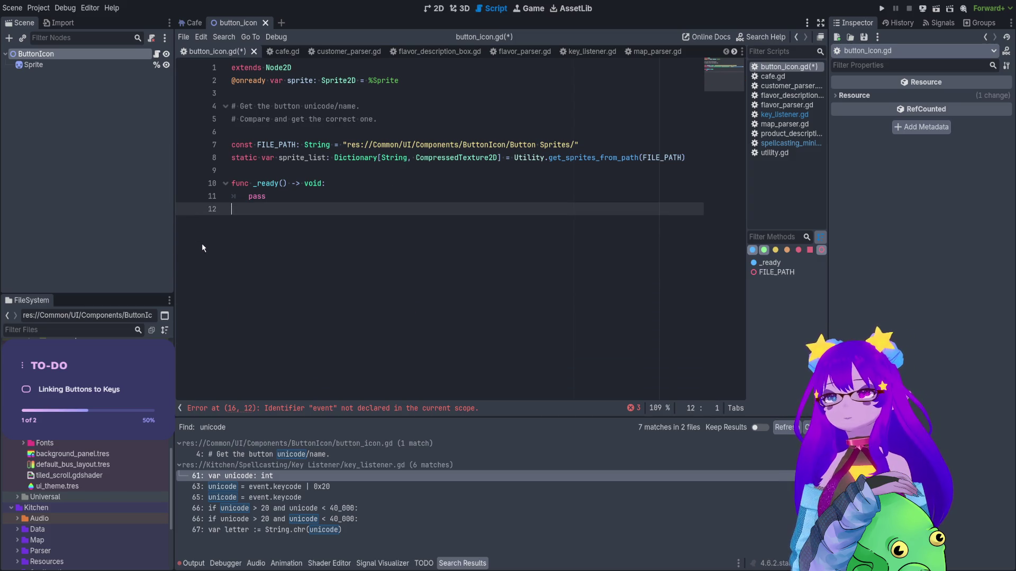
{"action": "key", "text": "ctrl+s"}
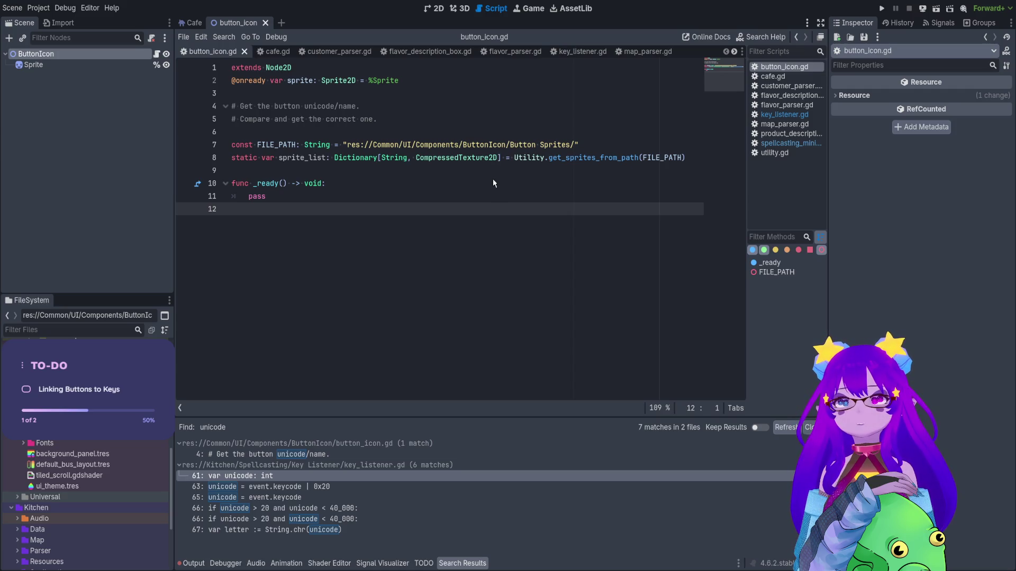
- Open the task_screen scene and select the Move task to show its properties
{"action": "key", "text": "alt+Left"}
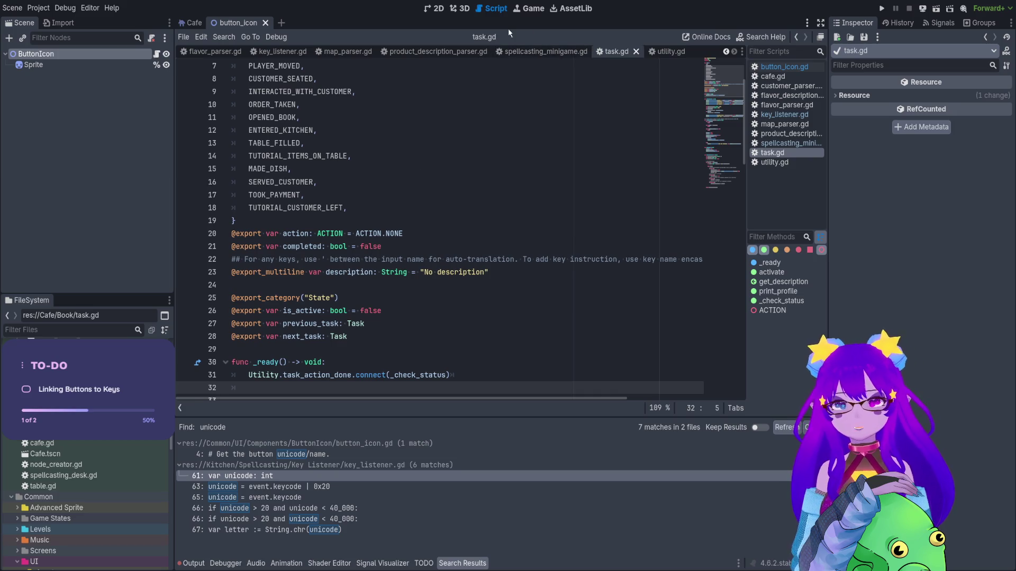
{"action": "left_click", "coordinate": [35, 55]}
{"action": "left_click", "coordinate": [37, 130]}
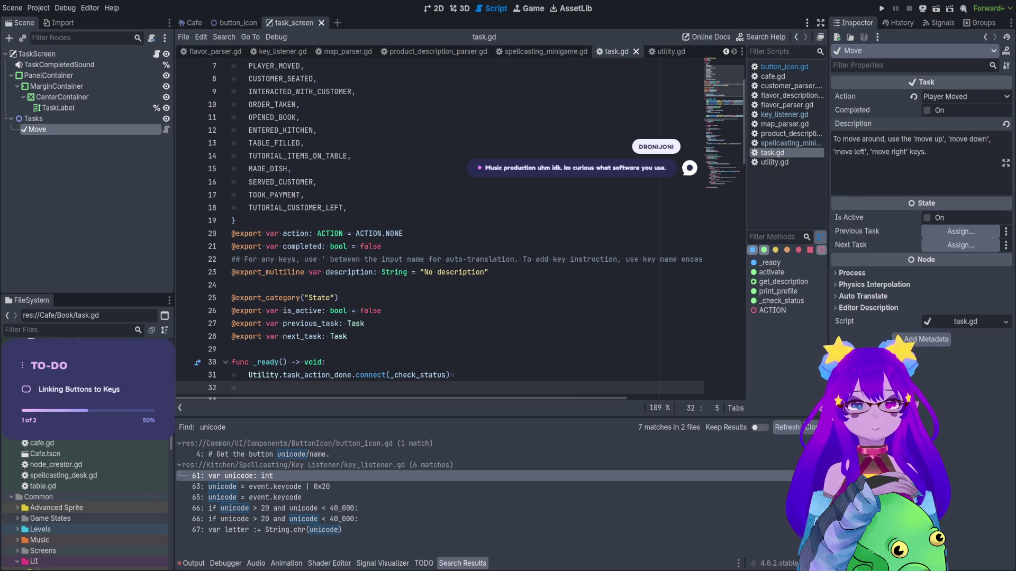
- Run the game to check how the Move task's current description displays
{"action": "left_click_drag", "start_coordinate": [915, 139], "coordinate": [983, 140]}
{"action": "left_click_drag", "start_coordinate": [848, 152], "coordinate": [900, 152]}
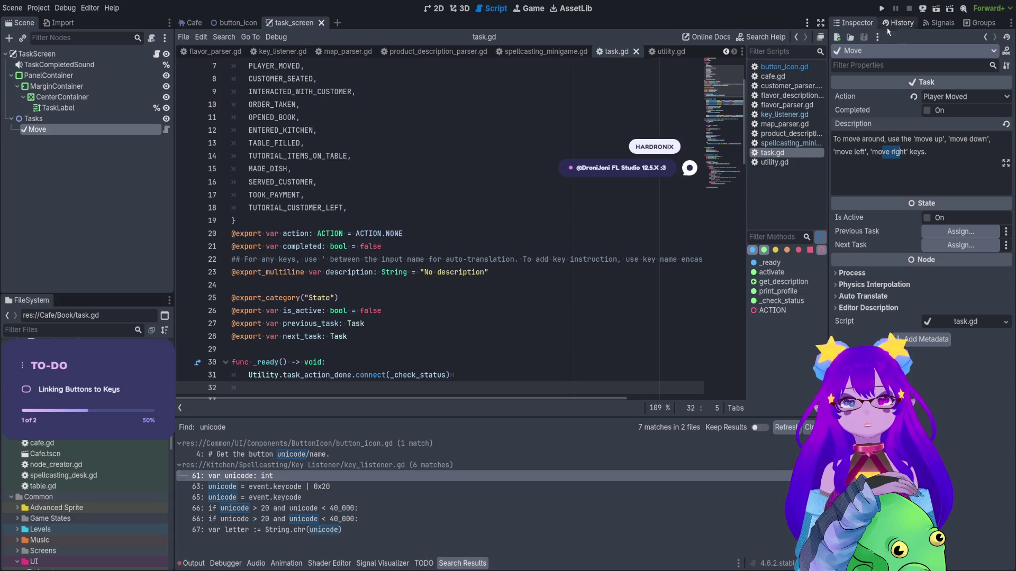
{"action": "left_click", "coordinate": [881, 10]}
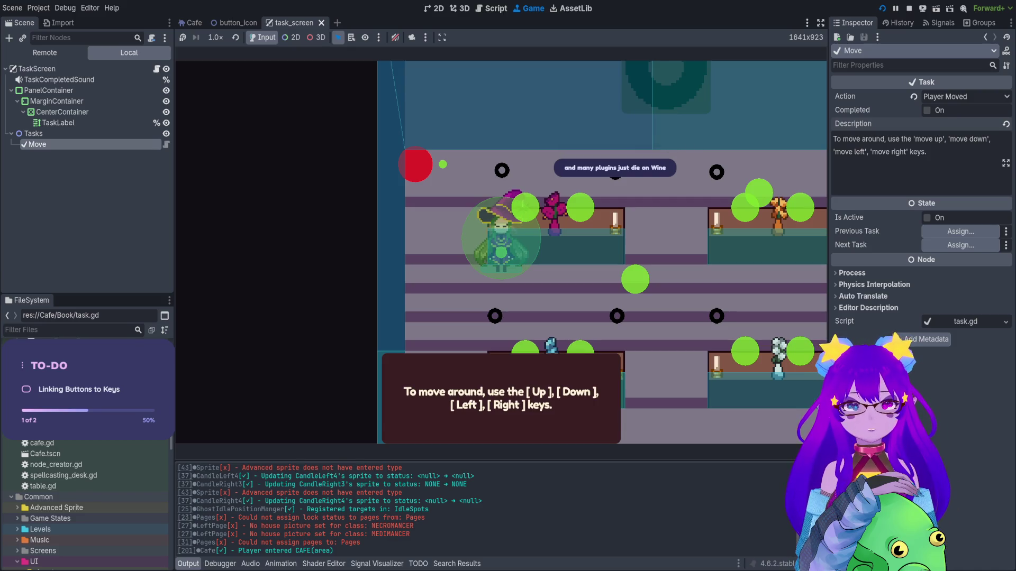
{"action": "left_click", "coordinate": [909, 9]}
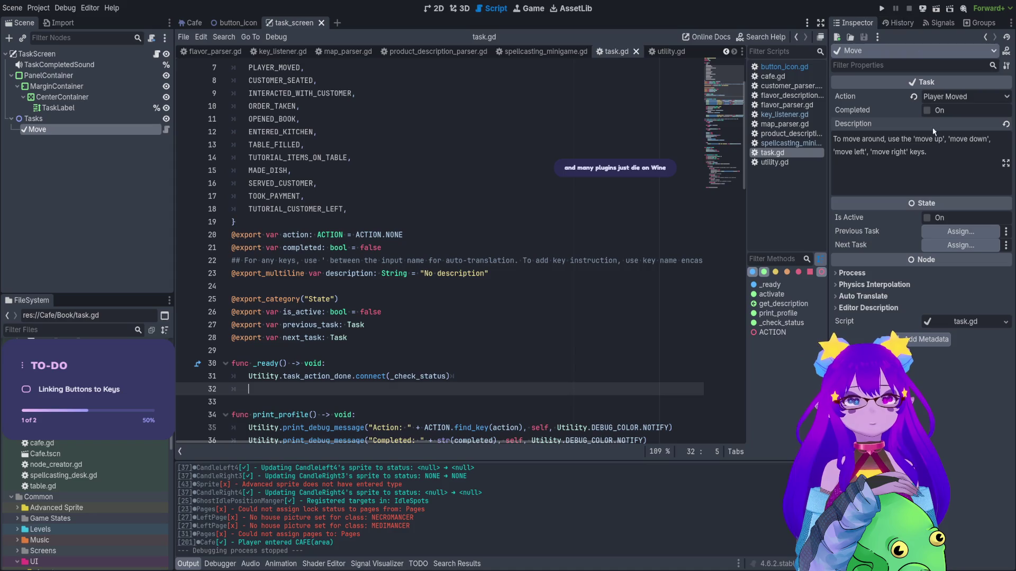
- Replace 'move up' with 'interact' in the description and run the game
{"action": "left_click_drag", "start_coordinate": [943, 140], "coordinate": [915, 139]}
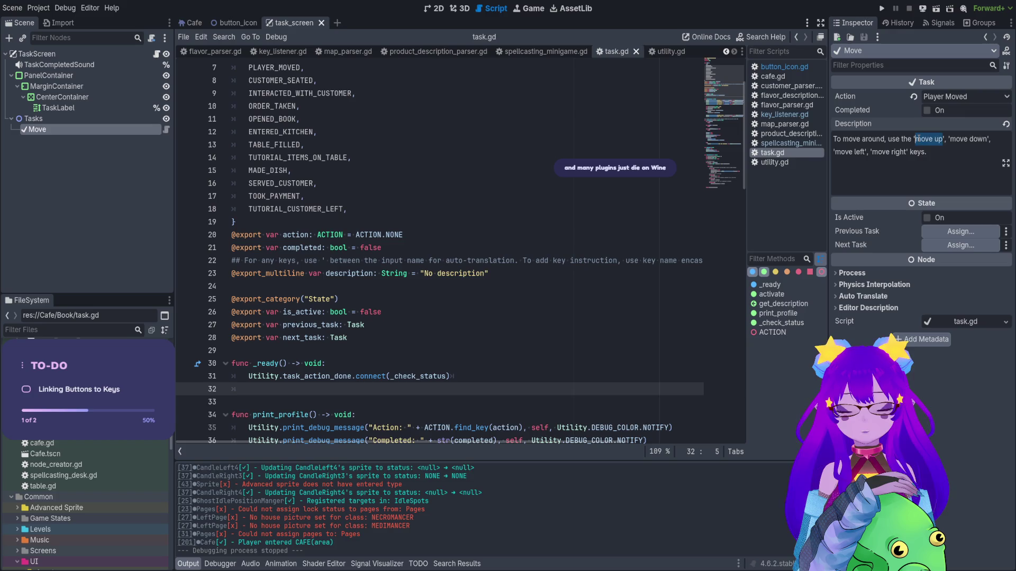
{"action": "key", "text": "BackSpace"}
{"action": "type", "text": "interact"}
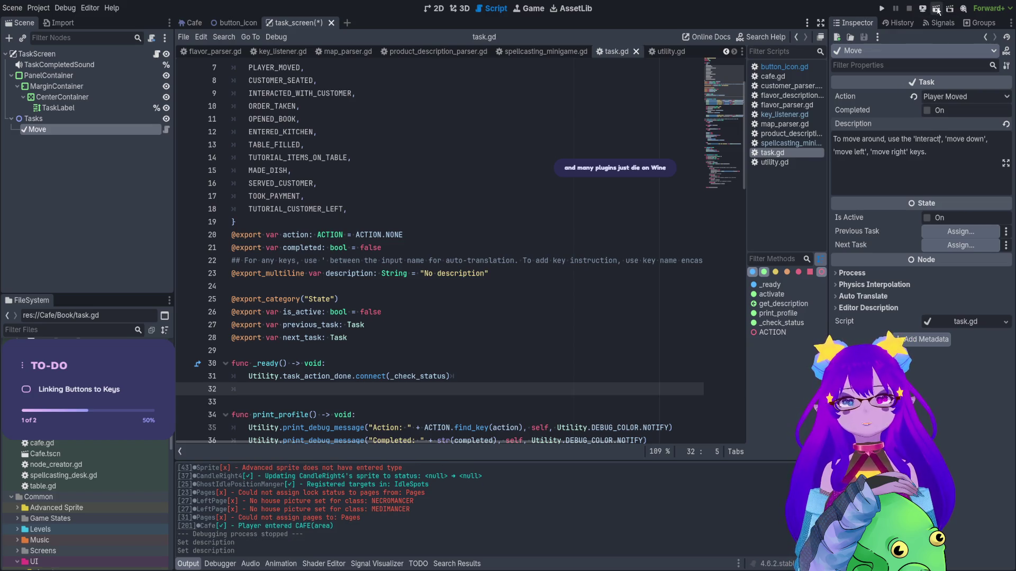
{"action": "left_click", "coordinate": [880, 9]}
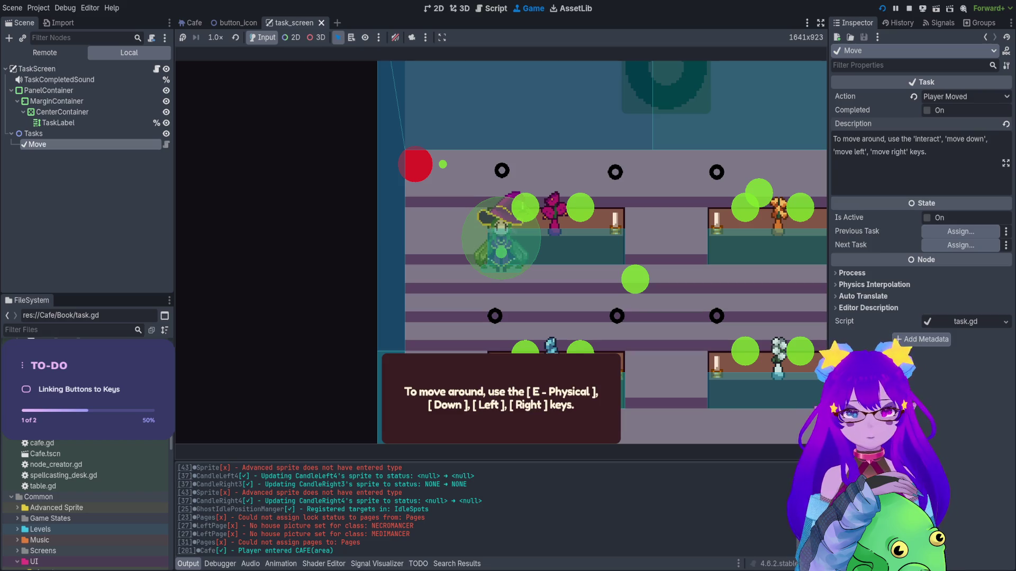
- Undo the description back to 'move up' and stop the test run
{"action": "double_click", "coordinate": [927, 139]}
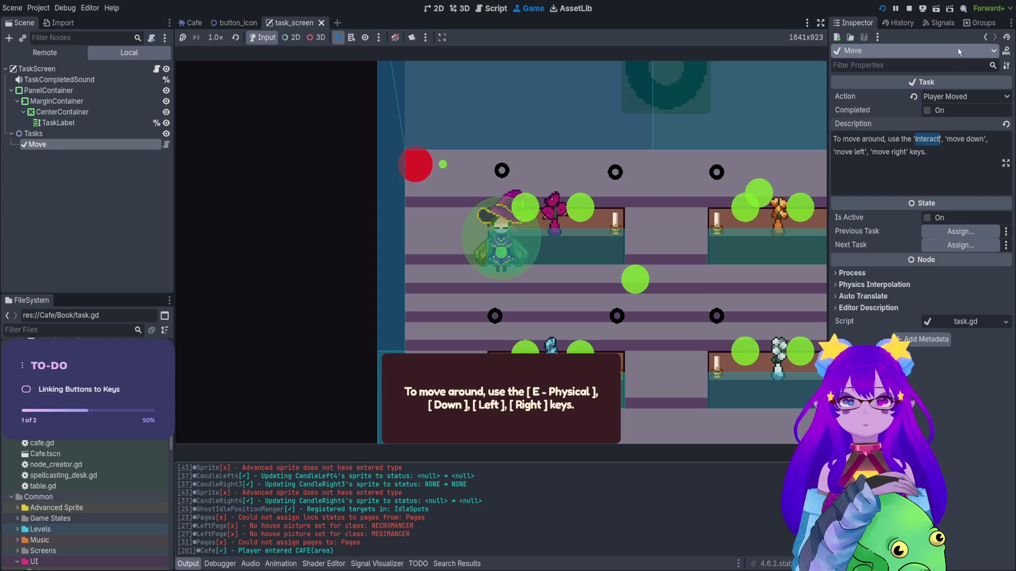
{"action": "double_click", "coordinate": [955, 139]}
{"action": "left_click_drag", "start_coordinate": [970, 136], "coordinate": [986, 134]}
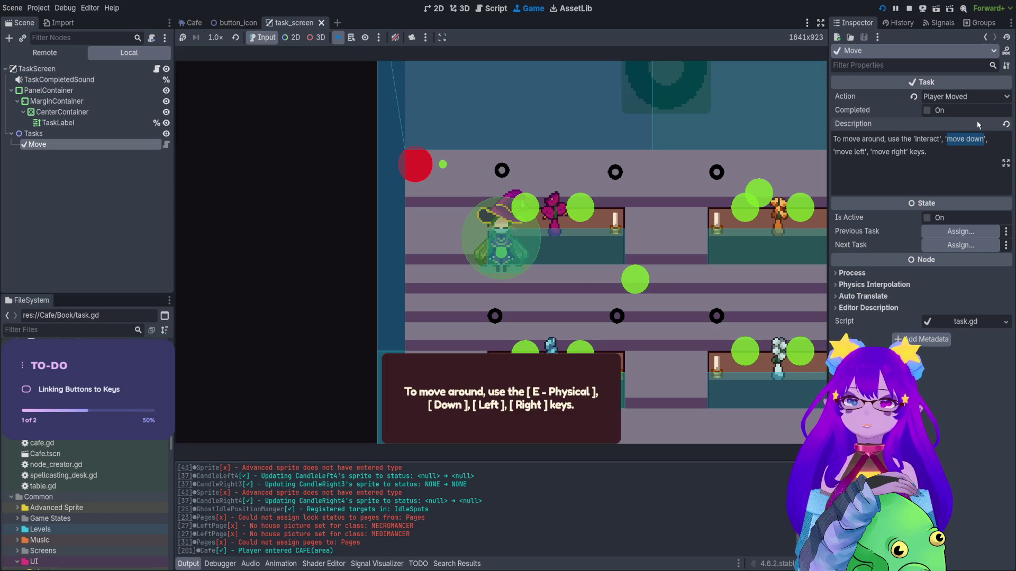
{"action": "key", "text": "ctrl+z"}
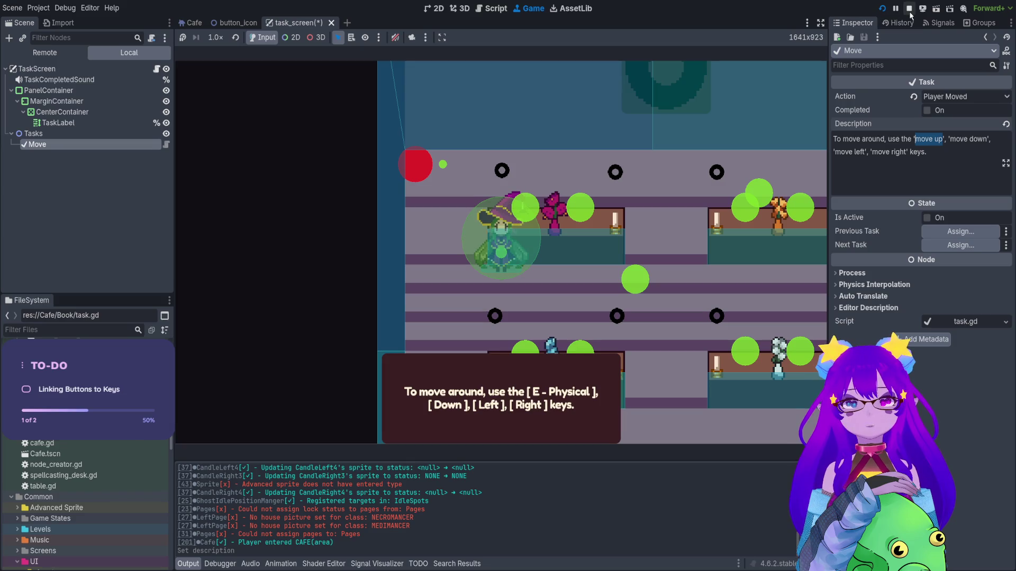
{"action": "left_click", "coordinate": [909, 9]}
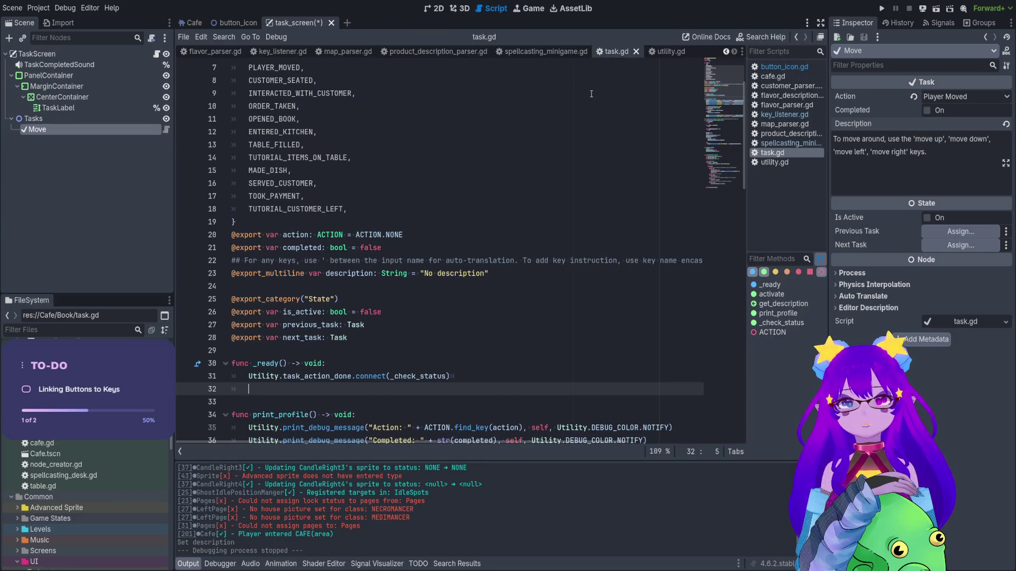
- Review the TaskScreen node's script
{"action": "left_click", "coordinate": [157, 53]}
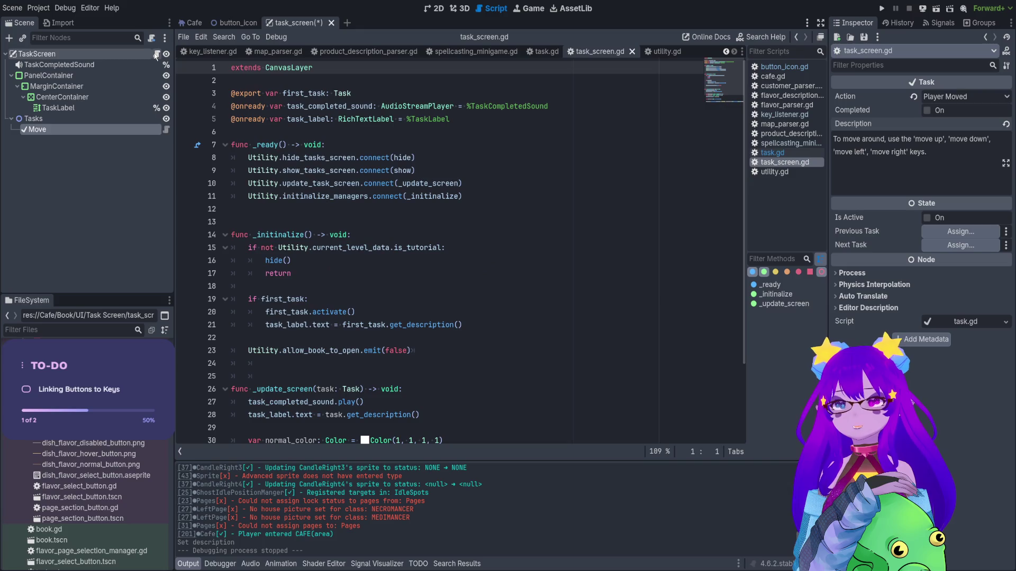
{"action": "scroll", "coordinate": [469, 243], "scroll_direction": "down", "scroll_amount": 1}
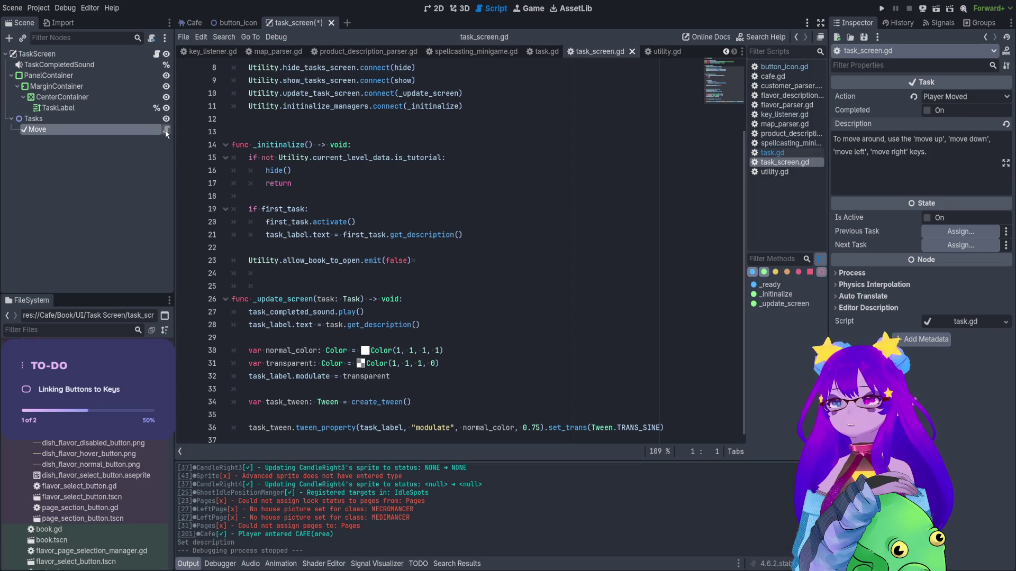
{"action": "scroll", "coordinate": [287, 189], "scroll_direction": "up", "scroll_amount": 2}
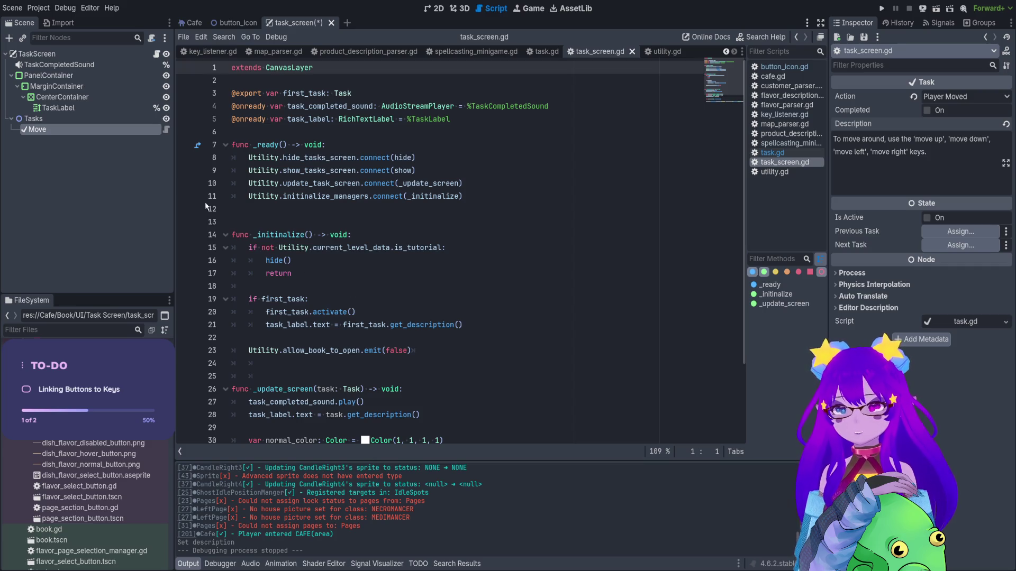
- Open task.gd and scroll to get_description, highlighting the uses of input_key
{"action": "left_click", "coordinate": [166, 130]}
{"action": "scroll", "coordinate": [422, 208], "scroll_direction": "down", "scroll_amount": 5}
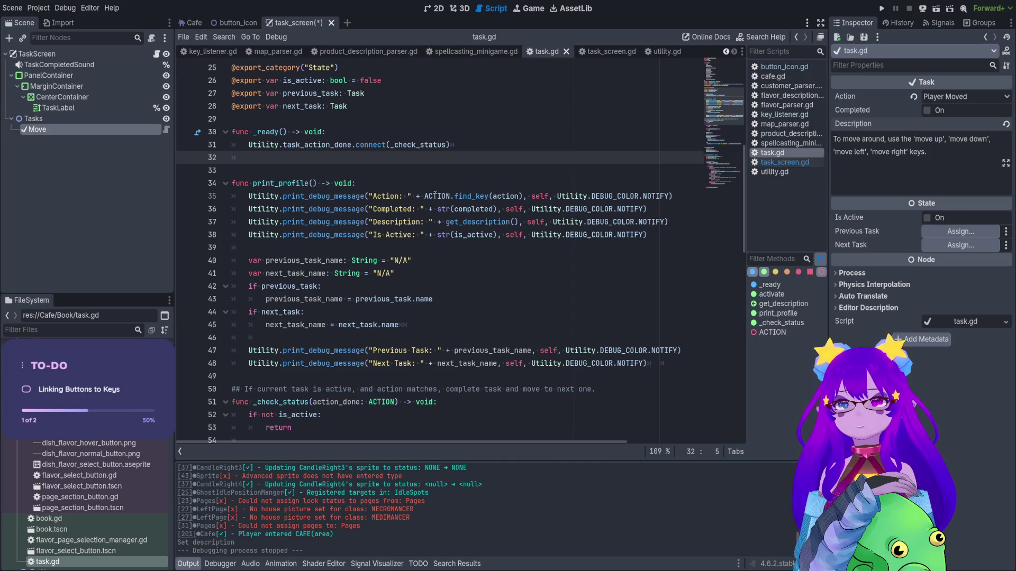
{"action": "left_click", "coordinate": [471, 197]}
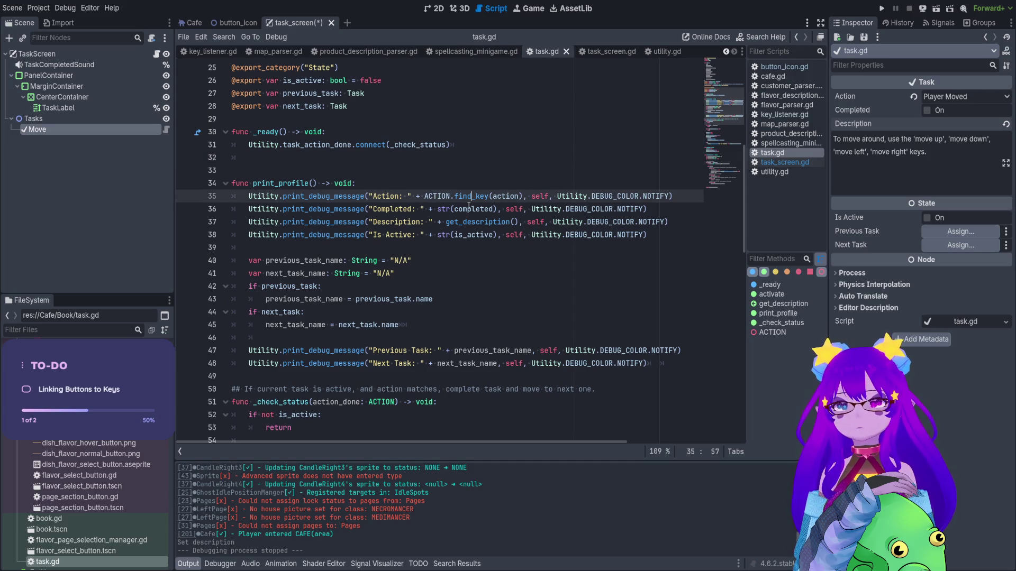
{"action": "scroll", "coordinate": [465, 212], "scroll_direction": "down", "scroll_amount": 3}
{"action": "scroll", "coordinate": [465, 212], "scroll_direction": "down", "scroll_amount": 2}
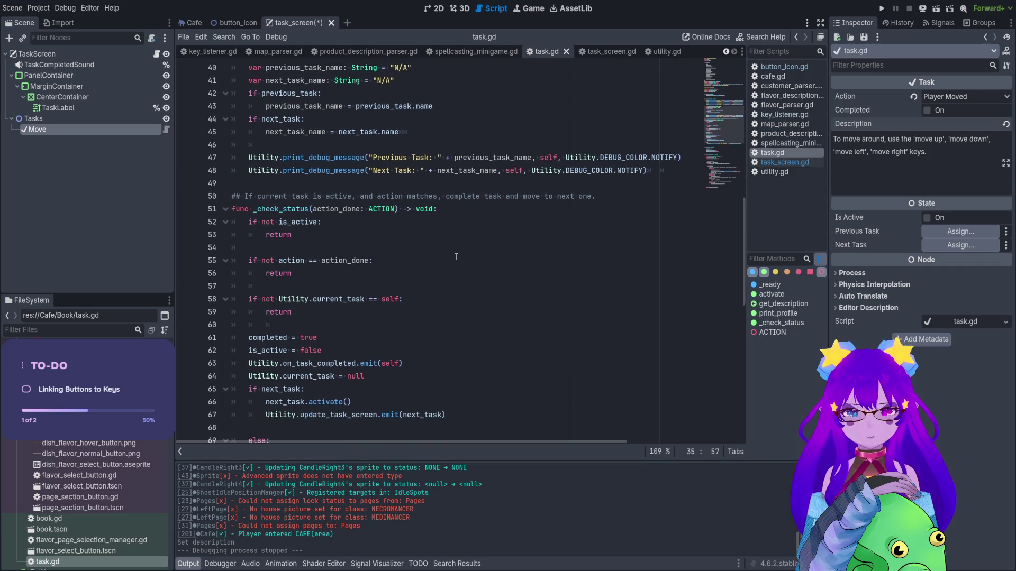
{"action": "scroll", "coordinate": [456, 256], "scroll_direction": "down", "scroll_amount": 3}
{"action": "scroll", "coordinate": [449, 262], "scroll_direction": "up", "scroll_amount": 4}
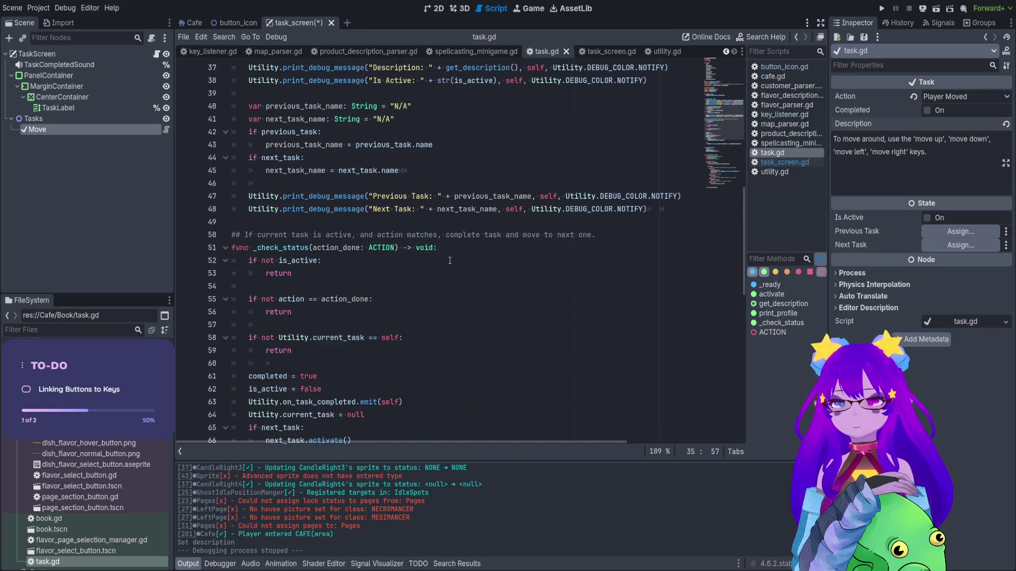
{"action": "scroll", "coordinate": [449, 261], "scroll_direction": "down", "scroll_amount": 9}
{"action": "left_click", "coordinate": [319, 197]}
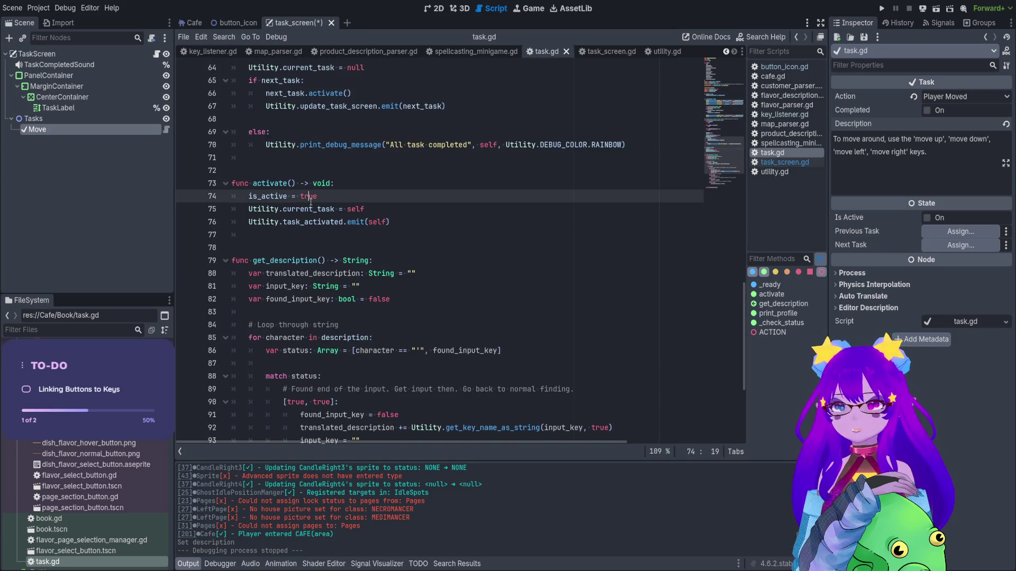
{"action": "scroll", "coordinate": [328, 212], "scroll_direction": "down", "scroll_amount": 3}
{"action": "left_click", "coordinate": [391, 157]}
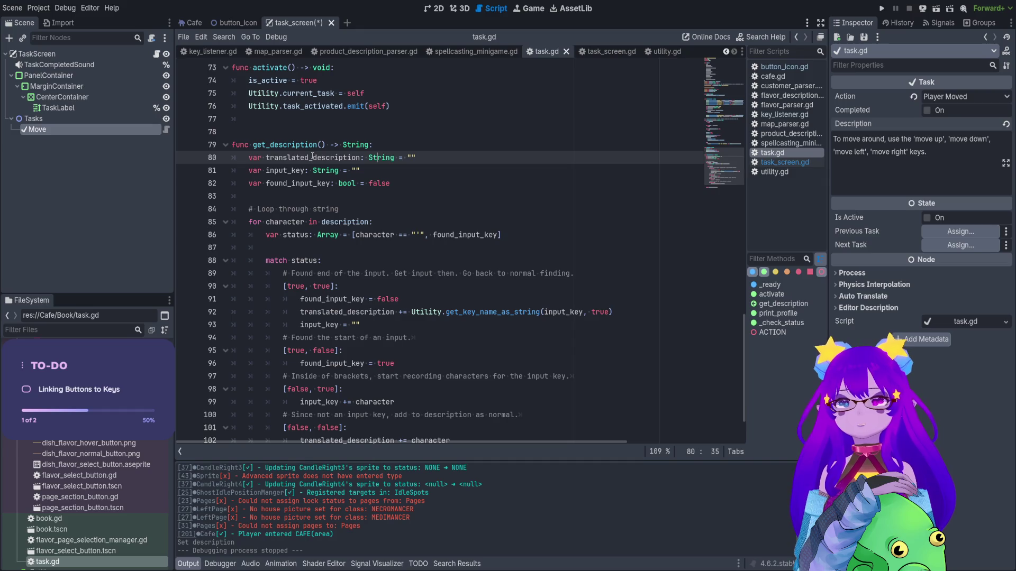
{"action": "double_click", "coordinate": [304, 170]}
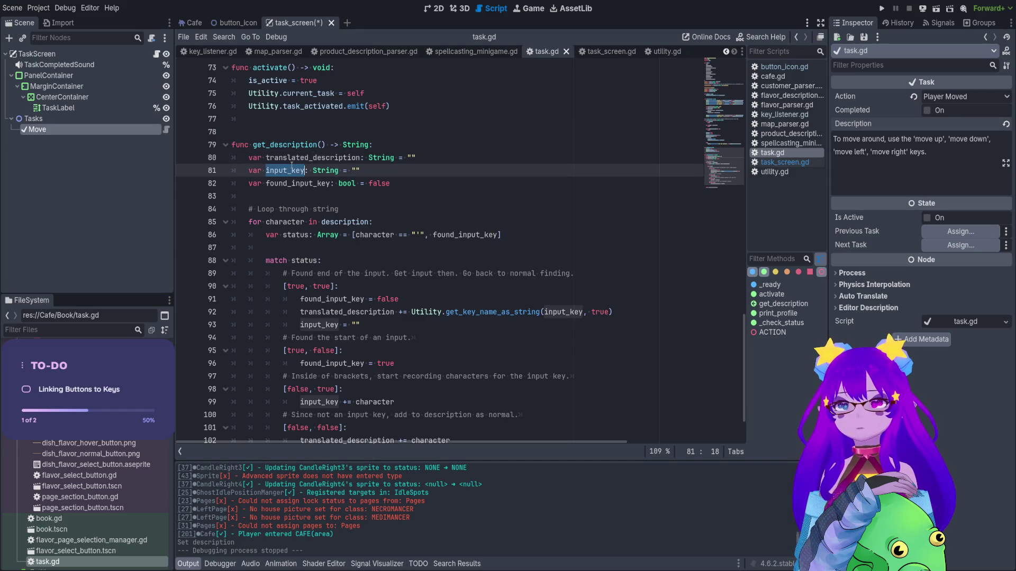
{"action": "scroll", "coordinate": [292, 166], "scroll_direction": "down", "scroll_amount": 1}
{"action": "left_click", "coordinate": [361, 196]}
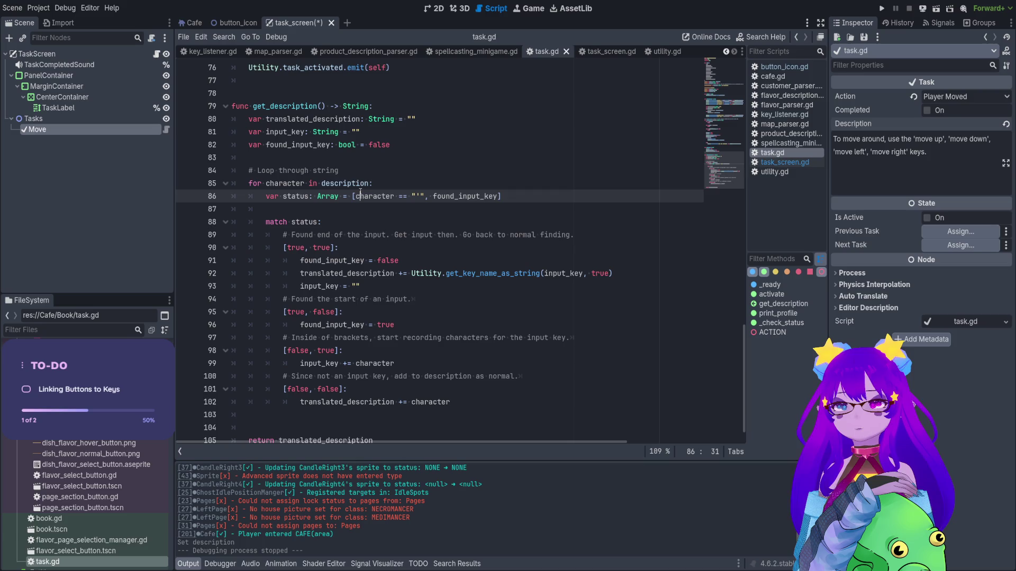
{"action": "left_click", "coordinate": [347, 297]}
{"action": "left_click", "coordinate": [360, 299]}
{"action": "scroll", "coordinate": [360, 299], "scroll_direction": "down", "scroll_amount": 1}
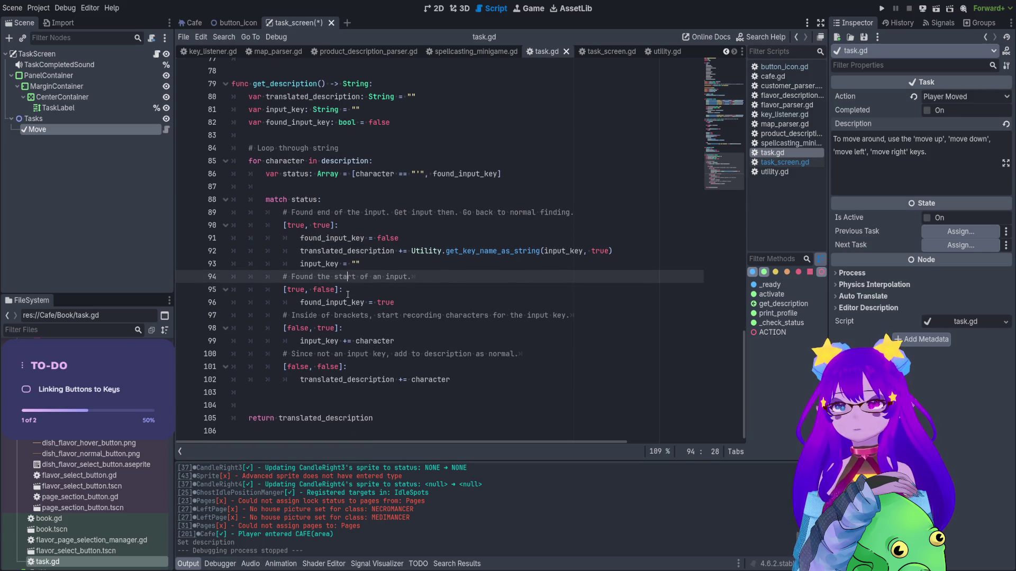
{"action": "left_click", "coordinate": [379, 301]}
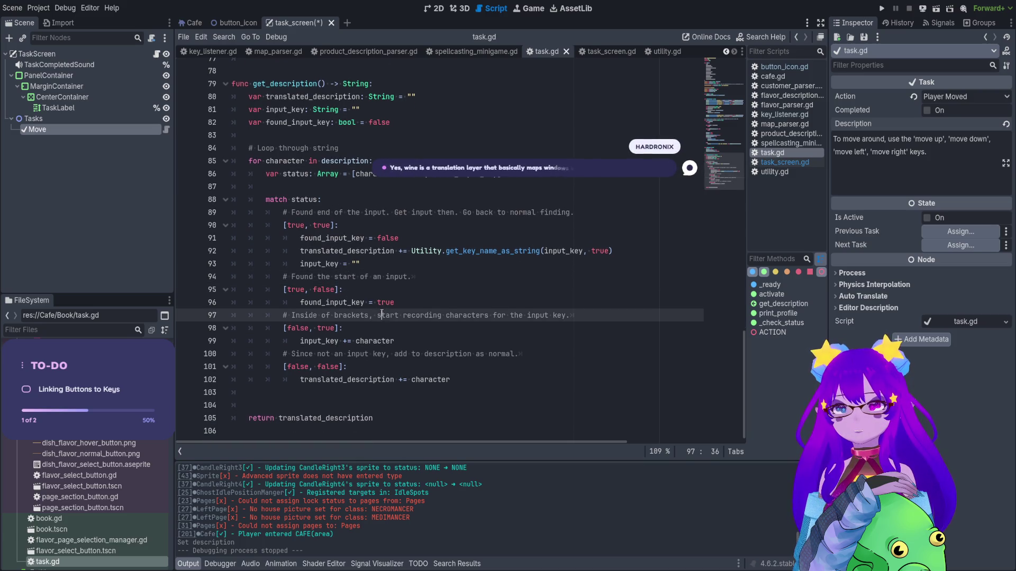
{"action": "left_click", "coordinate": [387, 354]}
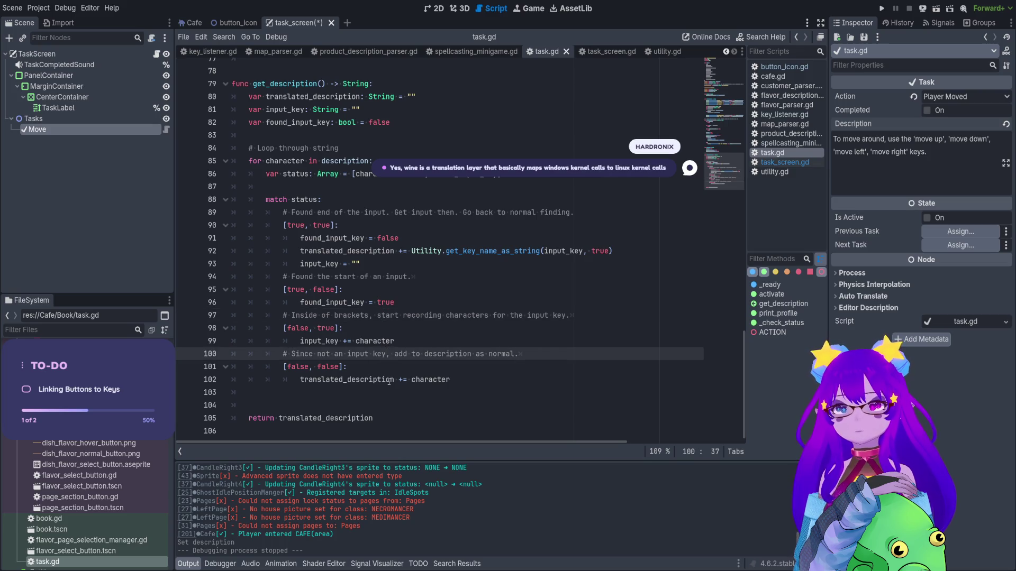
{"action": "left_click", "coordinate": [389, 380]}
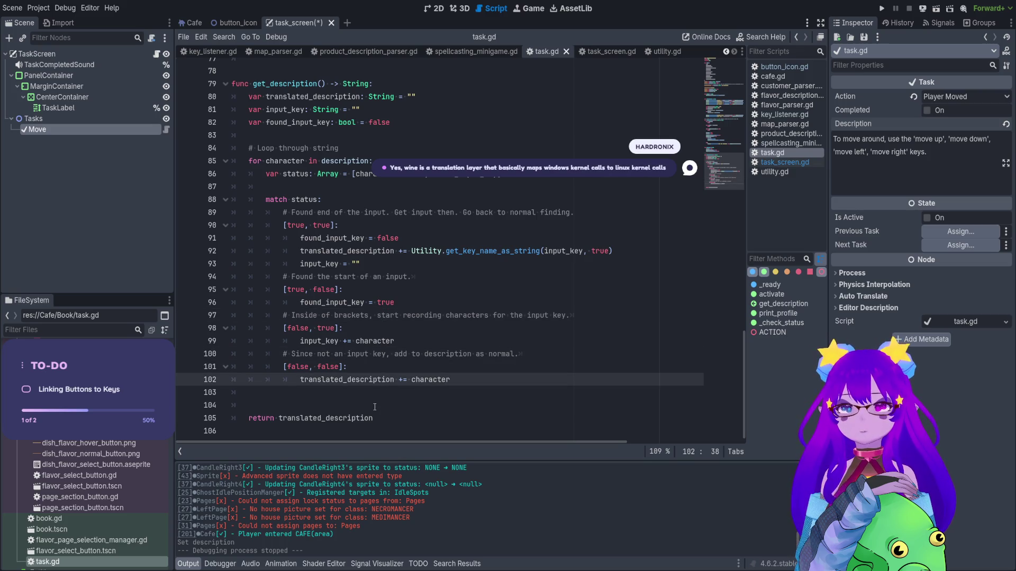
{"action": "mouse_move", "coordinate": [453, 380]}
{"action": "left_mouse_down"}
{"action": "mouse_move", "coordinate": [238, 289]}
{"action": "mouse_move", "coordinate": [233, 136]}
{"action": "left_mouse_up"}
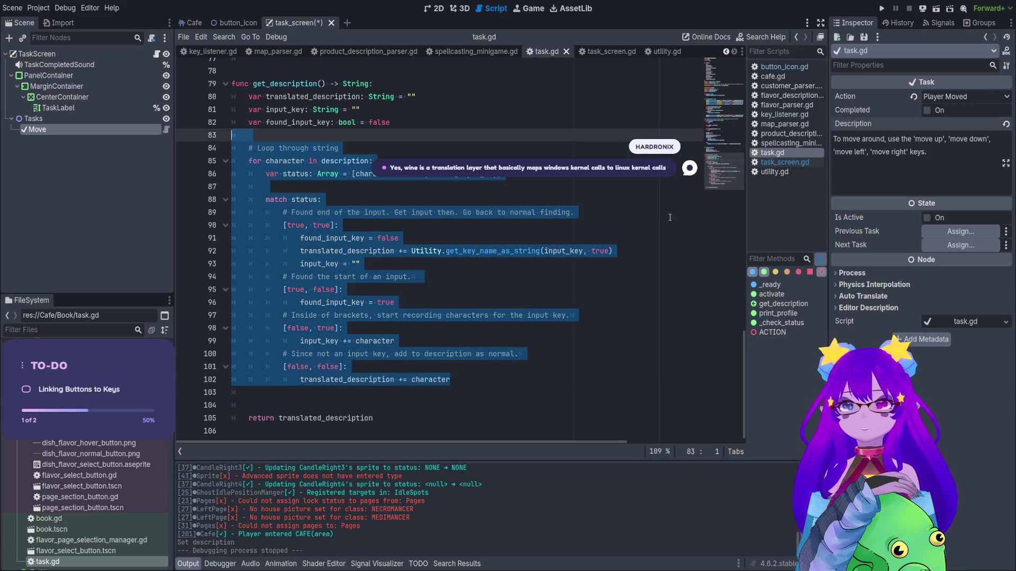
{"action": "left_click", "coordinate": [910, 152]}
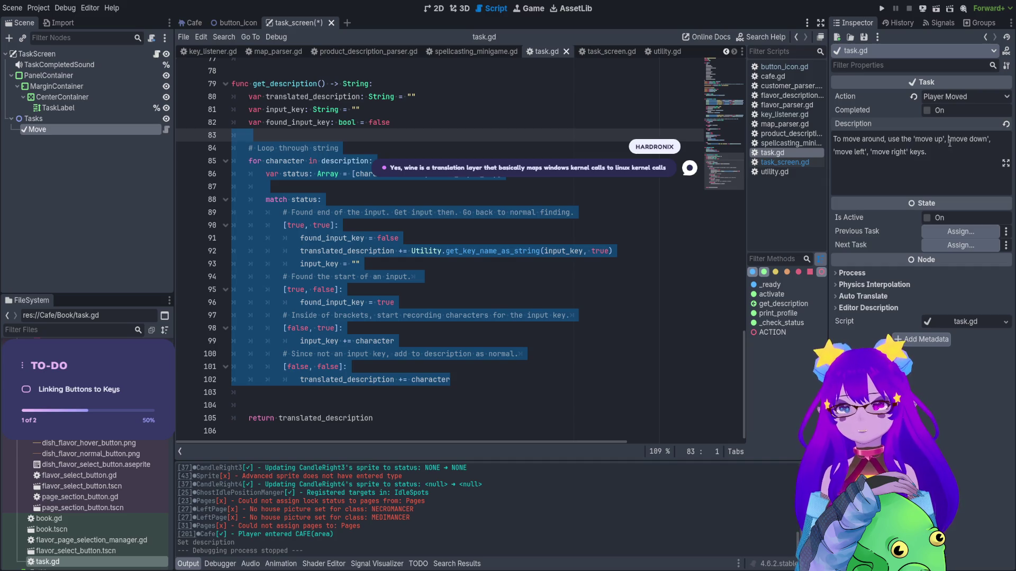
{"action": "left_click", "coordinate": [575, 189]}
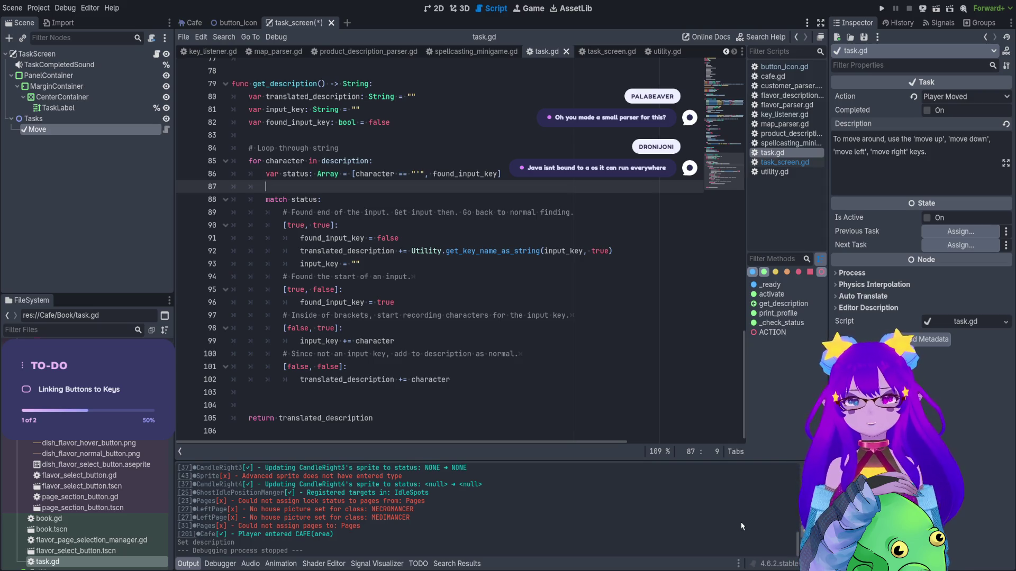
{"action": "left_click", "coordinate": [502, 199]}
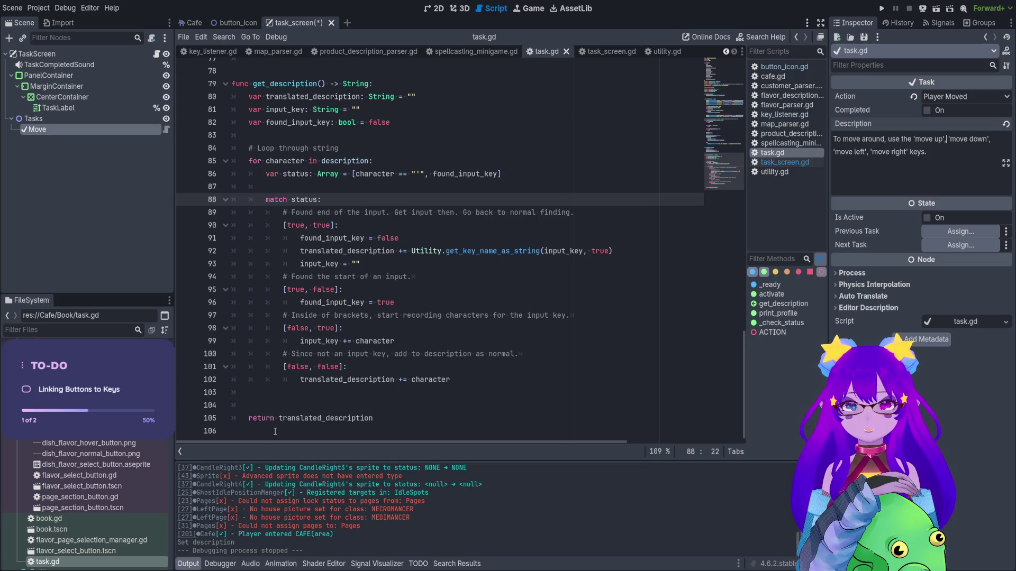
{"action": "left_click_drag", "start_coordinate": [943, 139], "coordinate": [916, 140]}
- Change the Move description to start with 'Interact', then run the game to preview E - Physical
{"action": "type", "text": "Interact"}
{"action": "key", "text": "ctrl+s"}
{"action": "left_click", "coordinate": [882, 9]}
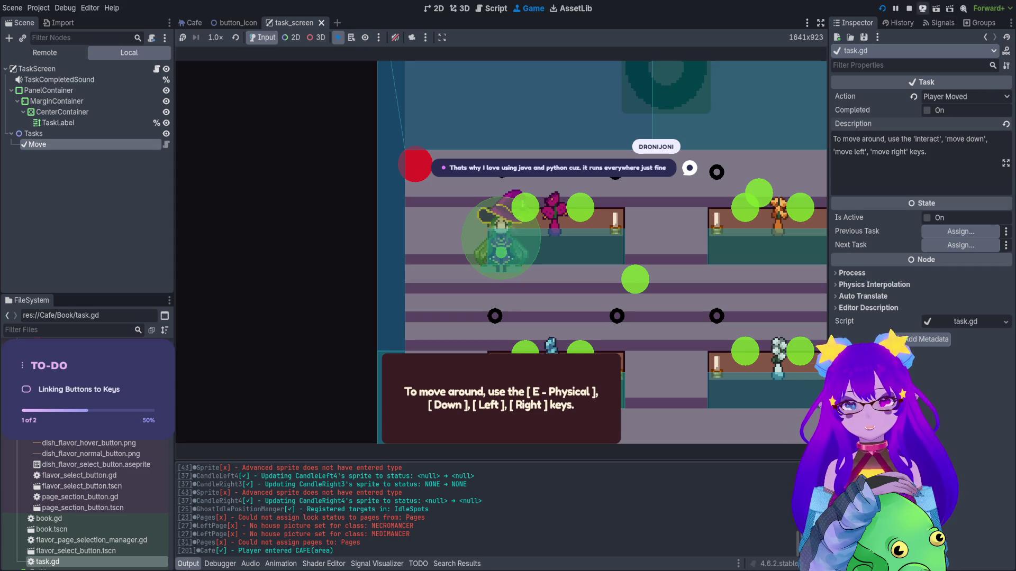
{"action": "key", "text": "F8"}
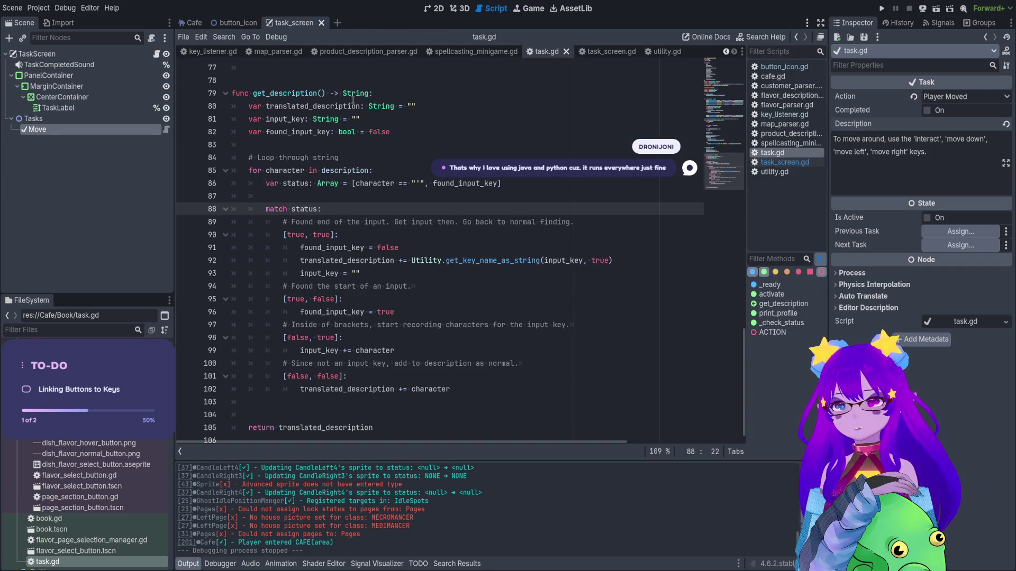
- Examine translated_description and the quote check on line 86 of get_description
{"action": "double_click", "coordinate": [340, 105]}
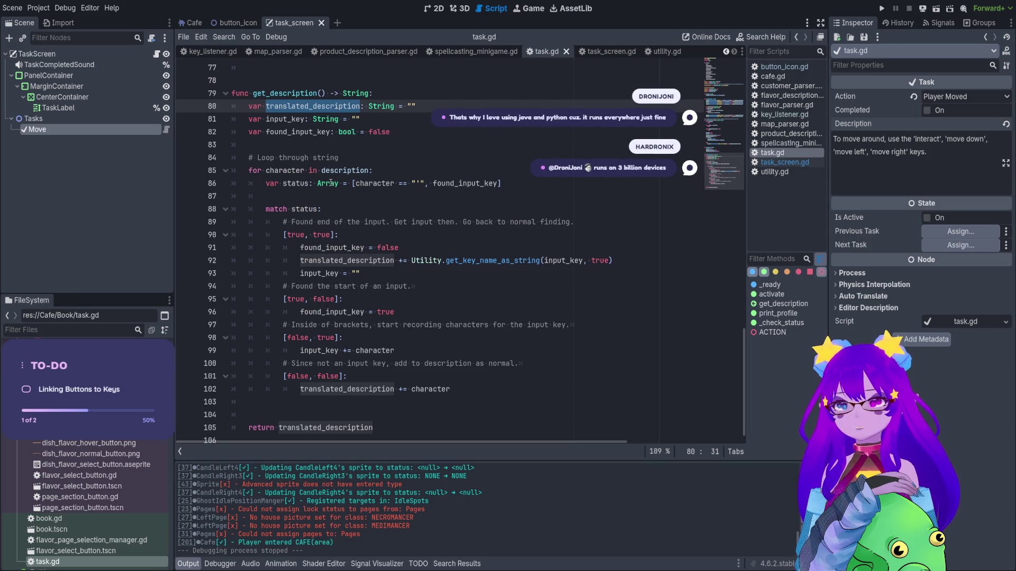
{"action": "left_click", "coordinate": [420, 184]}
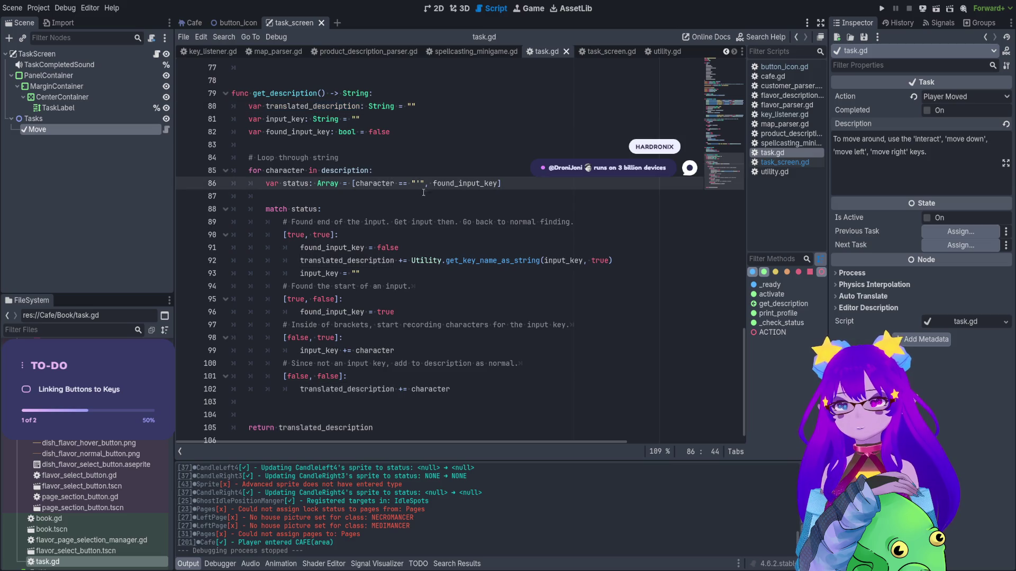
{"action": "left_click", "coordinate": [413, 184]}
{"action": "left_click", "coordinate": [420, 184]}
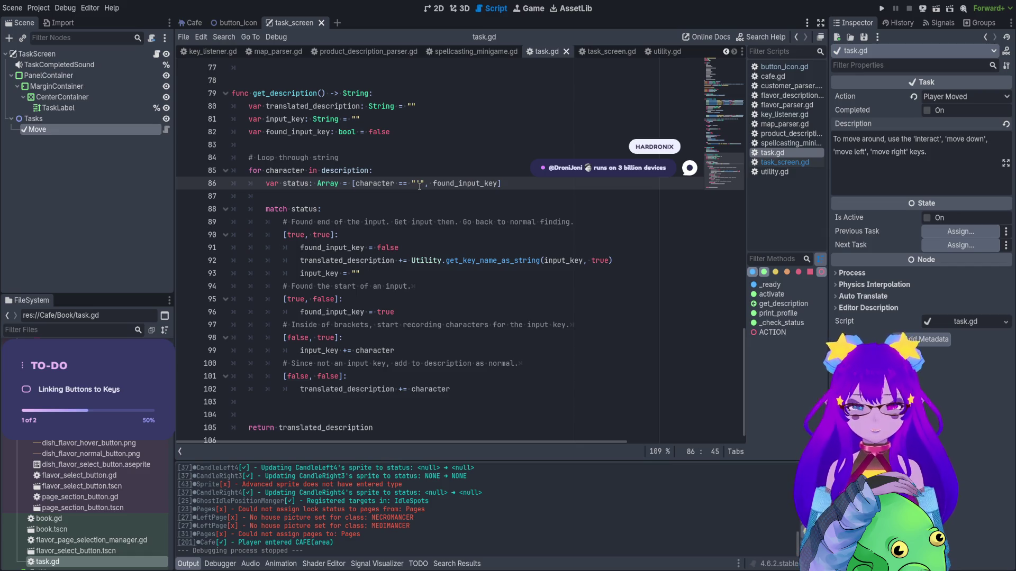
{"action": "scroll", "coordinate": [402, 202], "scroll_direction": "down", "scroll_amount": 1}
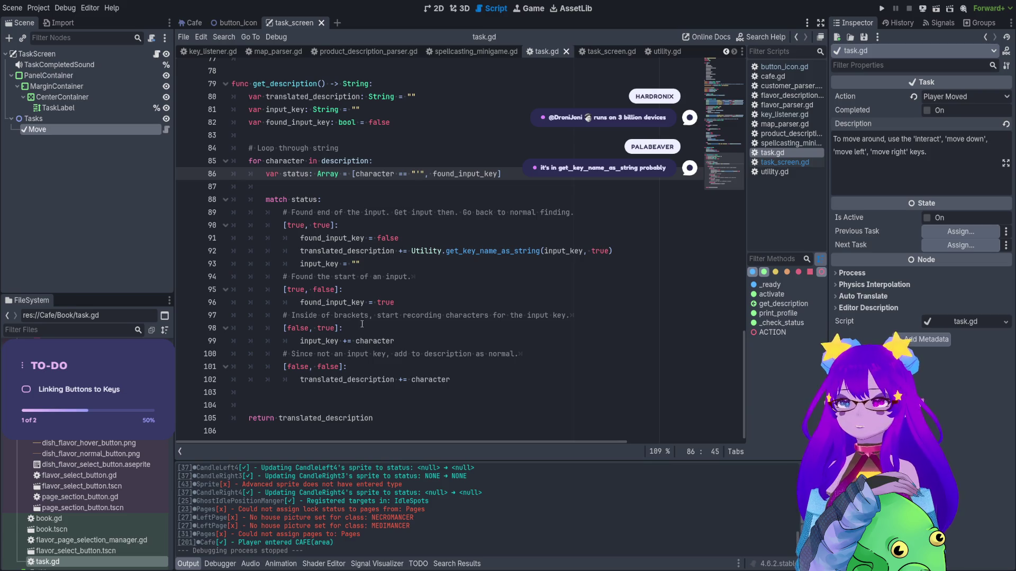
- Review the match cases, then jump to get_key_name_as_string's definition in utility.gd
{"action": "left_click", "coordinate": [330, 354]}
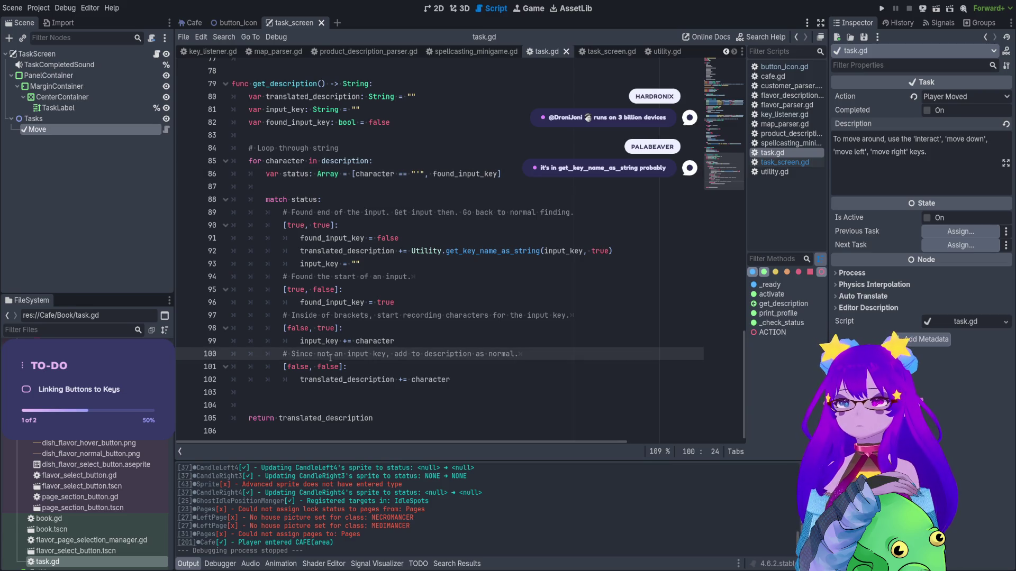
{"action": "left_click", "coordinate": [340, 316]}
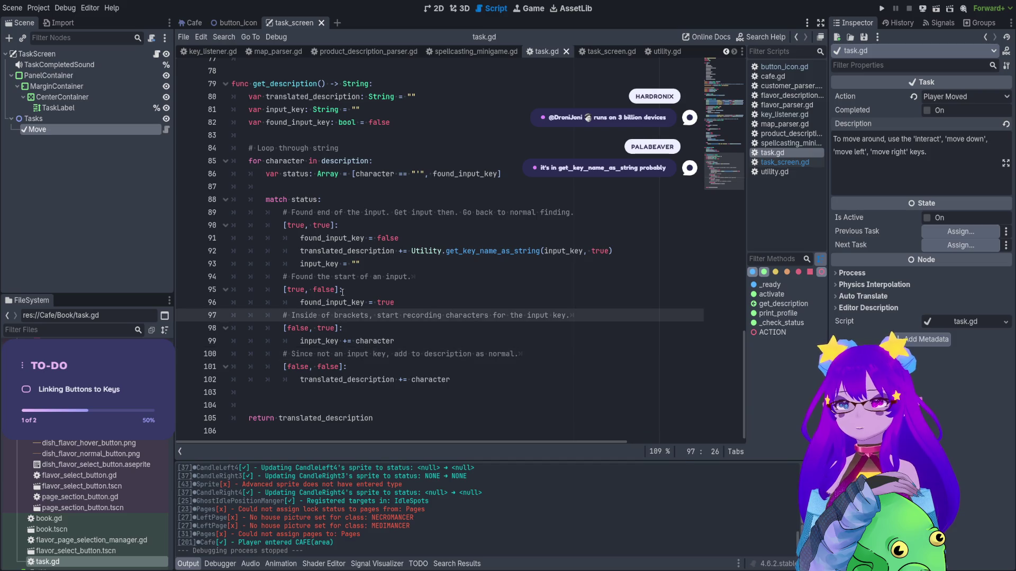
{"action": "left_click", "coordinate": [337, 277]}
{"action": "left_click", "coordinate": [355, 269]}
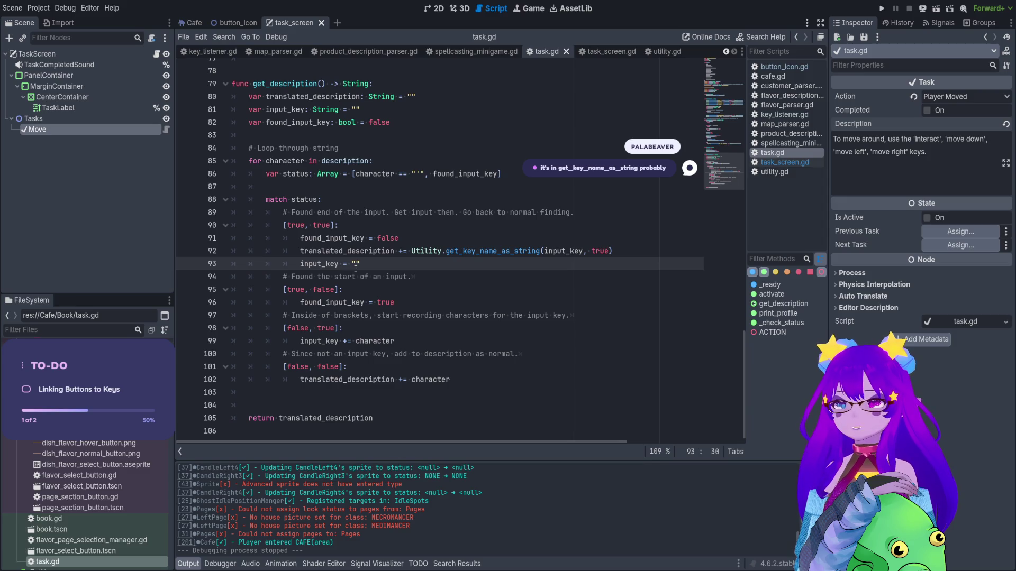
{"action": "left_click", "coordinate": [482, 253]}
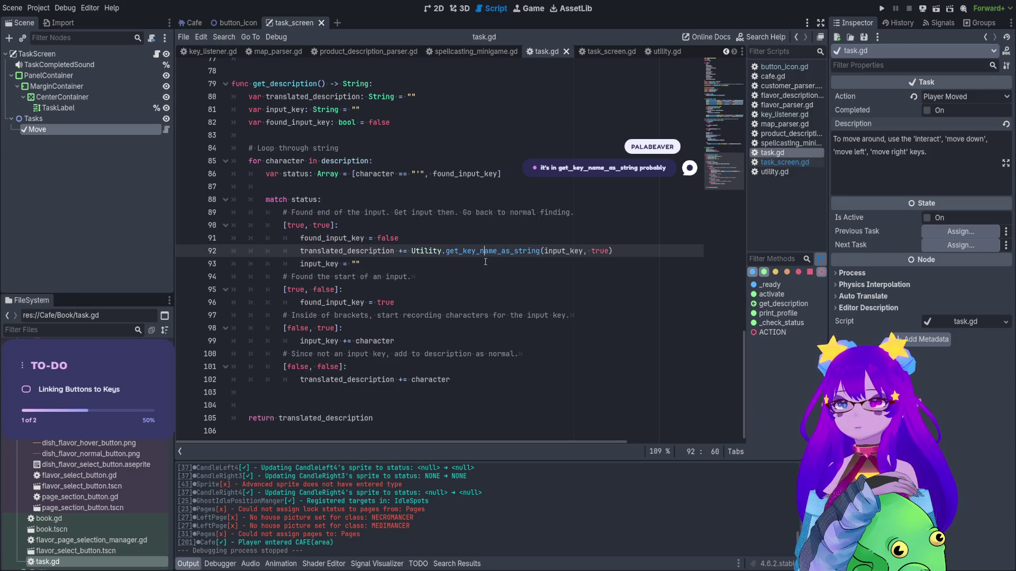
{"action": "double_click", "coordinate": [601, 252]}
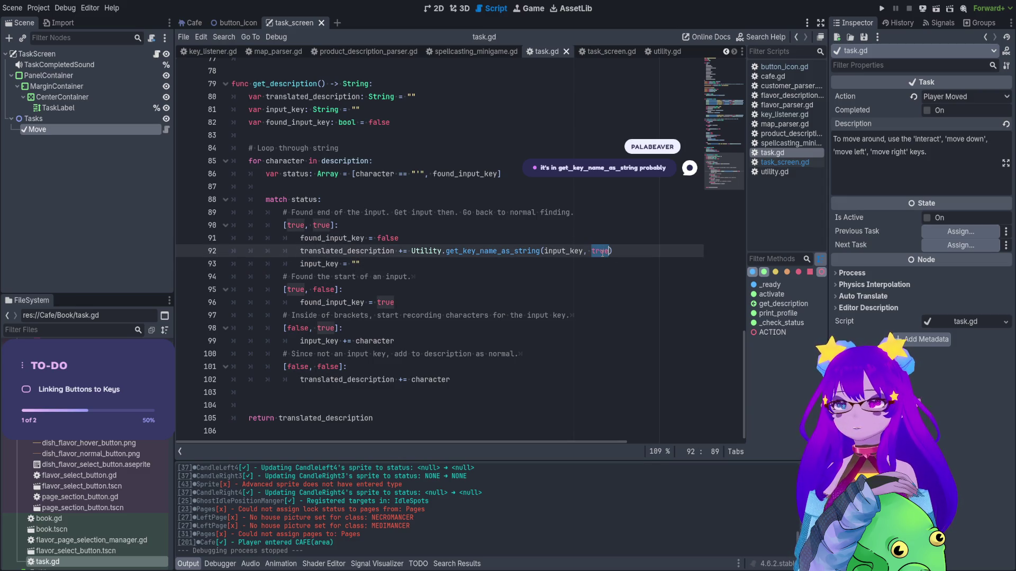
{"action": "left_click", "coordinate": [520, 253], "text": "ctrl"}
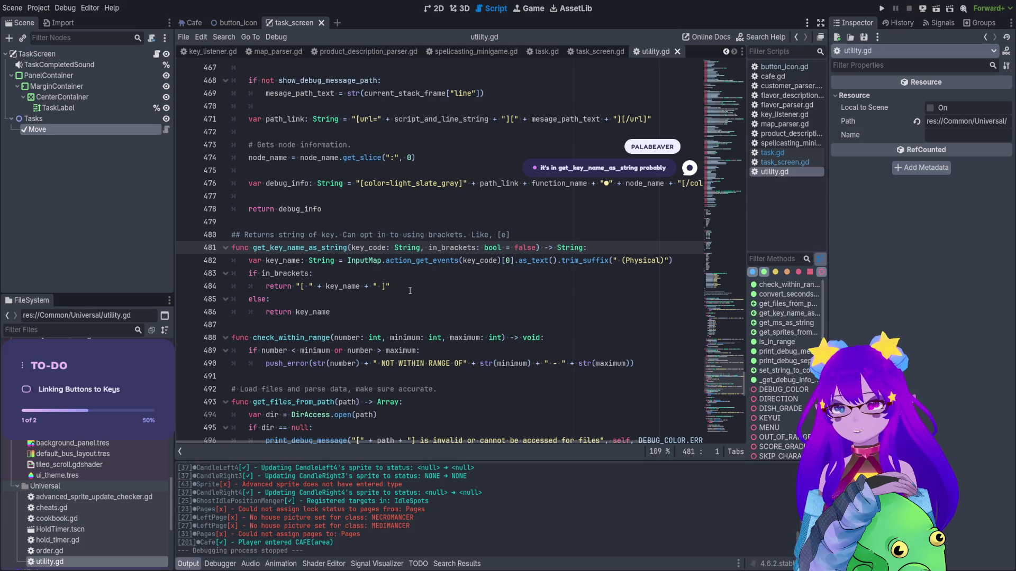
- Inspect the in_brackets parameter and ' (Physical)' suffix on line 482, then run the project
{"action": "left_click", "coordinate": [360, 286]}
{"action": "double_click", "coordinate": [452, 248]}
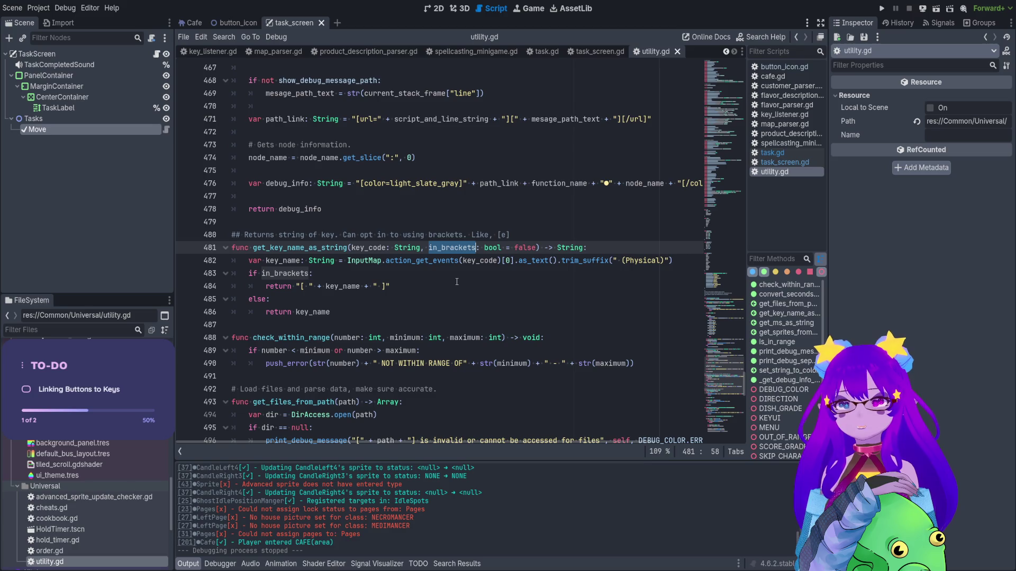
{"action": "left_click_drag", "start_coordinate": [671, 260], "coordinate": [609, 261]}
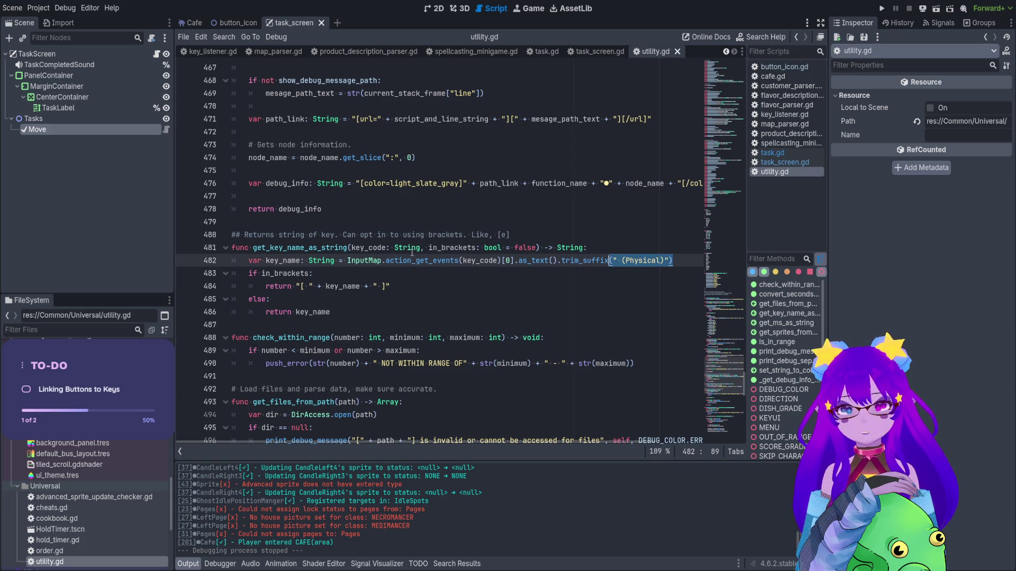
{"action": "left_click", "coordinate": [390, 316]}
{"action": "key", "text": "F5"}
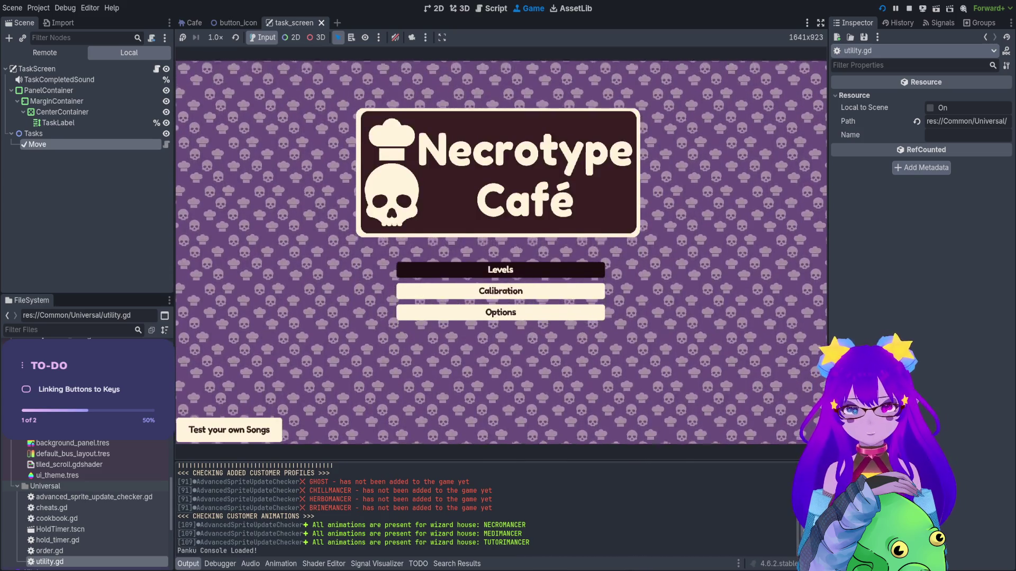
- Start the 0 Tutorial level in the running game, then stop it
{"action": "key", "text": "Return"}
{"action": "key", "text": "0"}
{"action": "key", "text": "Return"}
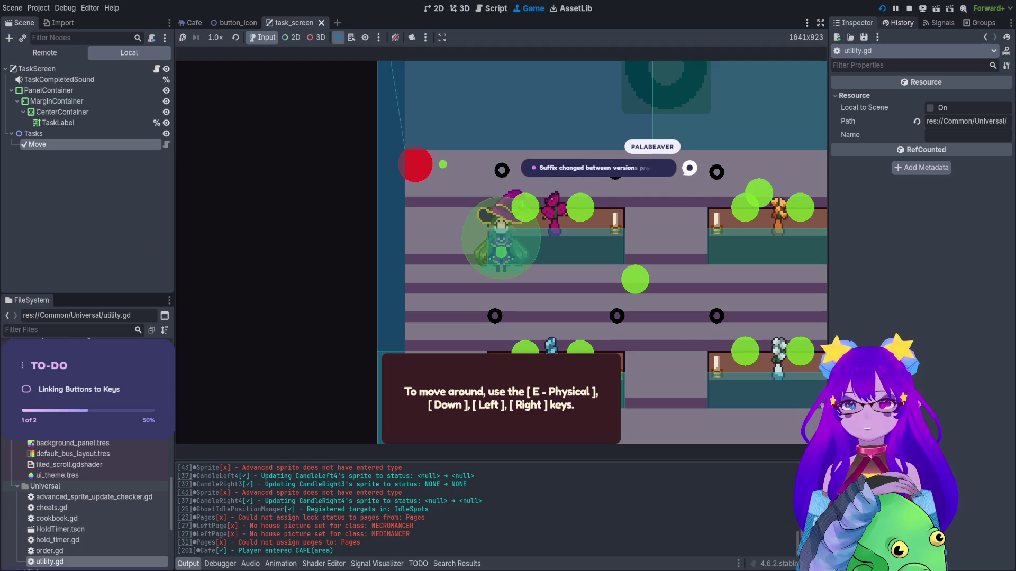
{"action": "key", "text": "F8"}
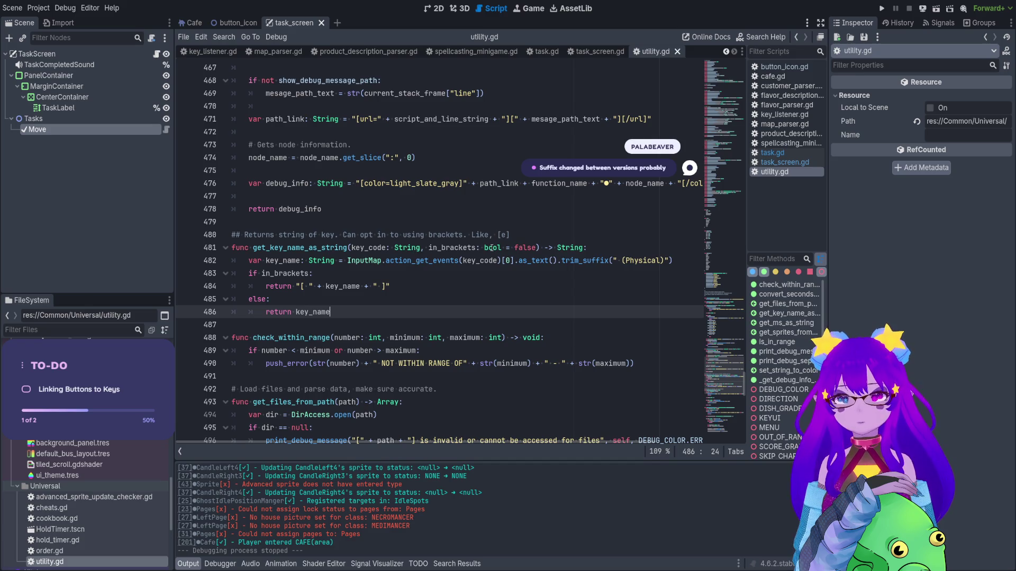
- Add a dash to the trim_suffix string on line 482, save, and test-run the game
{"action": "left_click", "coordinate": [624, 260]}
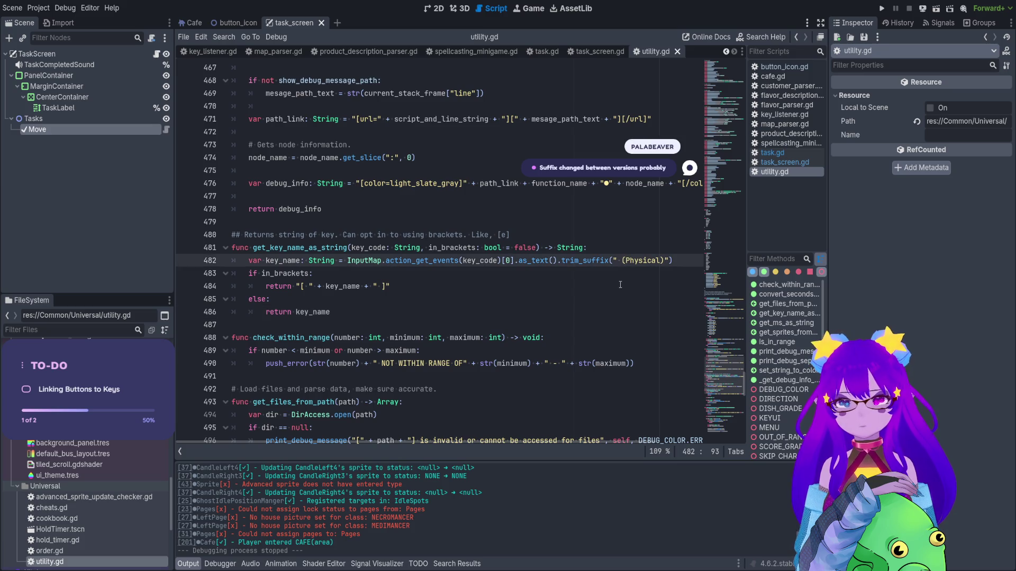
{"action": "type", "text": "-"}
{"action": "key", "text": "ctrl+s"}
{"action": "left_click", "coordinate": [889, 8]}
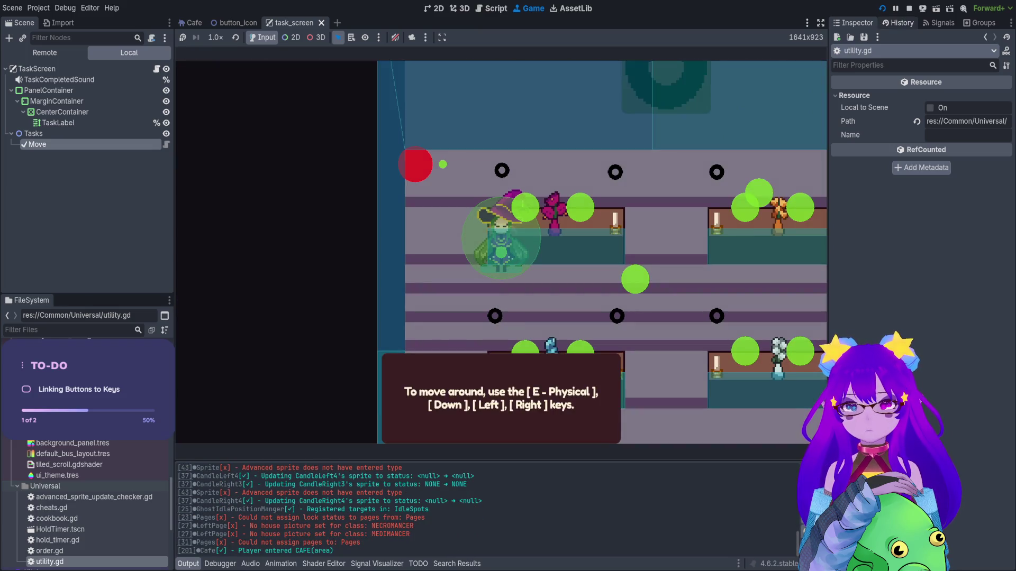
{"action": "left_click", "coordinate": [909, 8]}
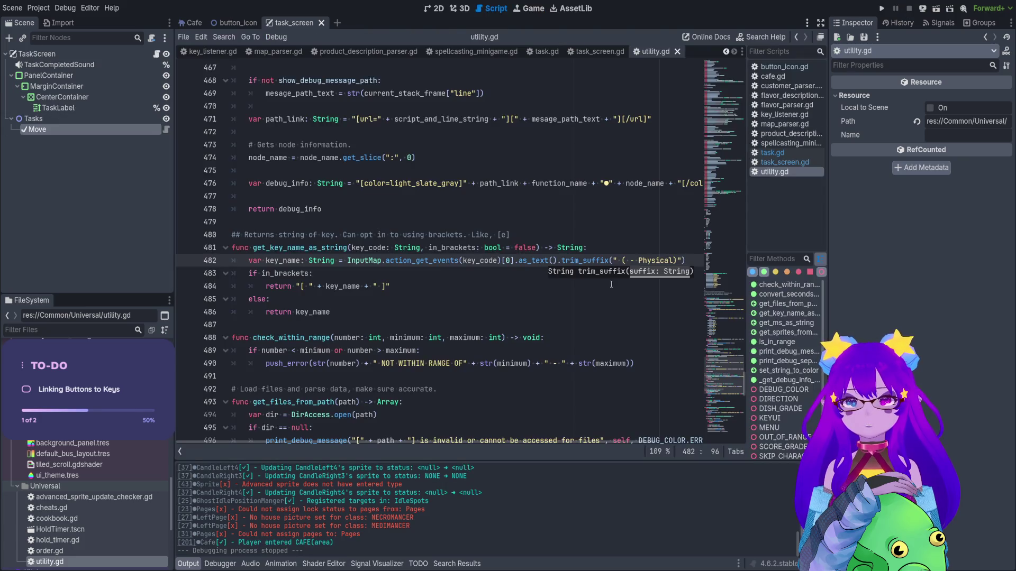
- Delete the extra space in the suffix string and rerun the tutorial to check the hint
{"action": "key", "text": "Left"}
{"action": "key", "text": "Left"}
{"action": "key", "text": "BackSpace"}
{"action": "left_click", "coordinate": [882, 9]}
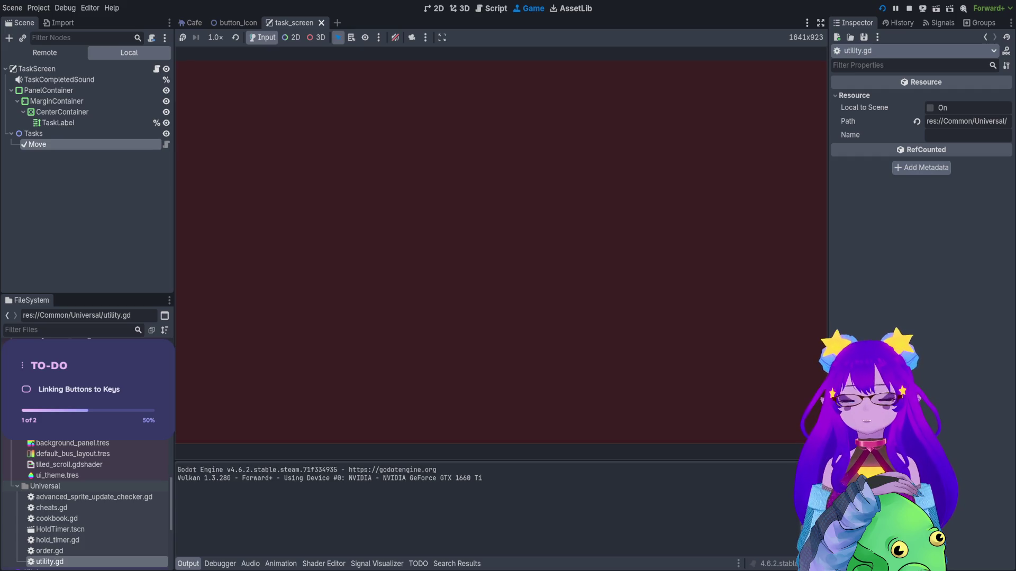
{"action": "key", "text": "Return"}
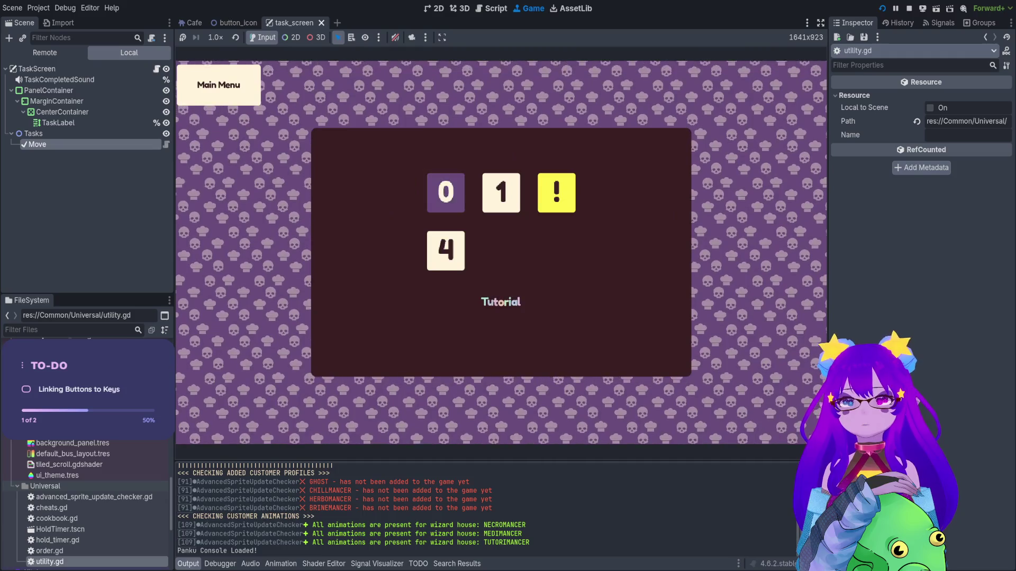
{"action": "key", "text": "Return"}
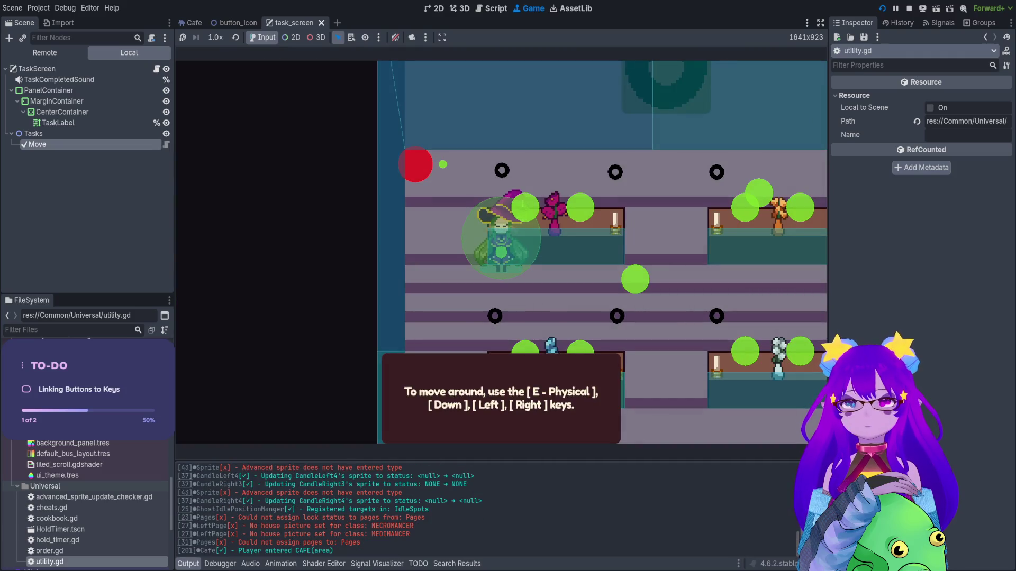
{"action": "left_click", "coordinate": [907, 8]}
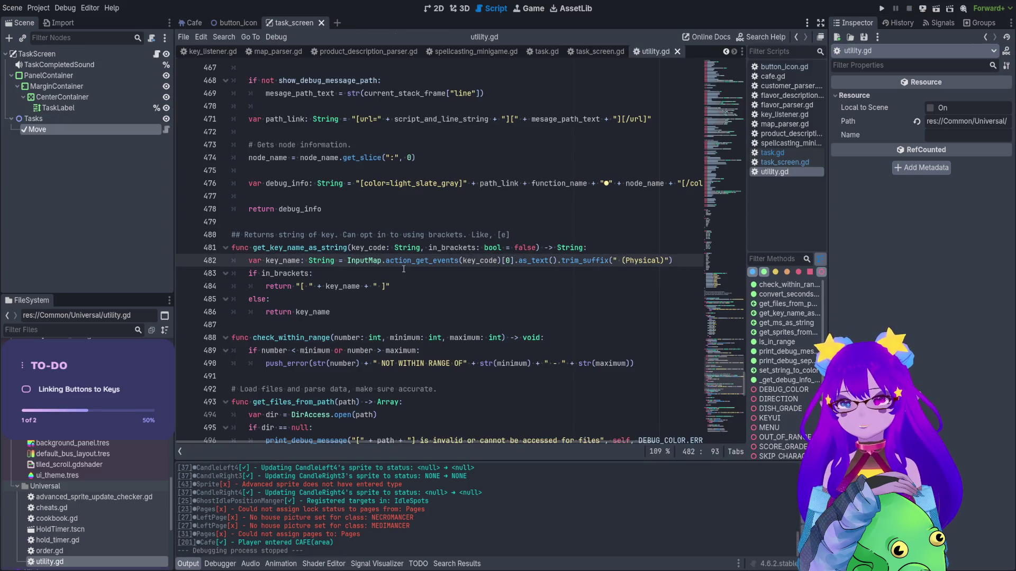
- Revert the suffix edit in utility.gd, save it, and return to task.gd
{"action": "key", "text": "ctrl+z"}
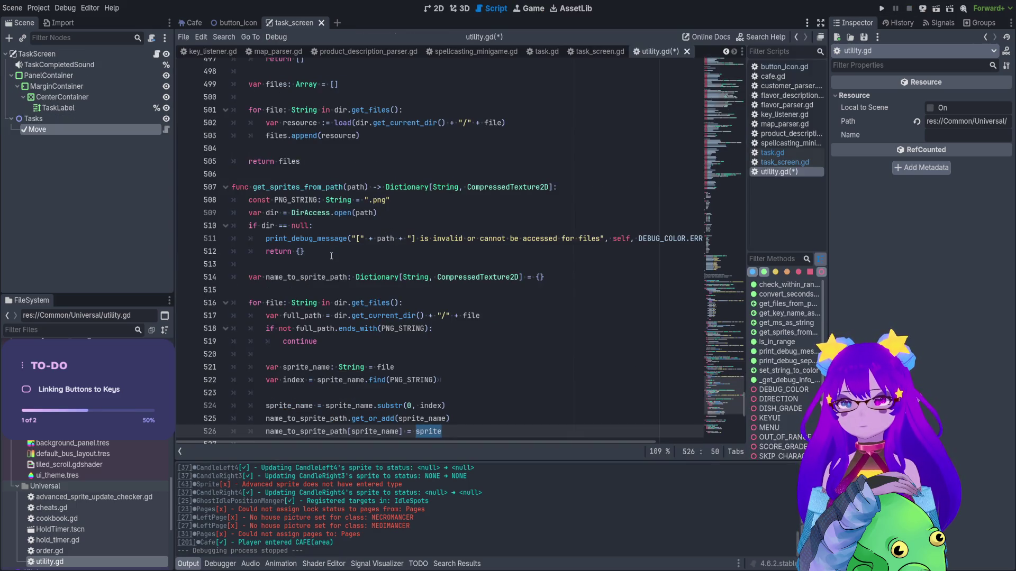
{"action": "key", "text": "ctrl+s"}
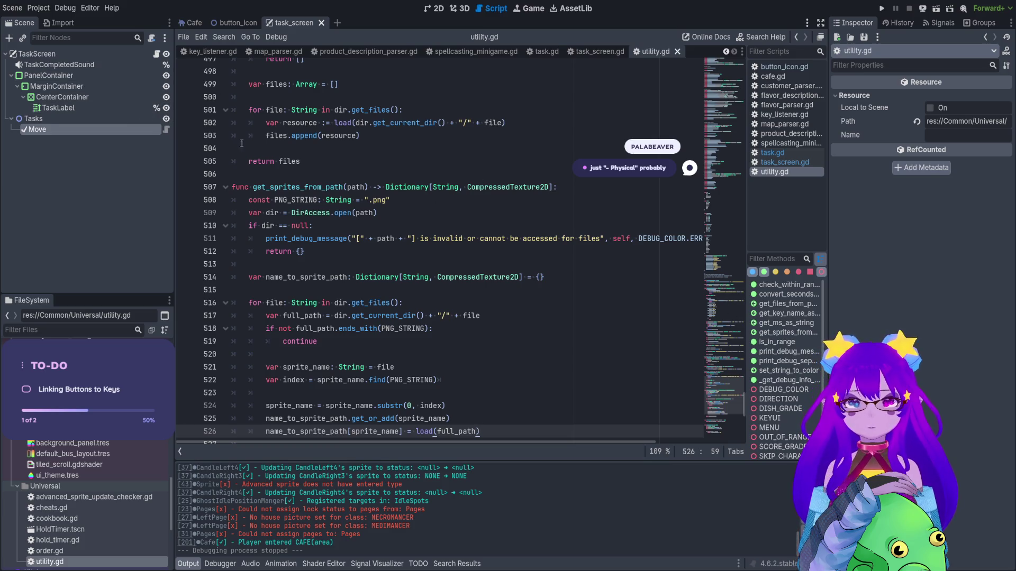
{"action": "left_click", "coordinate": [157, 54]}
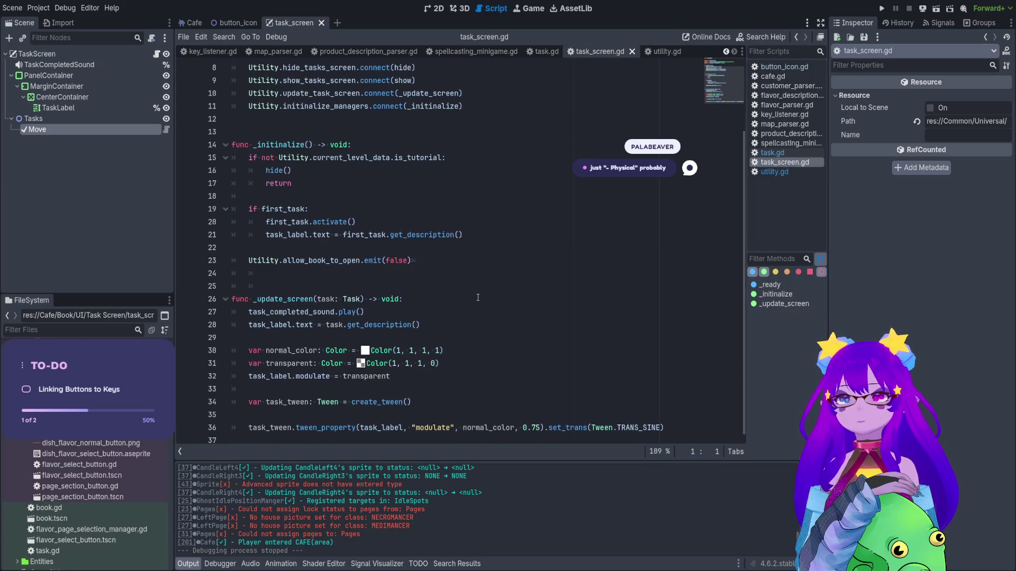
{"action": "left_click", "coordinate": [167, 129]}
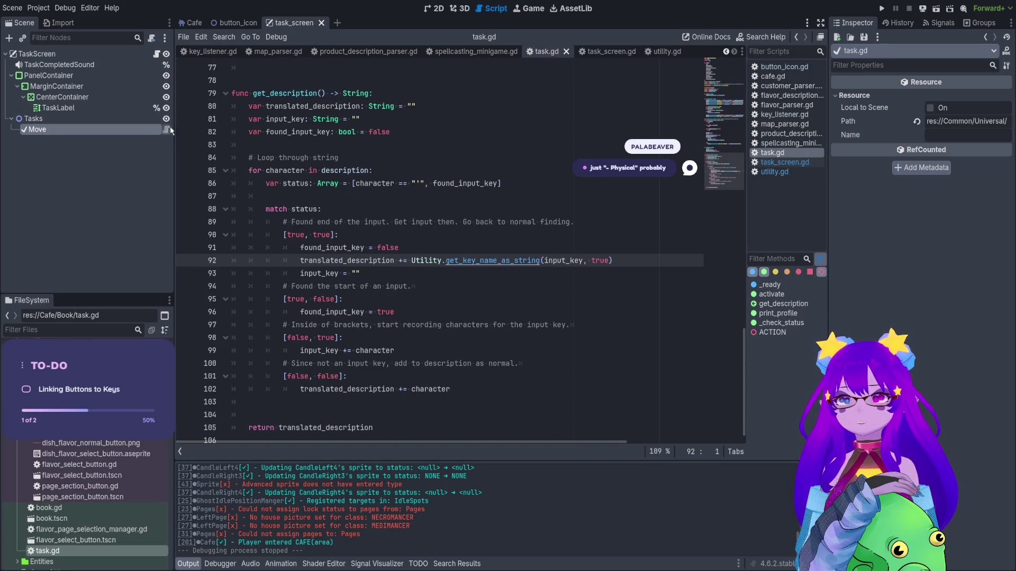
- Change the get_key_name_as_string call's second argument on line 92 from true to false
{"action": "double_click", "coordinate": [477, 260]}
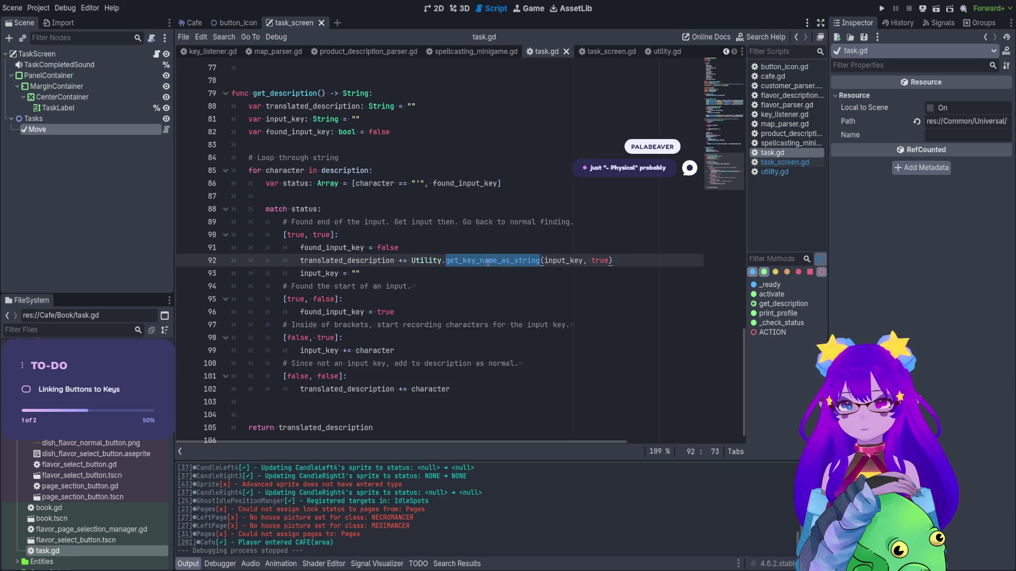
{"action": "double_click", "coordinate": [600, 261]}
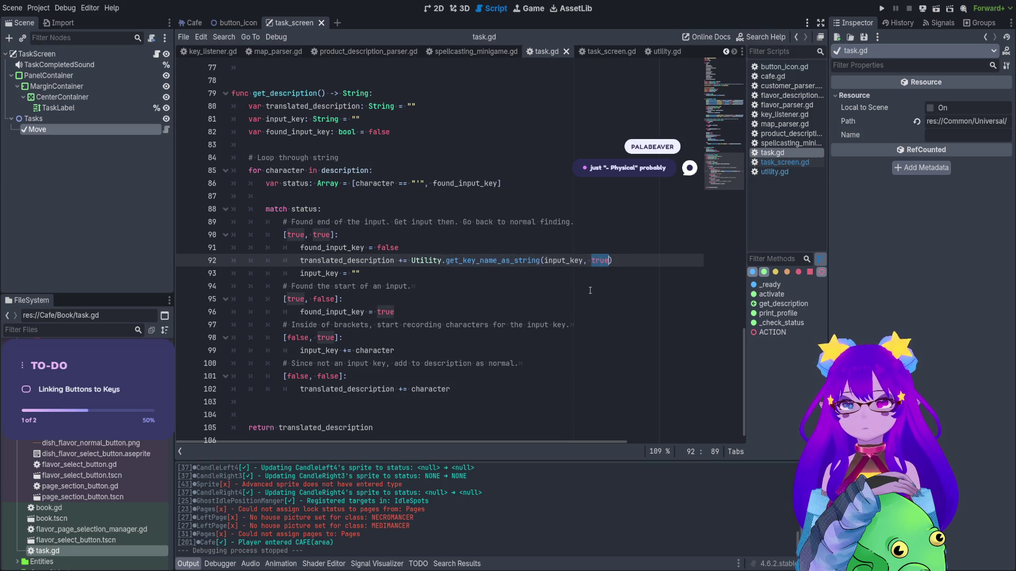
{"action": "type", "text": "false"}
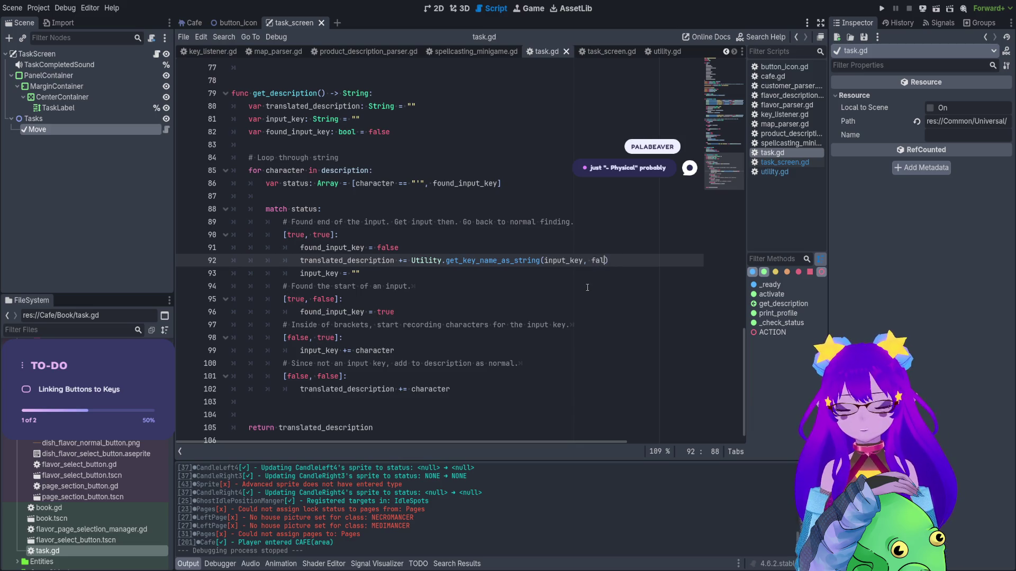
{"action": "left_click", "coordinate": [106, 133]}
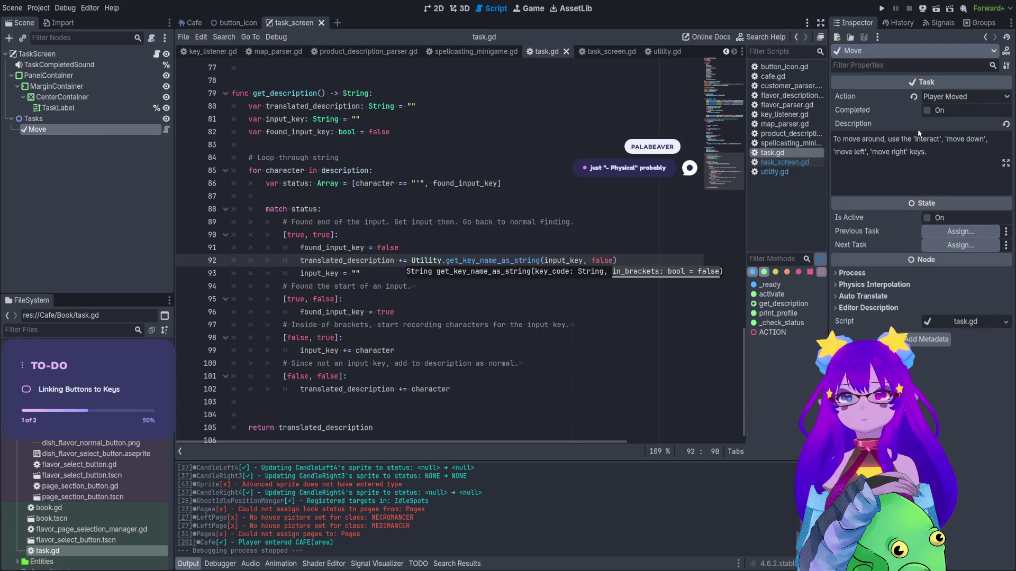
- Run the game, go past the title screen to check the tutorial text, then stop it
{"action": "left_click", "coordinate": [881, 8]}
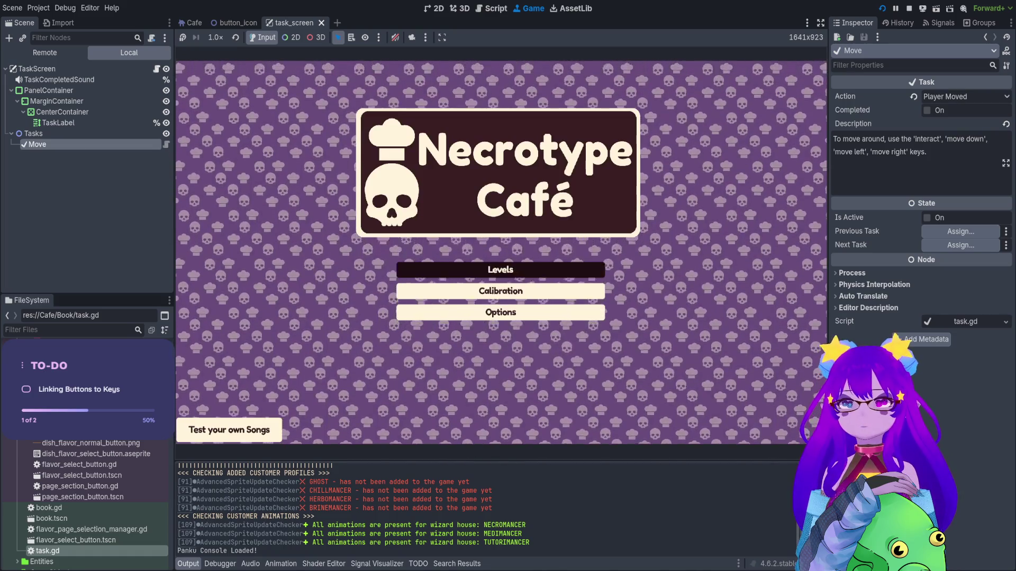
{"action": "key", "text": "Return"}
{"action": "key", "text": "Return"}
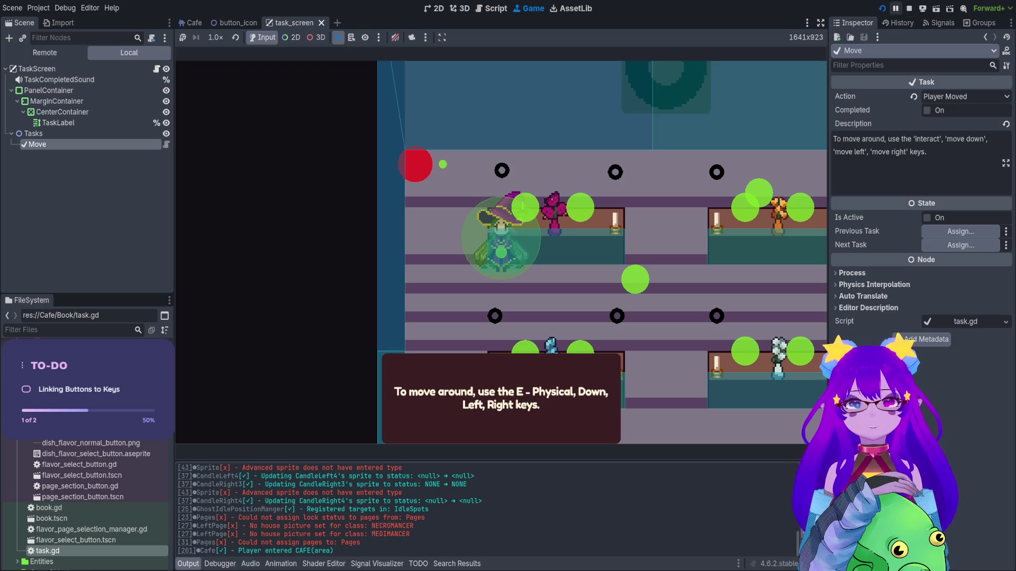
{"action": "left_click", "coordinate": [906, 9]}
- Change the line-92 argument to true and inspect get_key_name_as_string in utility.gd
{"action": "double_click", "coordinate": [601, 262]}
{"action": "type", "text": "true"}
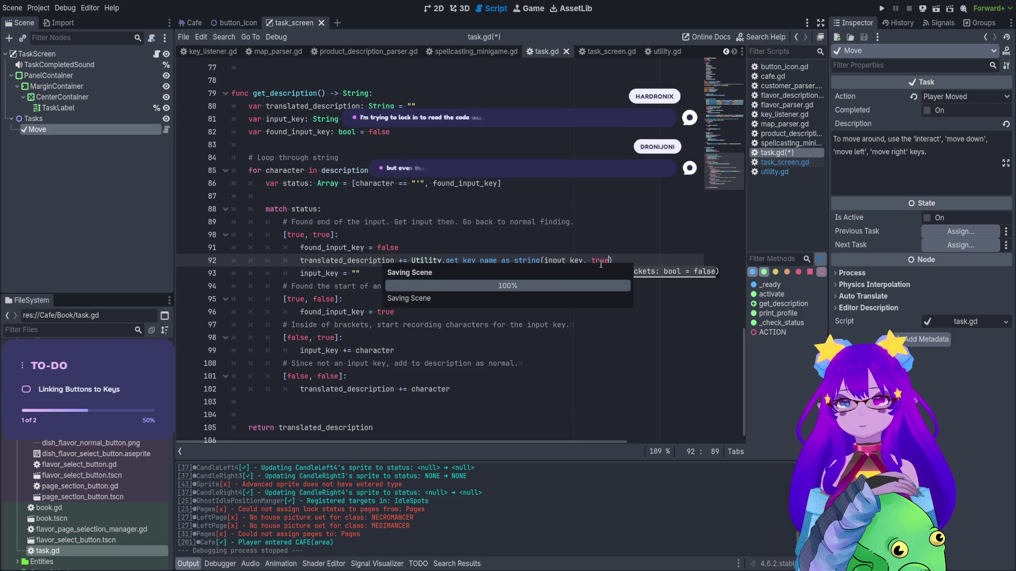
{"action": "left_click", "coordinate": [504, 262], "text": "ctrl"}
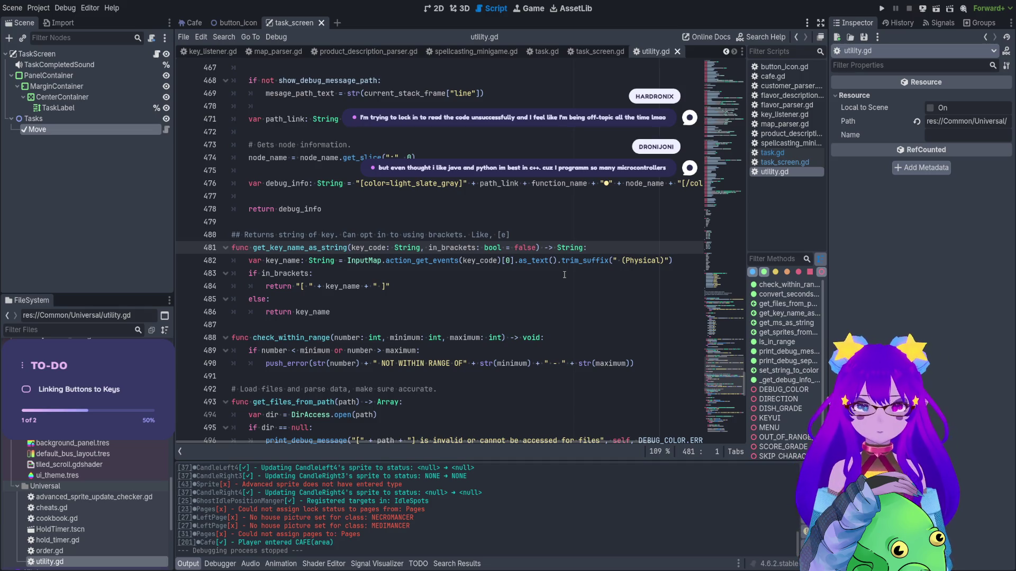
{"action": "scroll", "coordinate": [563, 275], "scroll_direction": "up", "scroll_amount": 2}
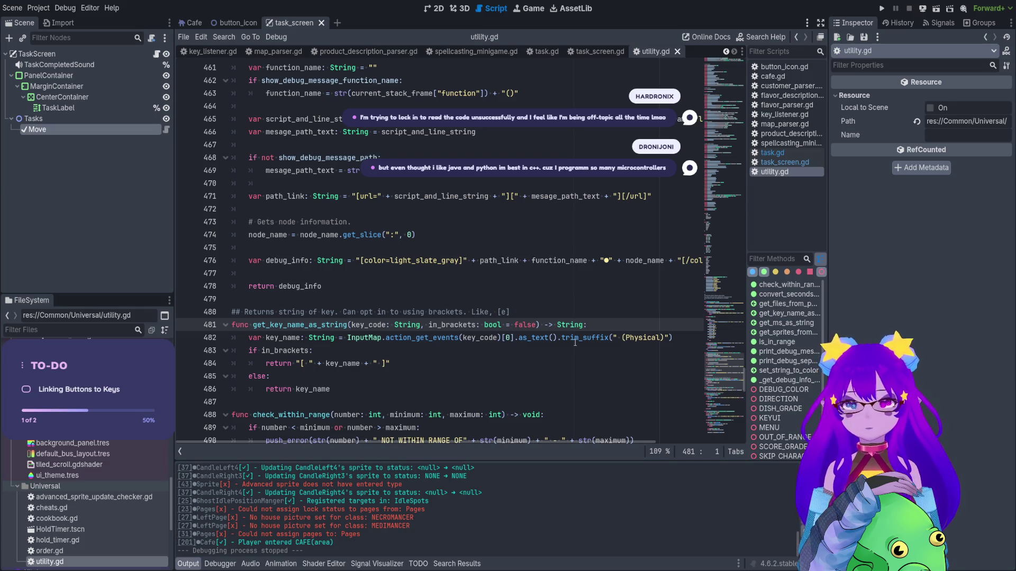
{"action": "scroll", "coordinate": [575, 342], "scroll_direction": "down", "scroll_amount": 2}
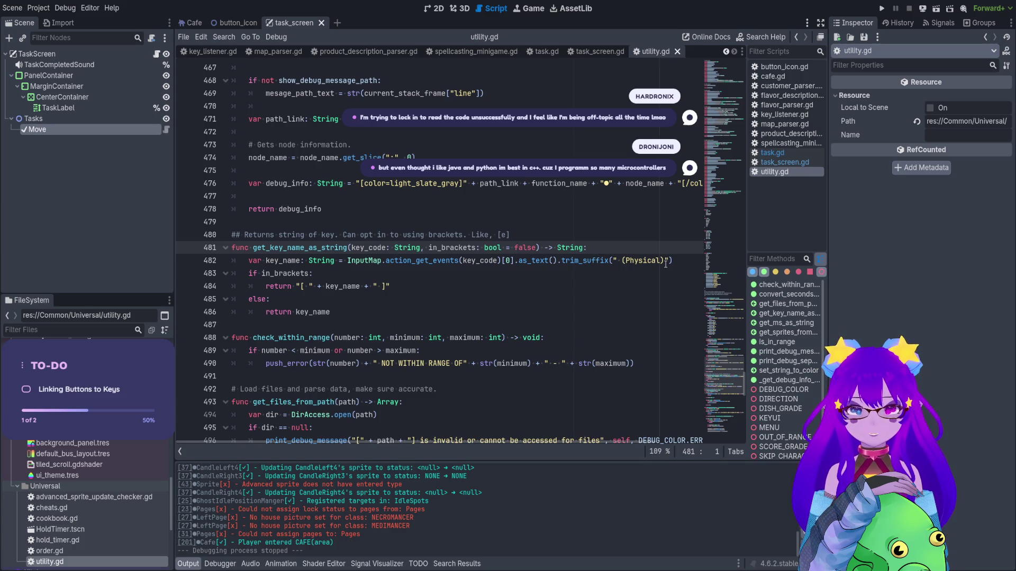
{"action": "left_click_drag", "start_coordinate": [673, 260], "coordinate": [232, 235]}
- Select the [e] example in the key-name function's comment
{"action": "left_click", "coordinate": [434, 246]}
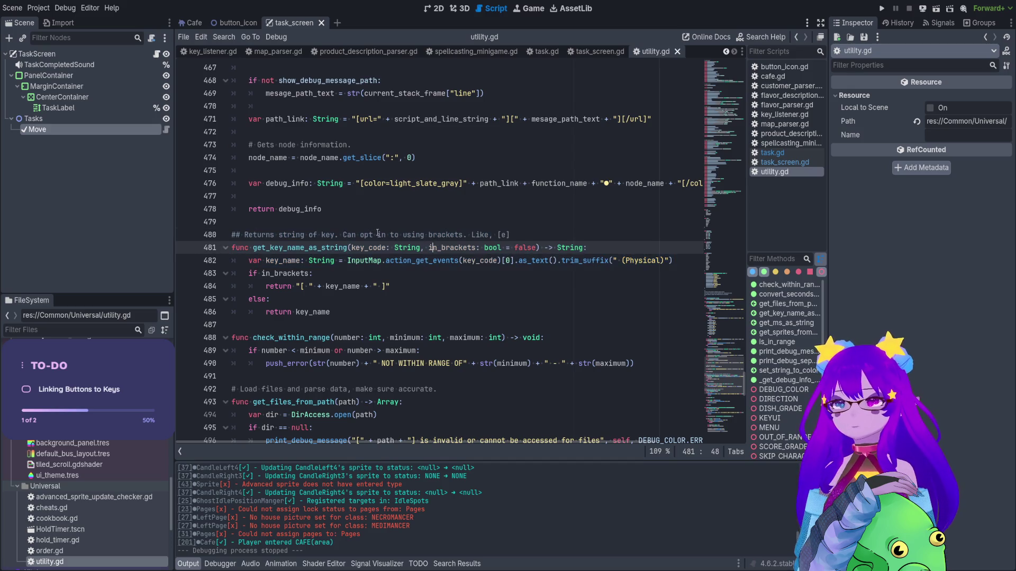
{"action": "left_click", "coordinate": [365, 235]}
{"action": "left_click", "coordinate": [416, 236]}
{"action": "left_click_drag", "start_coordinate": [498, 234], "coordinate": [521, 237]}
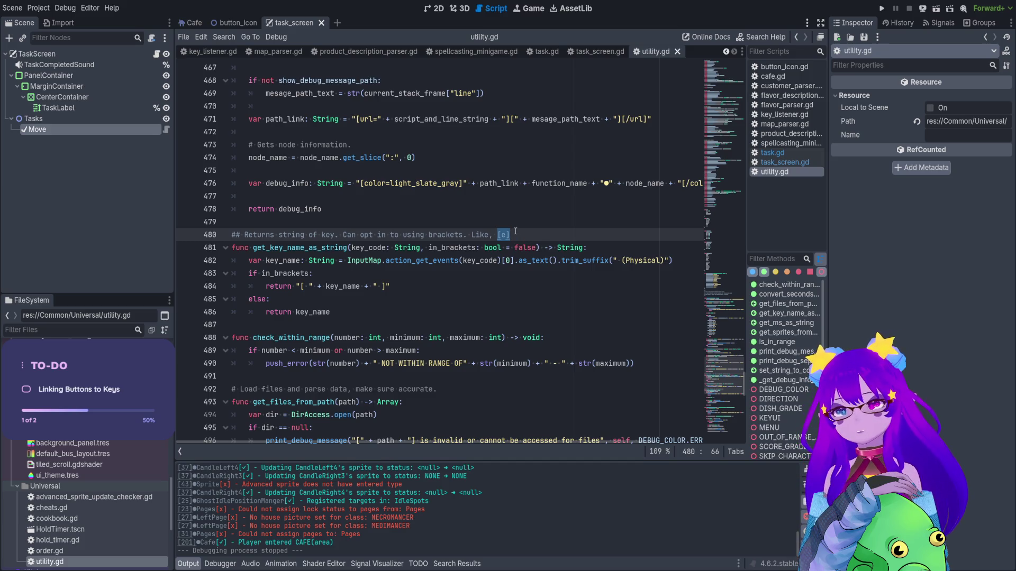
- Delete the .trim_suffix(" (Physical)") call on line 482 and run the project
{"action": "left_click", "coordinate": [448, 265]}
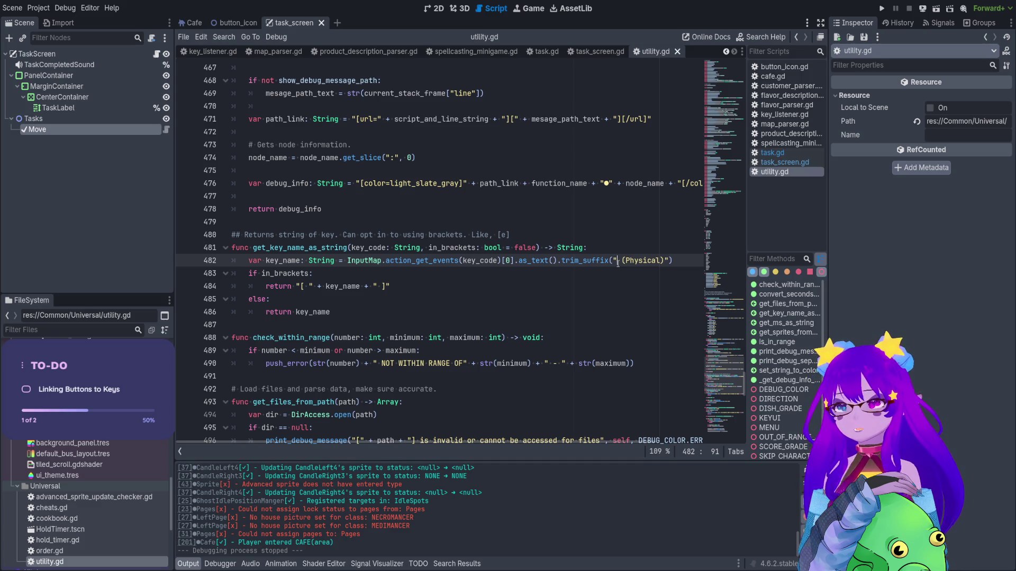
{"action": "left_click_drag", "start_coordinate": [686, 264], "coordinate": [511, 269]}
{"action": "key", "text": "BackSpace"}
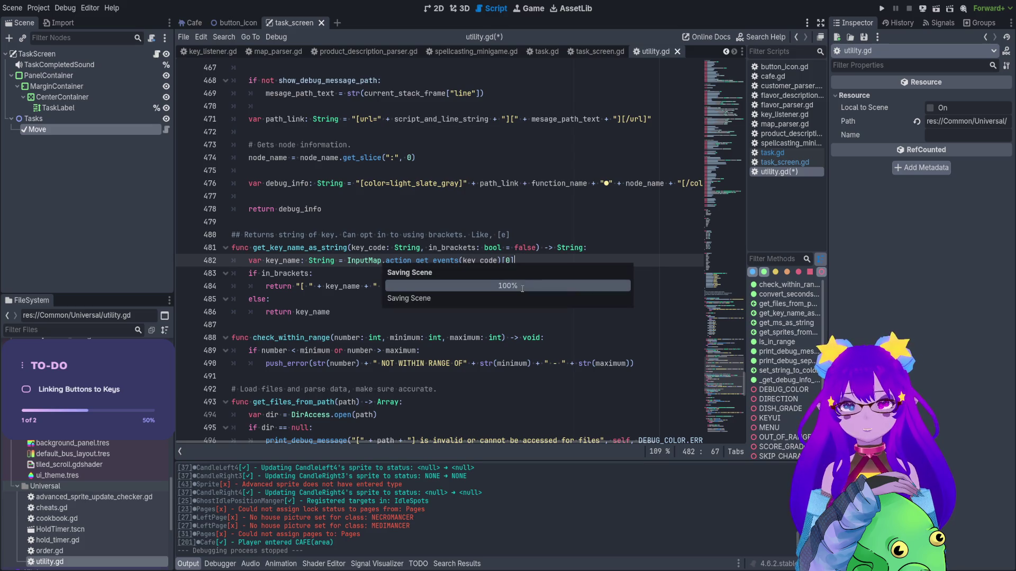
{"action": "key", "text": "ctrl+z"}
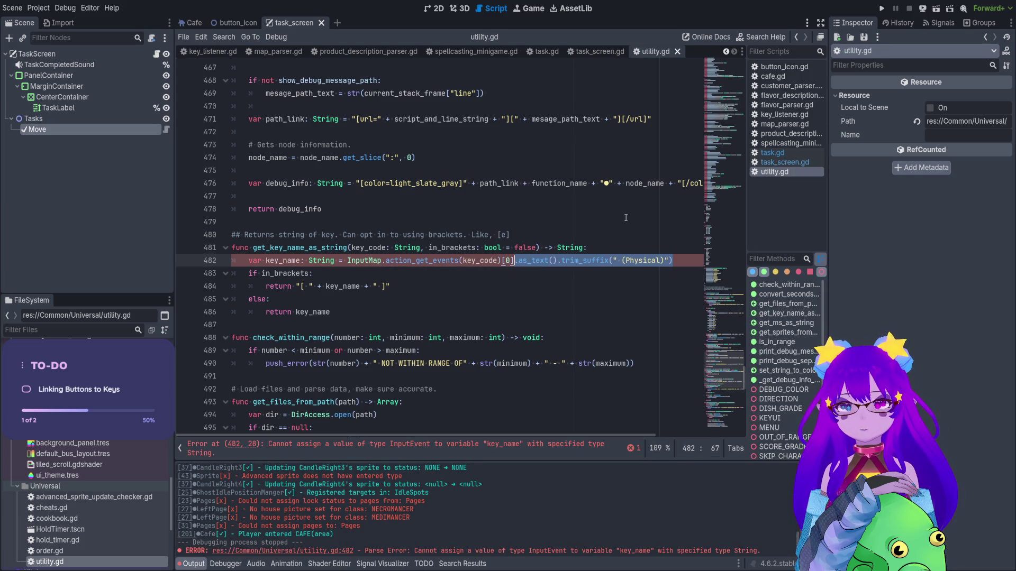
{"action": "left_click_drag", "start_coordinate": [673, 260], "coordinate": [558, 262]}
{"action": "key", "text": "BackSpace"}
{"action": "left_click", "coordinate": [883, 8]}
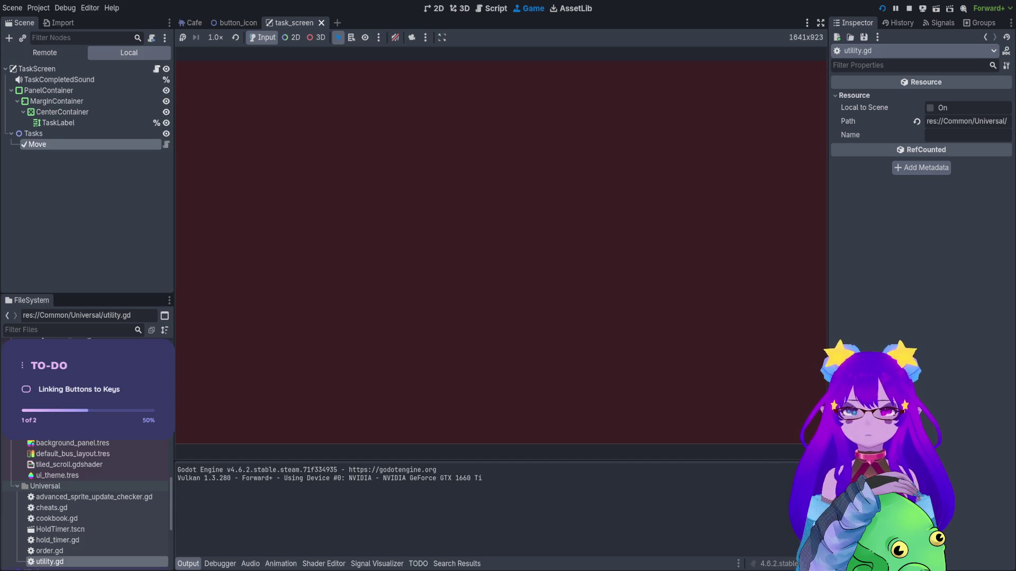
- Enter Levels from the main menu, then stop the game and save
{"action": "key", "text": "Down"}
{"action": "key", "text": "Return"}
{"action": "key", "text": "Return"}
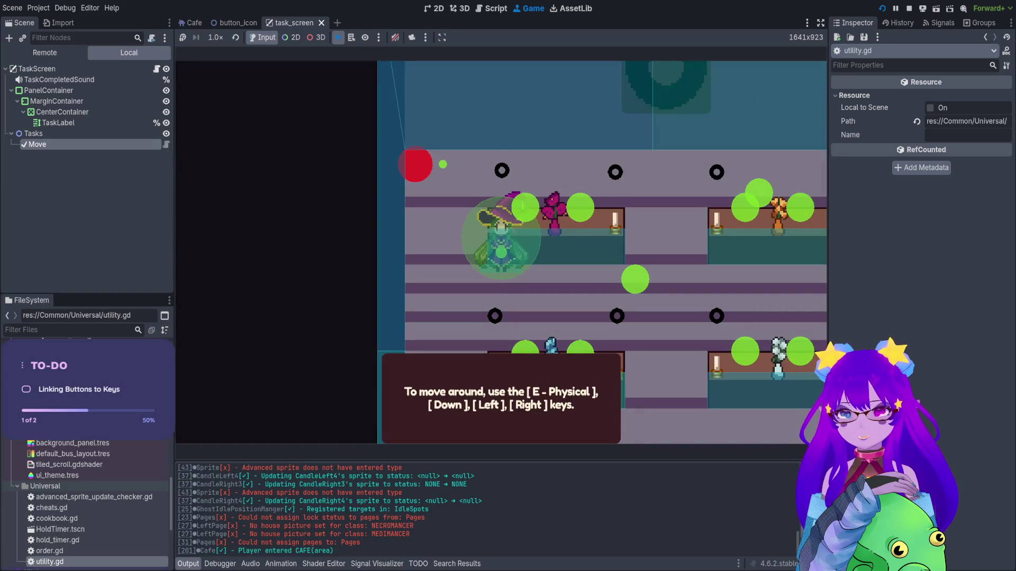
{"action": "key", "text": "F8"}
{"action": "key", "text": "ctrl+s"}
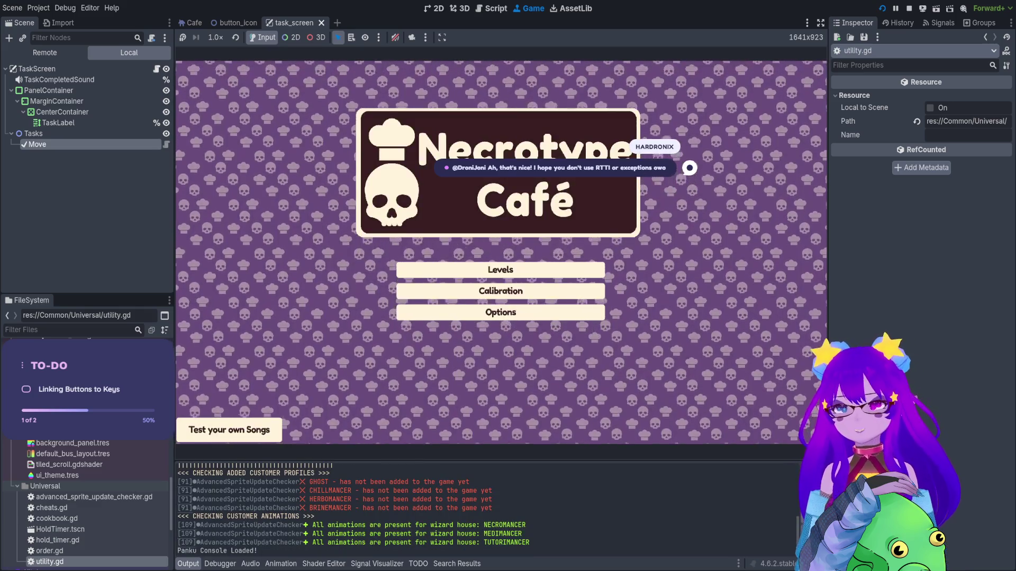
- Start the Tutorial level, note the 'E - Physical' key name in the log, stop, and remove the print line
{"action": "key", "text": "Return"}
{"action": "key", "text": "Left"}
{"action": "key", "text": "Left"}
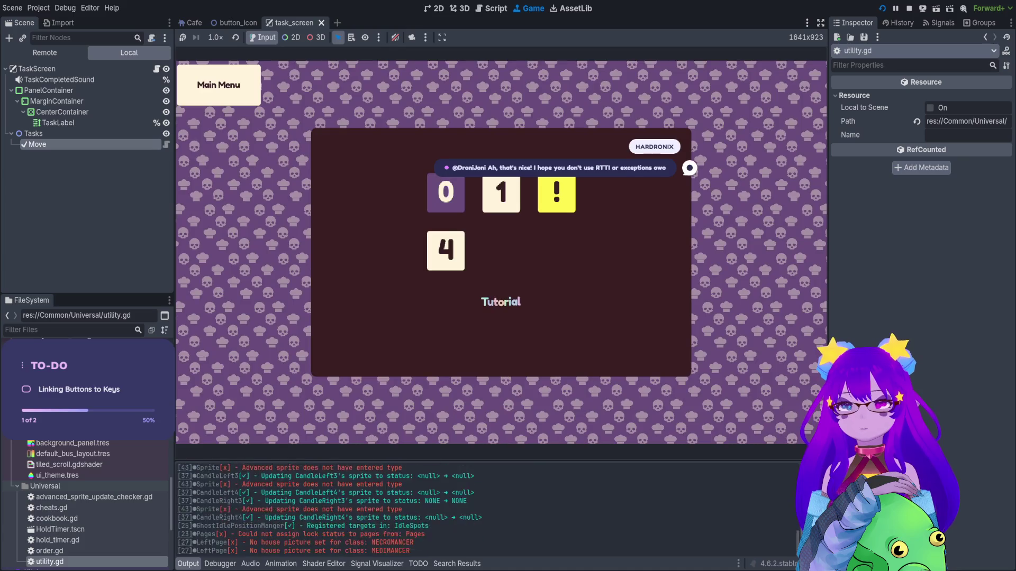
{"action": "key", "text": "Return"}
{"action": "left_click_drag", "start_coordinate": [182, 518], "coordinate": [223, 518]}
{"action": "key", "text": "ctrl+c"}
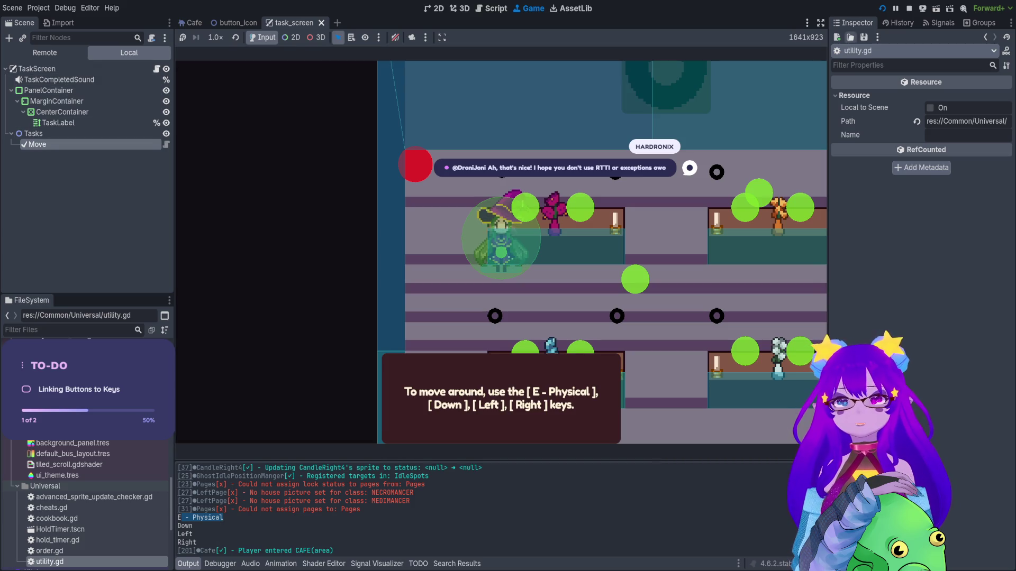
{"action": "left_click", "coordinate": [909, 8]}
{"action": "key", "text": "ctrl+z"}
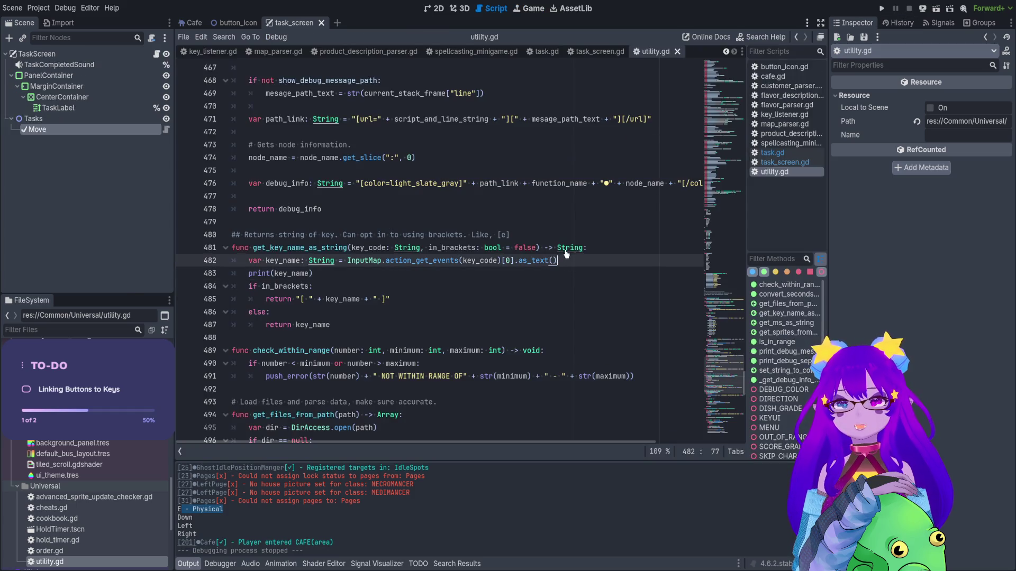
- Restore trim_suffix on line 482 with the argument " - Physical"
{"action": "key", "text": "ctrl+z"}
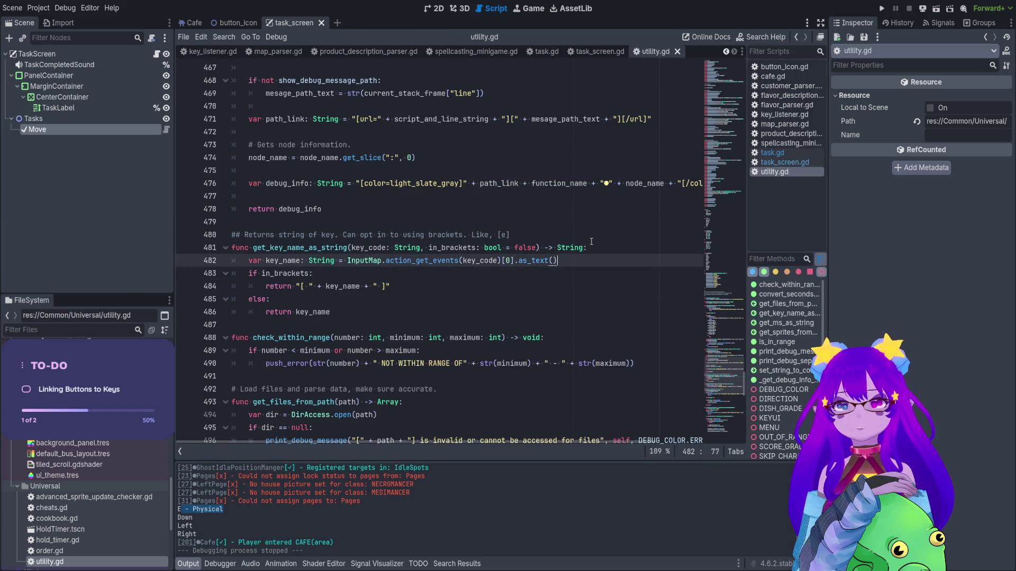
{"action": "left_click", "coordinate": [664, 260]}
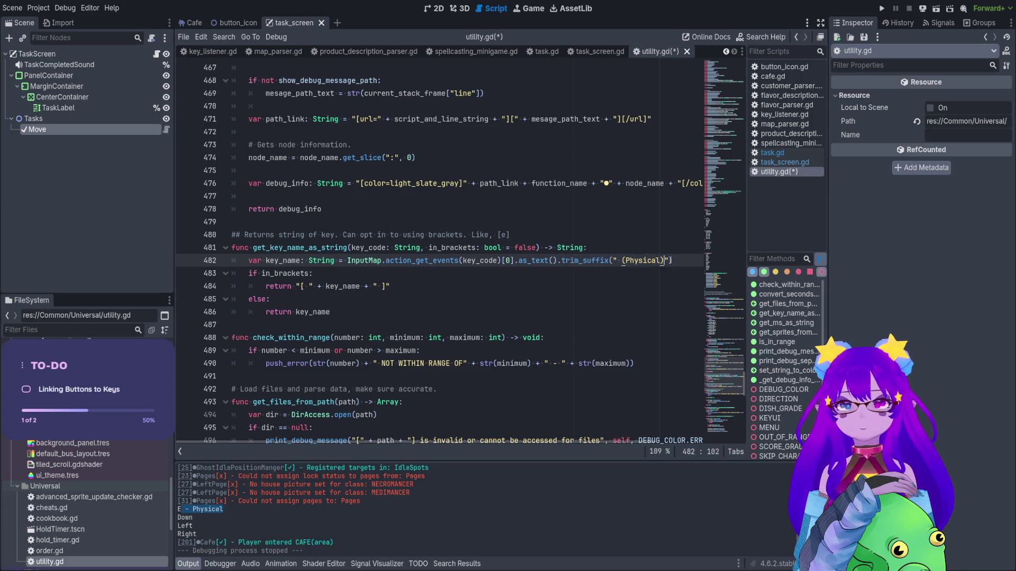
{"action": "left_click_drag", "start_coordinate": [664, 260], "coordinate": [616, 260]}
{"action": "key", "text": "ctrl+v"}
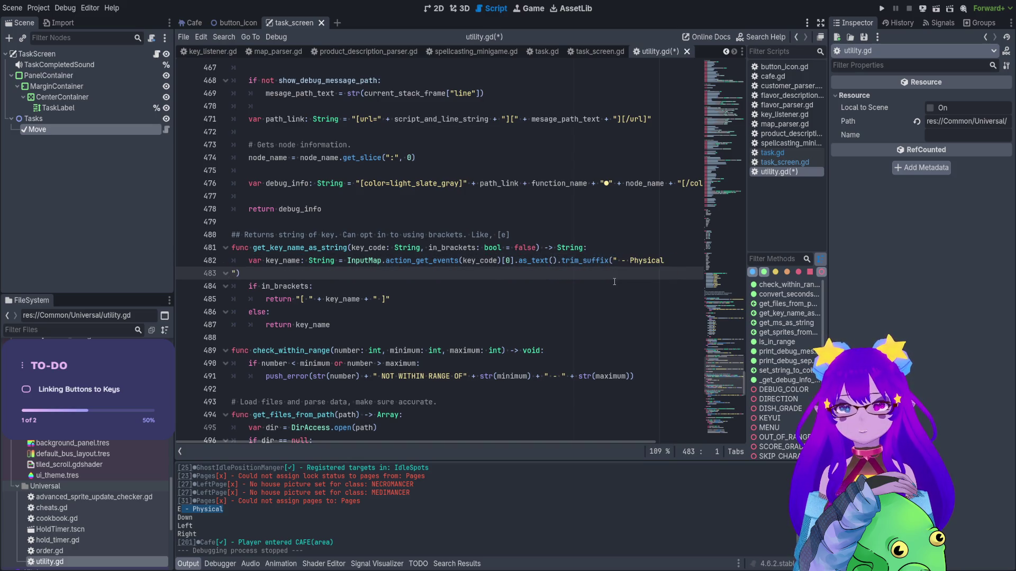
{"action": "key", "text": "BackSpace"}
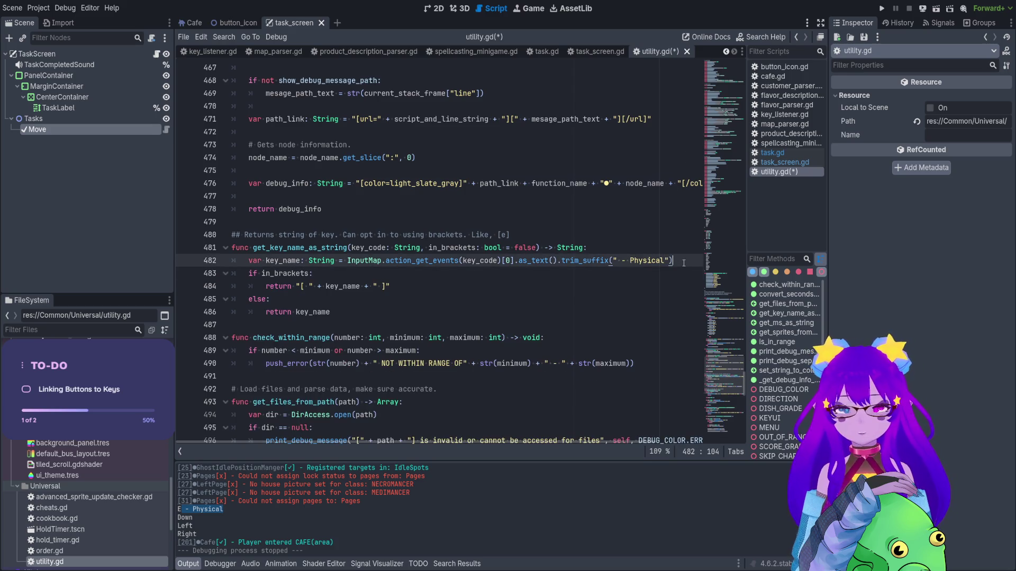
- Add print(key_name) on a new line 483 and run the project again
{"action": "key", "text": "Return"}
{"action": "type", "text": "print"}
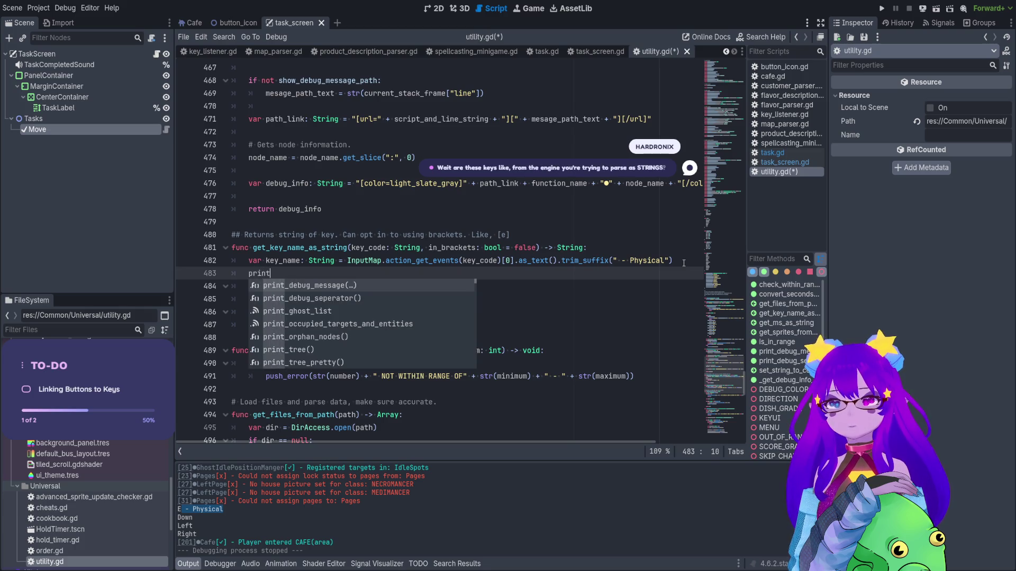
{"action": "type", "text": "(key"}
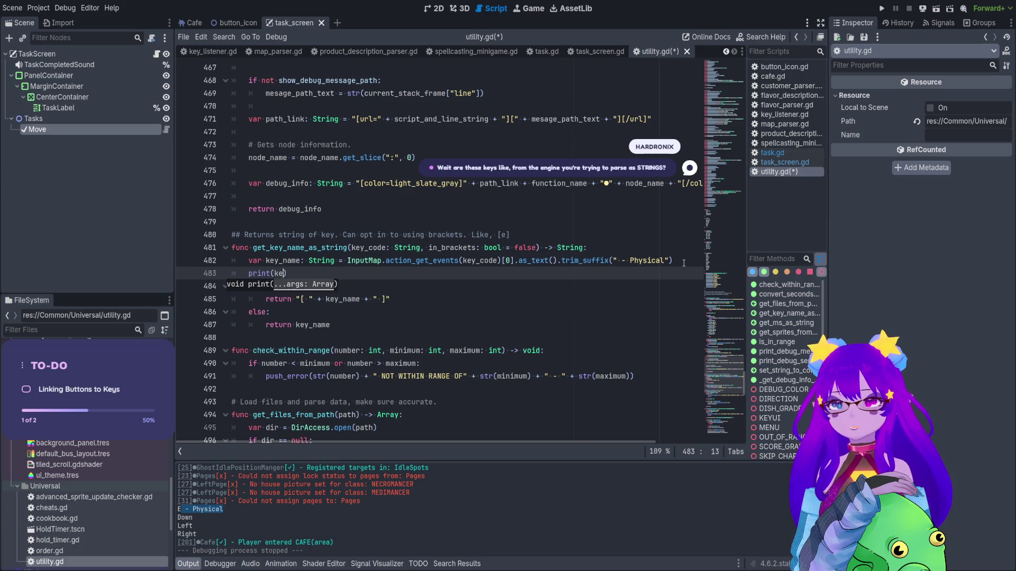
{"action": "key", "text": "Return"}
{"action": "key", "text": "BackSpace"}
{"action": "key", "text": "BackSpace"}
{"action": "key", "text": "BackSpace"}
{"action": "type", "text": "name"}
{"action": "left_click", "coordinate": [881, 9]}
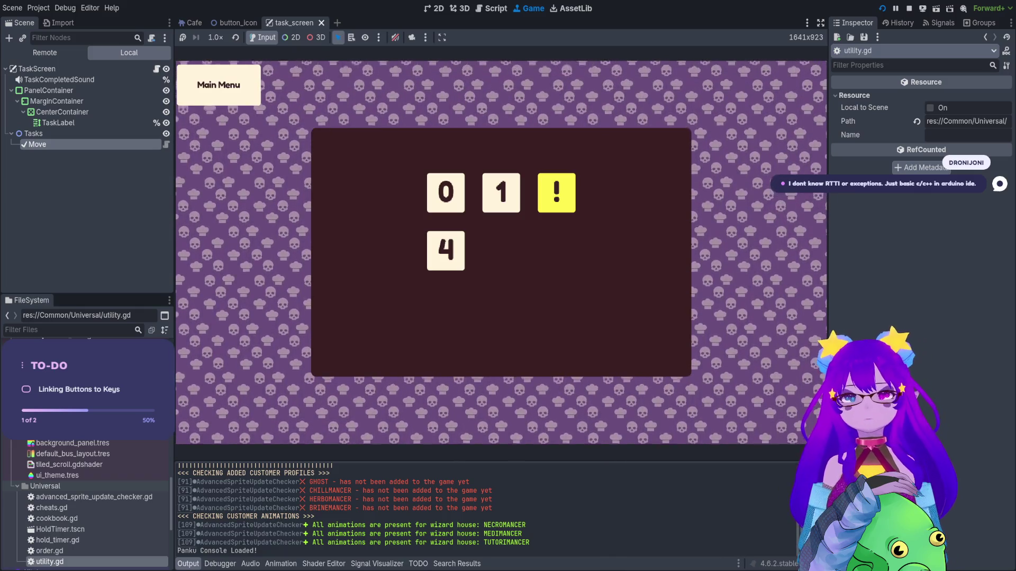
- Stop the test run, delete the print(key_name) line from utility.gd, and save the script
{"action": "key", "text": "0"}
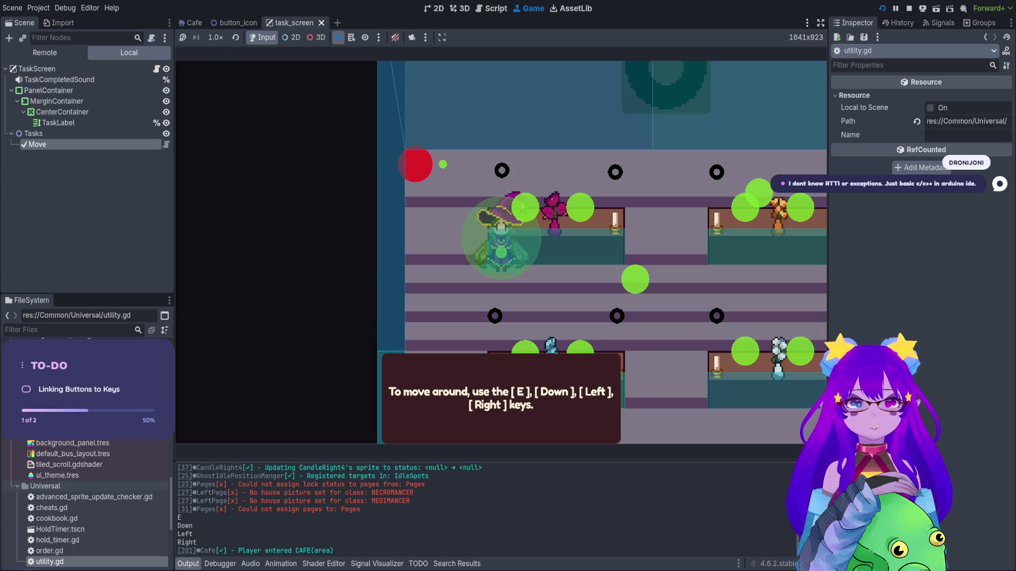
{"action": "left_click", "coordinate": [909, 8]}
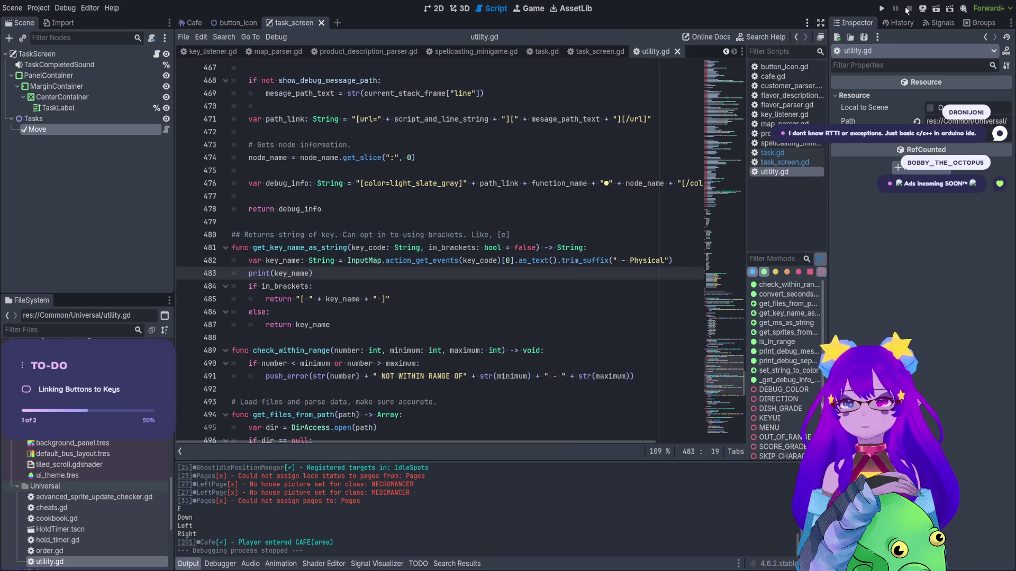
{"action": "left_click_drag", "start_coordinate": [313, 273], "coordinate": [229, 275]}
{"action": "key", "text": "BackSpace"}
{"action": "key", "text": "BackSpace"}
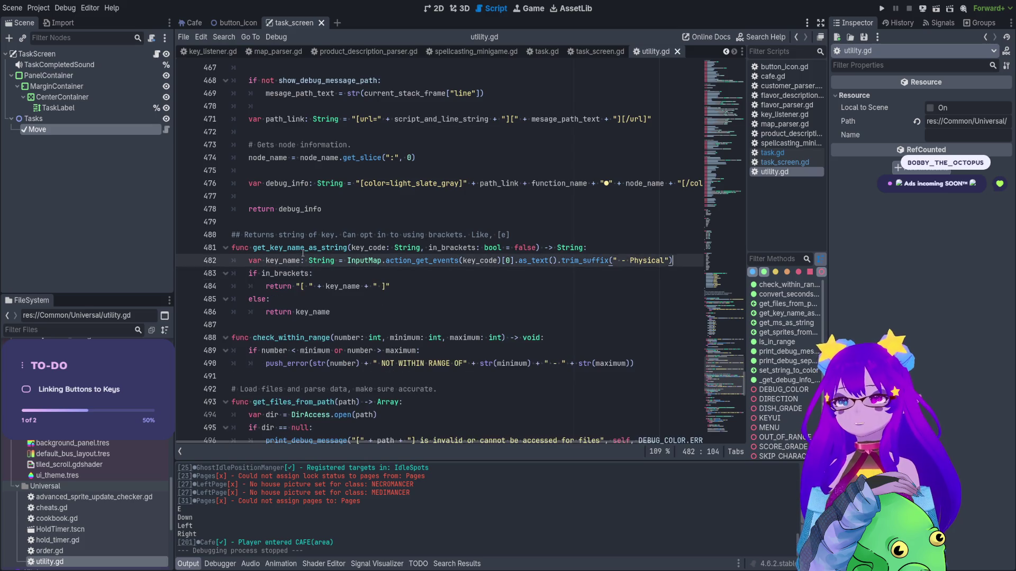
{"action": "double_click", "coordinate": [303, 248]}
{"action": "key", "text": "ctrl+s"}
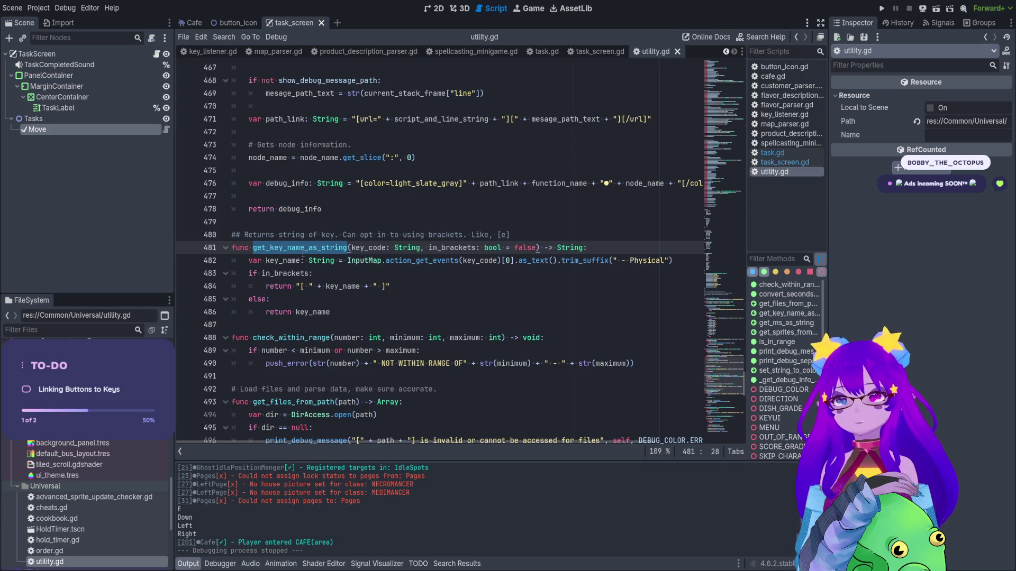
- Replace pass in button_icon.gd's _ready with print(get_key_name_as_string()
{"action": "left_click", "coordinate": [228, 28]}
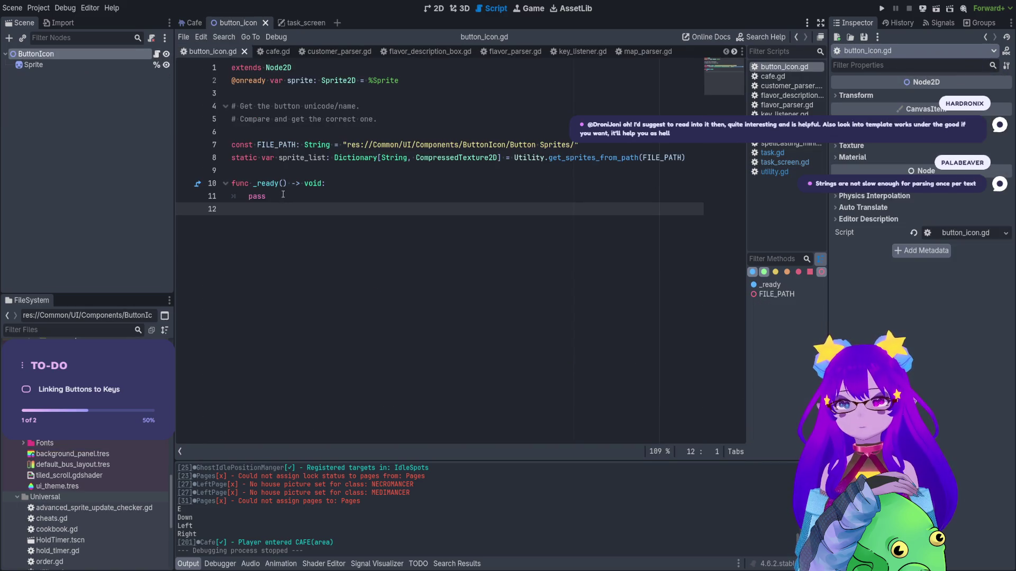
{"action": "double_click", "coordinate": [260, 196]}
{"action": "type", "text": "print(get_key_name_as_string"}
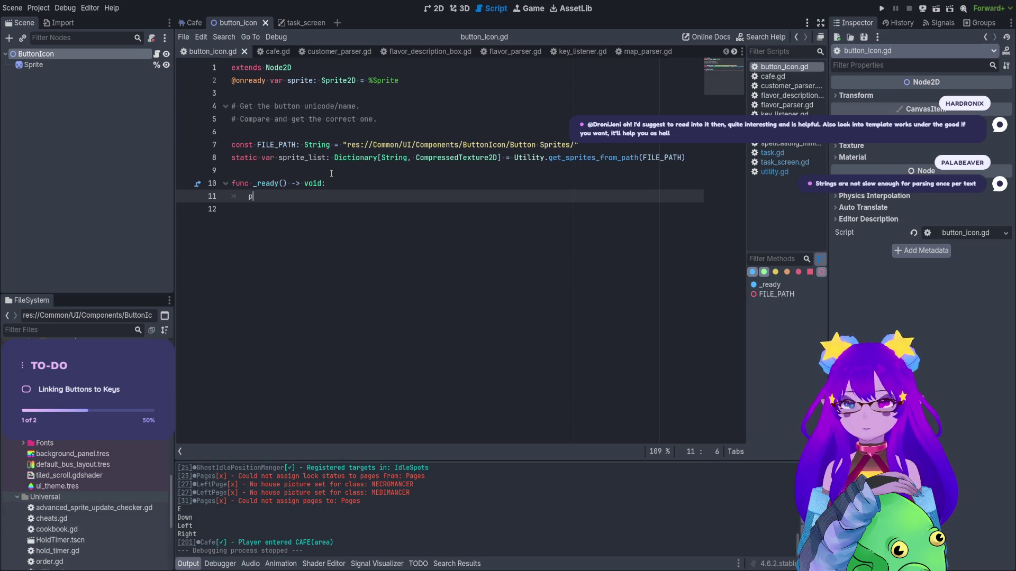
{"action": "type", "text": "(get_key_name_as_string["}
- Check the Move task's description in task_screen, save all, and open the task script
{"action": "left_click", "coordinate": [294, 22]}
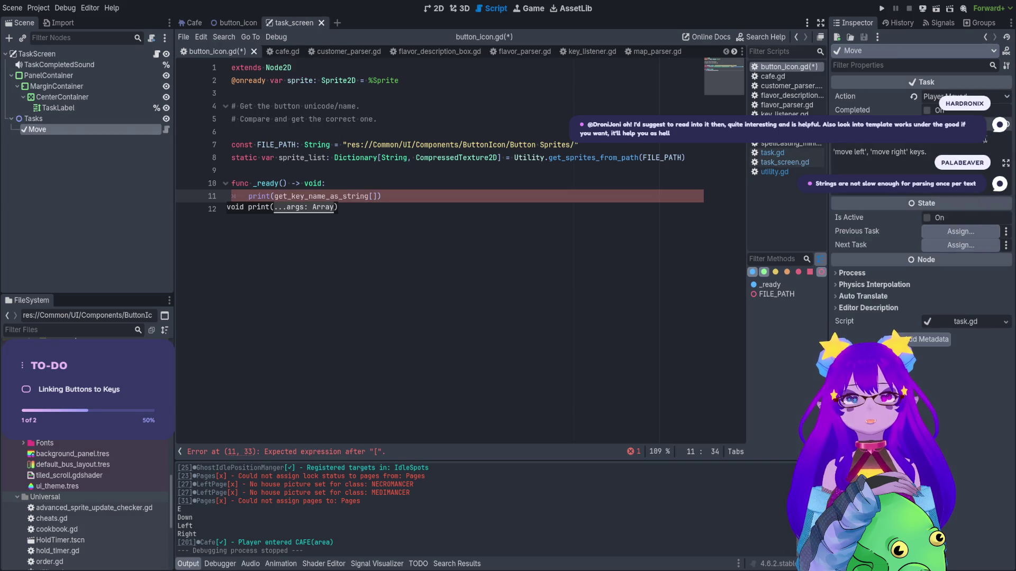
{"action": "left_click", "coordinate": [946, 152]}
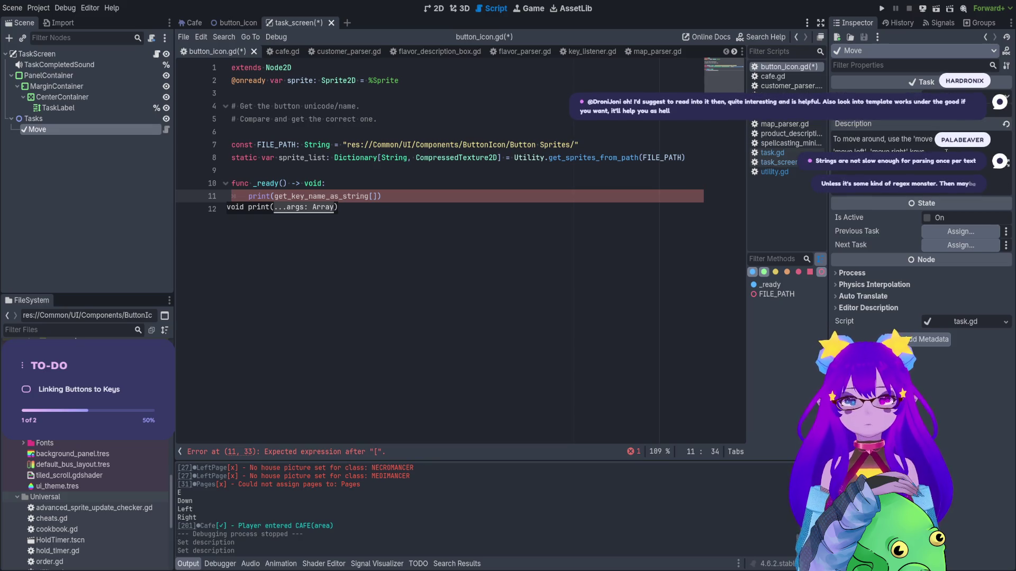
{"action": "key", "text": "Down"}
{"action": "key", "text": "ctrl+s"}
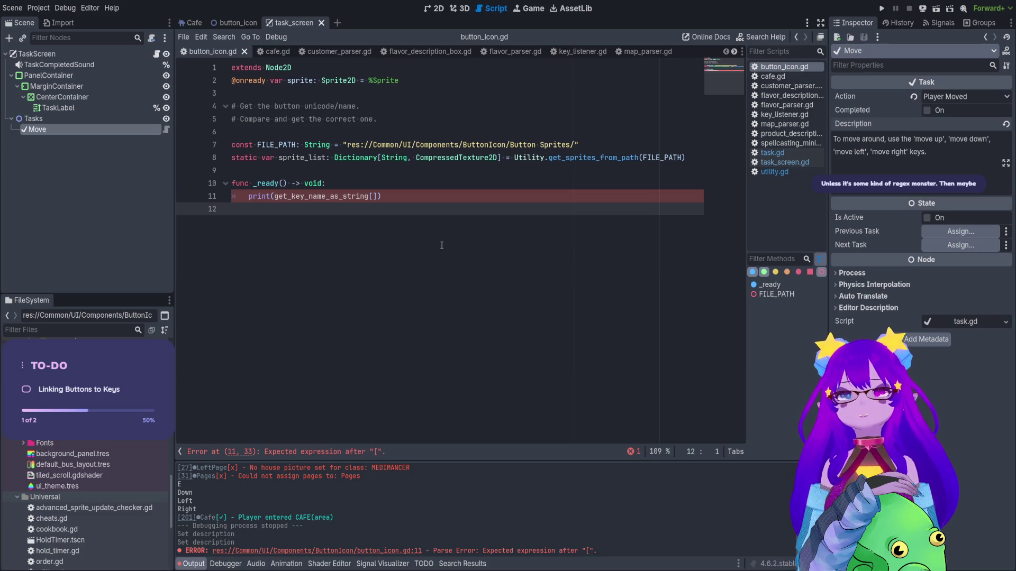
{"action": "left_click", "coordinate": [166, 129]}
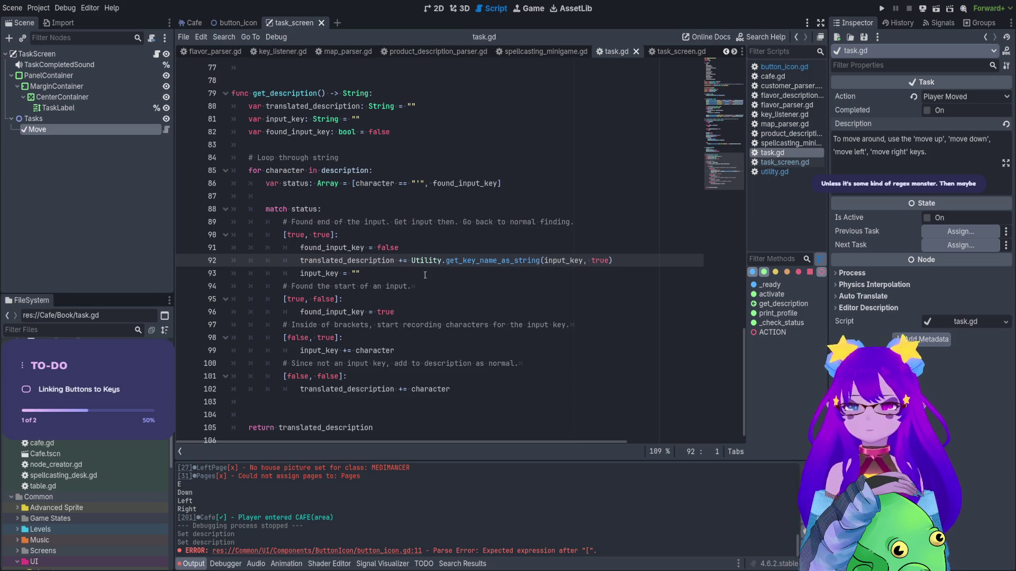
- Inspect task_screen.gd's modulate tween code, leave it unchanged, and save the script
{"action": "left_click", "coordinate": [156, 54]}
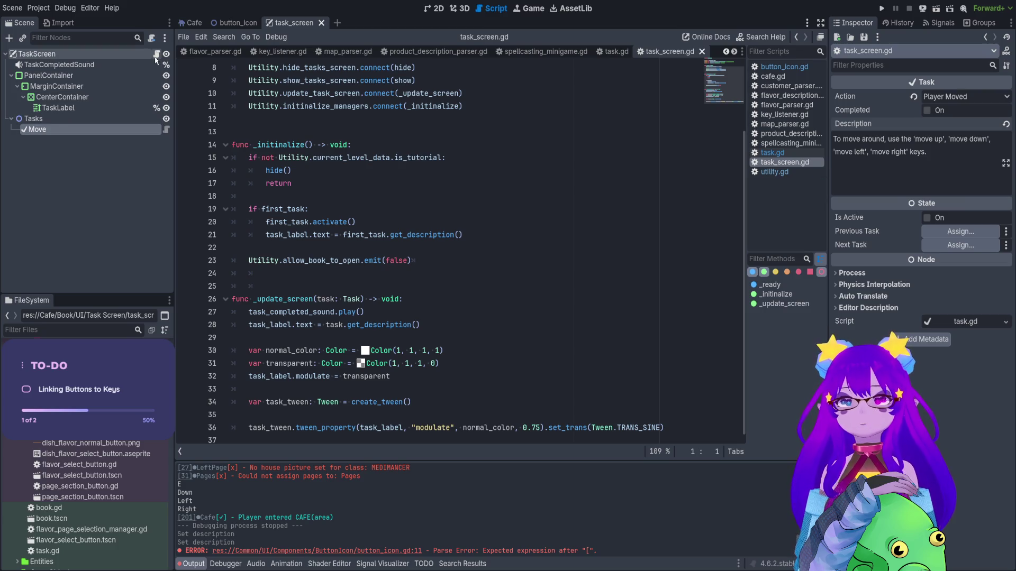
{"action": "double_click", "coordinate": [429, 428]}
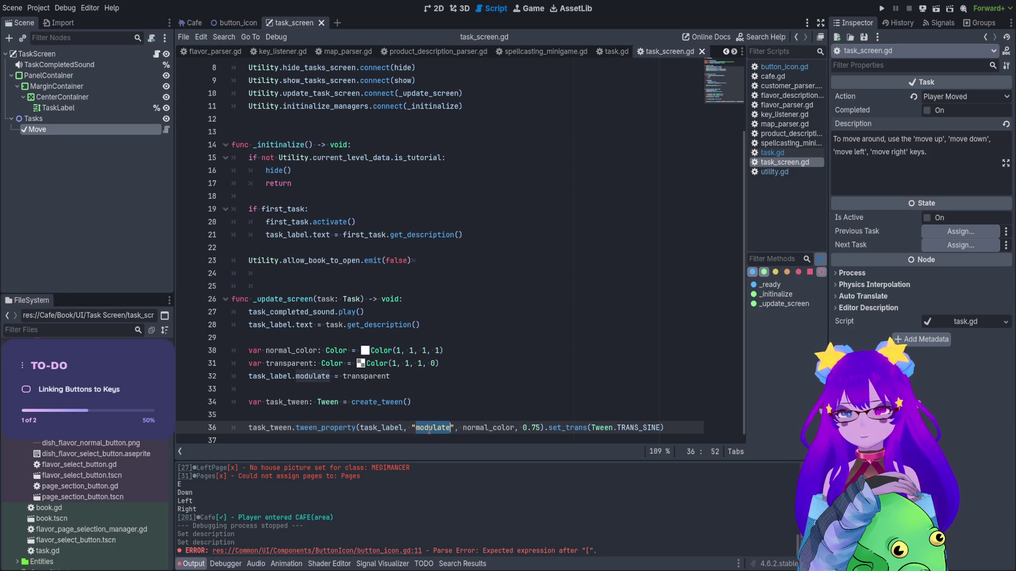
{"action": "left_click", "coordinate": [429, 429]}
{"action": "key", "text": "Right"}
{"action": "key", "text": "BackSpace"}
{"action": "type", "text": "o"}
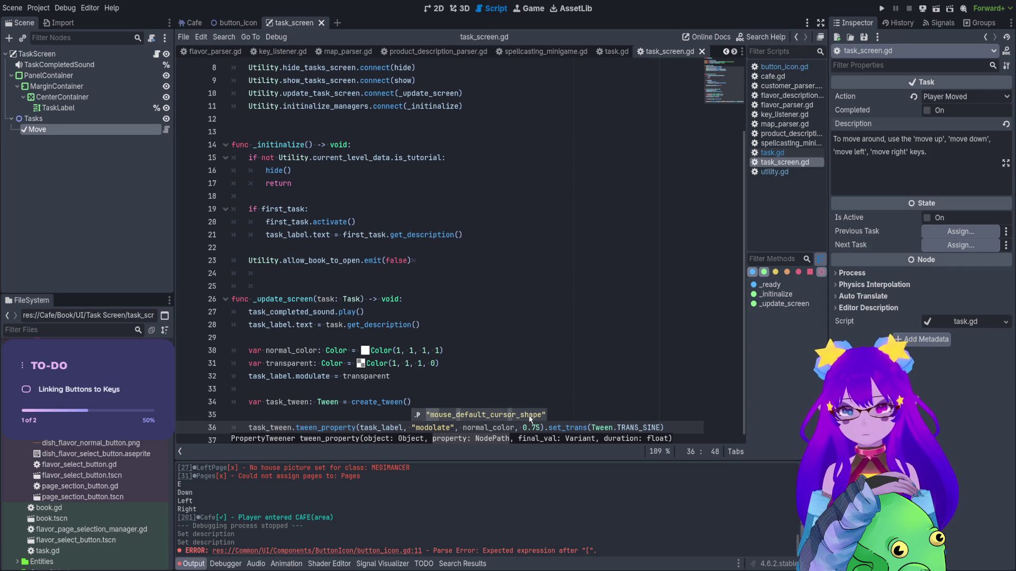
{"action": "key", "text": "BackSpace"}
{"action": "type", "text": "u"}
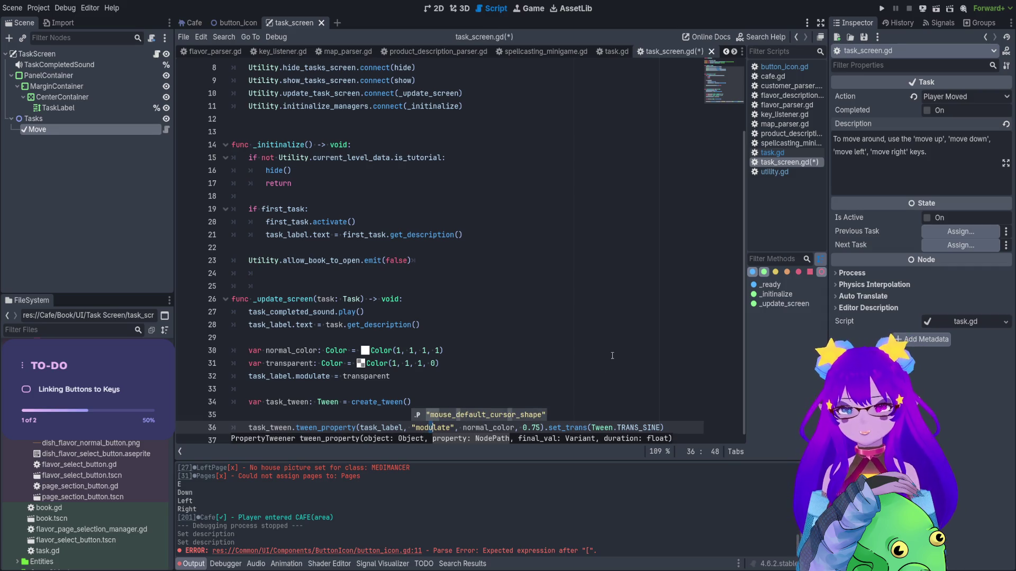
{"action": "left_click", "coordinate": [611, 350]}
{"action": "key", "text": "ctrl+s"}
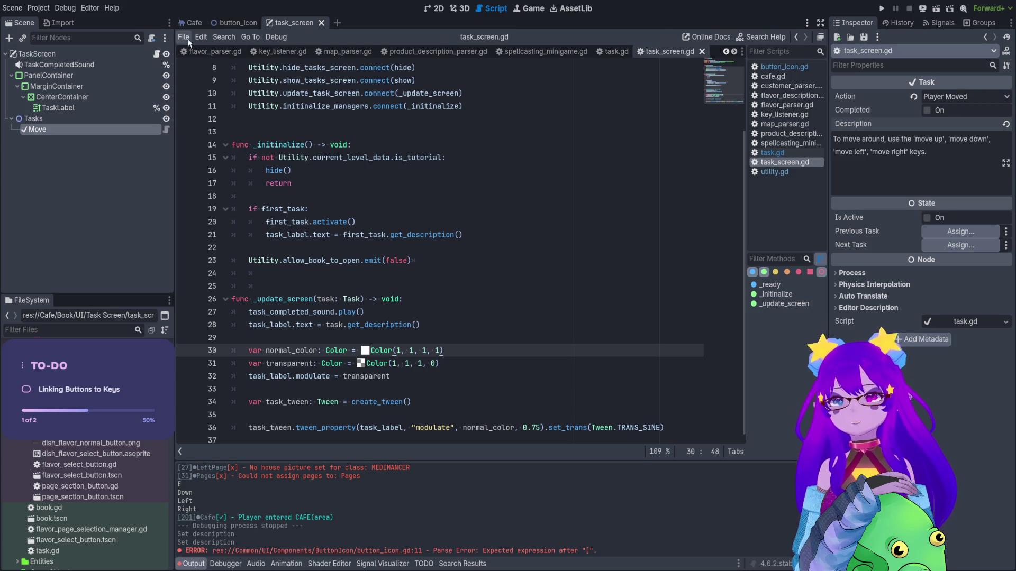
- Close the task_screen scene tab, returning to button_icon
{"action": "left_click", "coordinate": [234, 23]}
{"action": "left_click", "coordinate": [303, 23]}
{"action": "left_click", "coordinate": [333, 23]}
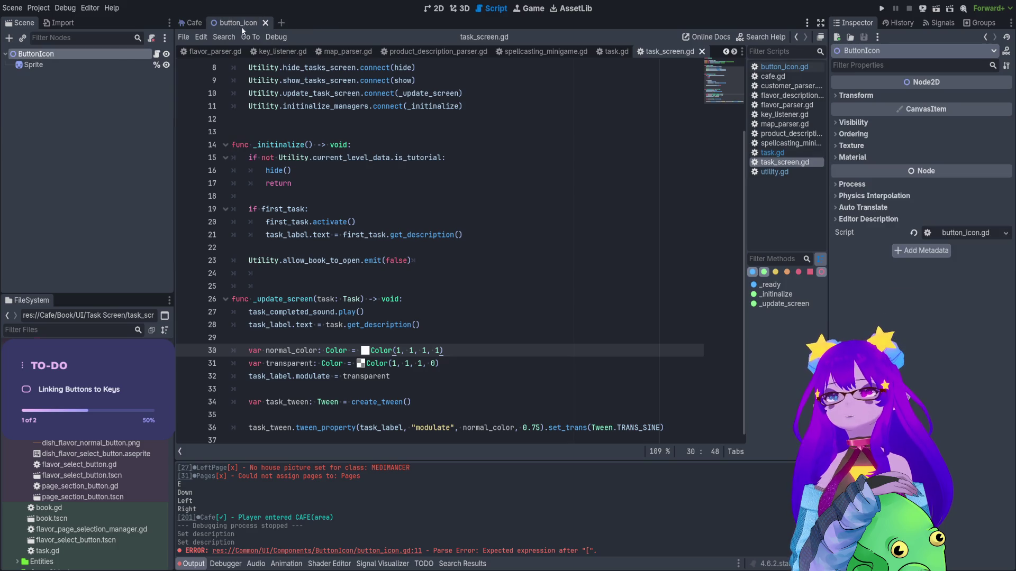
- Rewrite line 11's print to call Utility.get_key_name_as_string with "interact" and save
{"action": "left_click", "coordinate": [157, 54]}
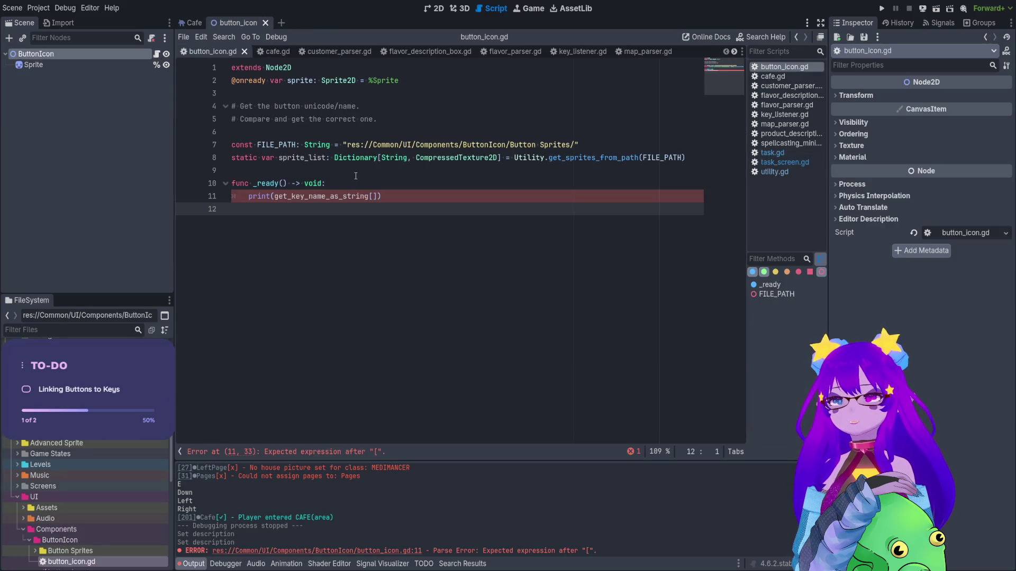
{"action": "left_click", "coordinate": [381, 196]}
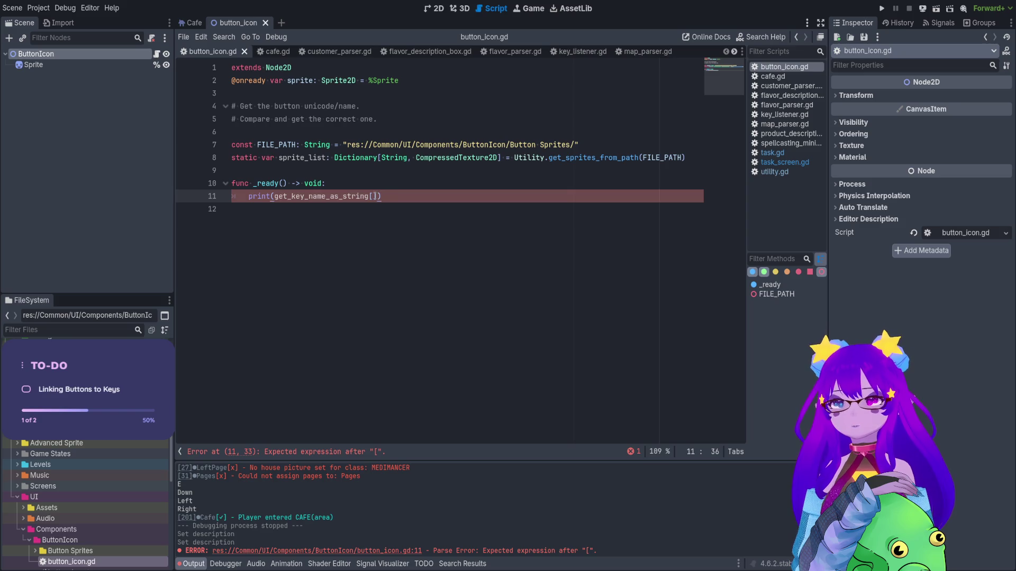
{"action": "left_click_drag", "start_coordinate": [380, 197], "coordinate": [272, 197]}
{"action": "key", "text": "BackSpace"}
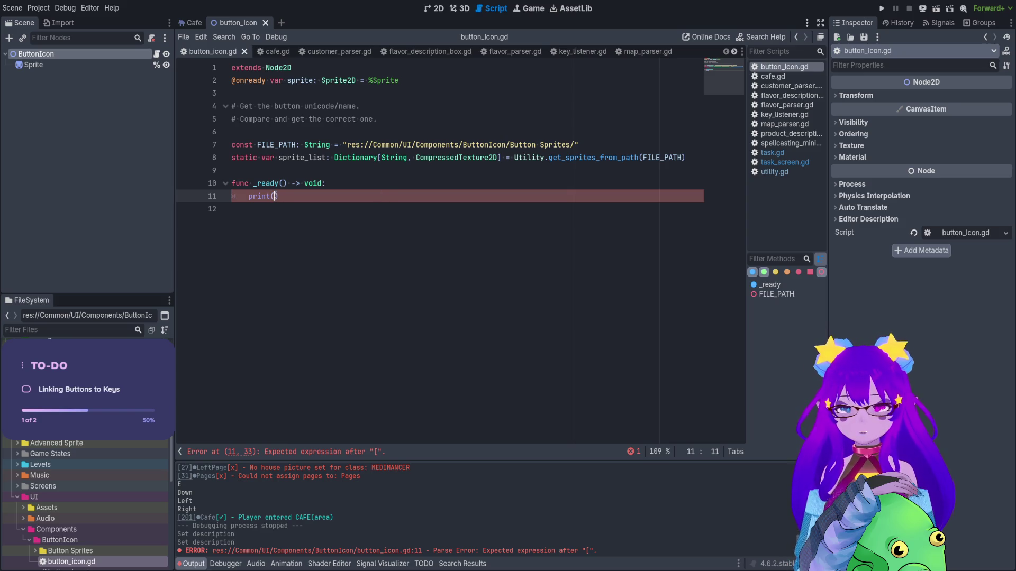
{"action": "type", "text": "Utility.get"}
{"action": "key", "text": "Down"}
{"action": "key", "text": "Down"}
{"action": "key", "text": "Return"}
{"action": "type", "text": "[]"}
{"action": "key", "text": "Left"}
{"action": "type", "text": "\"intera"}
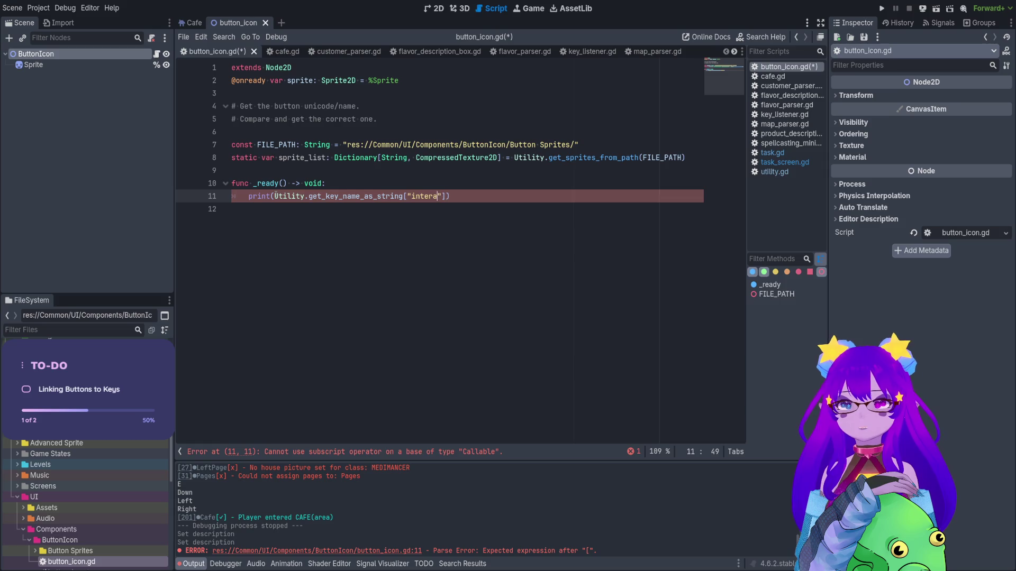
{"action": "type", "text": "ct"}
{"action": "left_click", "coordinate": [504, 187]}
{"action": "key", "text": "ctrl+s"}
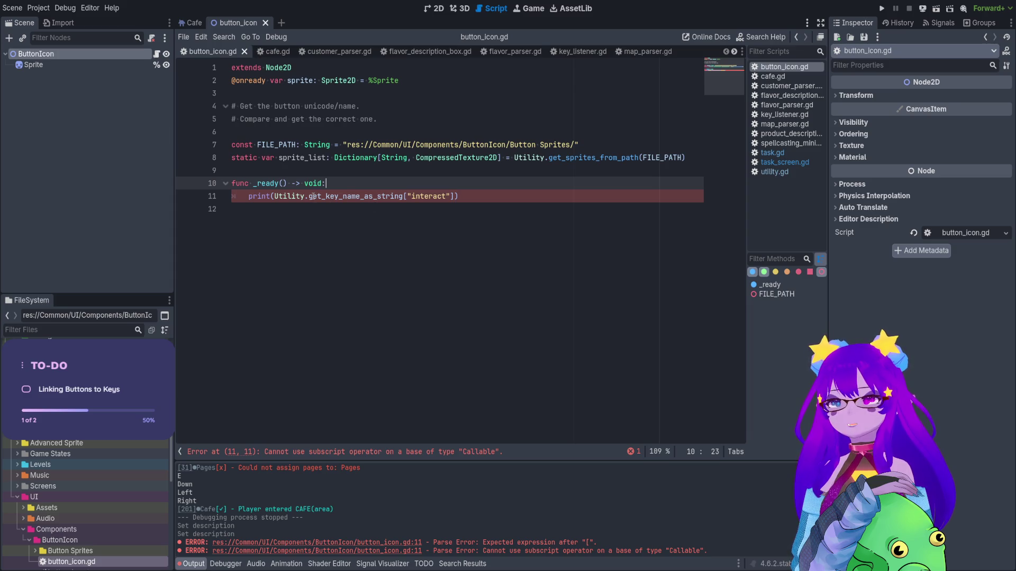
- Check get_key_name_as_string's String parameter type in its definition, then return to button_icon.gd
{"action": "left_click", "coordinate": [373, 197], "text": "ctrl"}
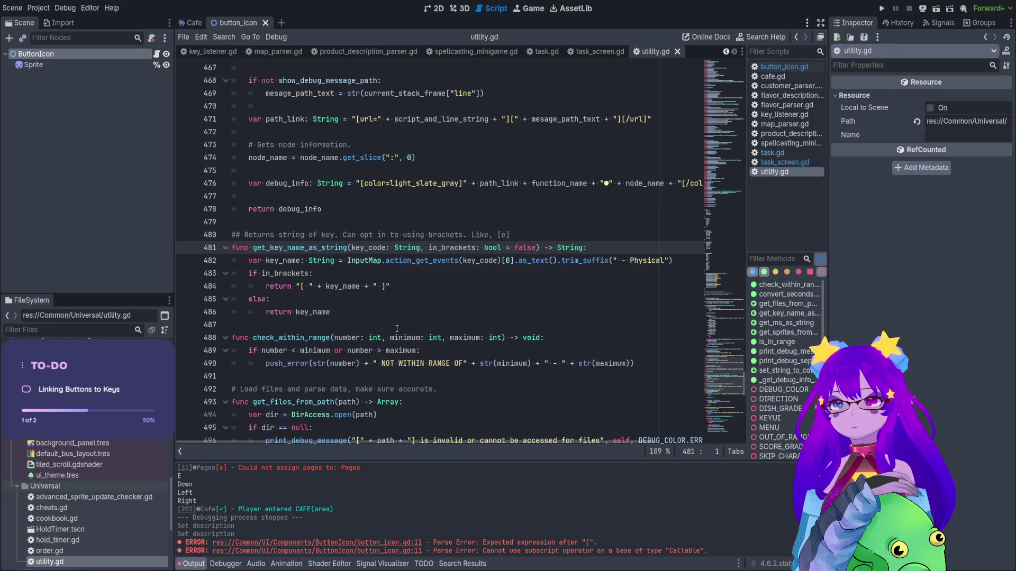
{"action": "left_click", "coordinate": [156, 54]}
{"action": "left_click", "coordinate": [500, 197]}
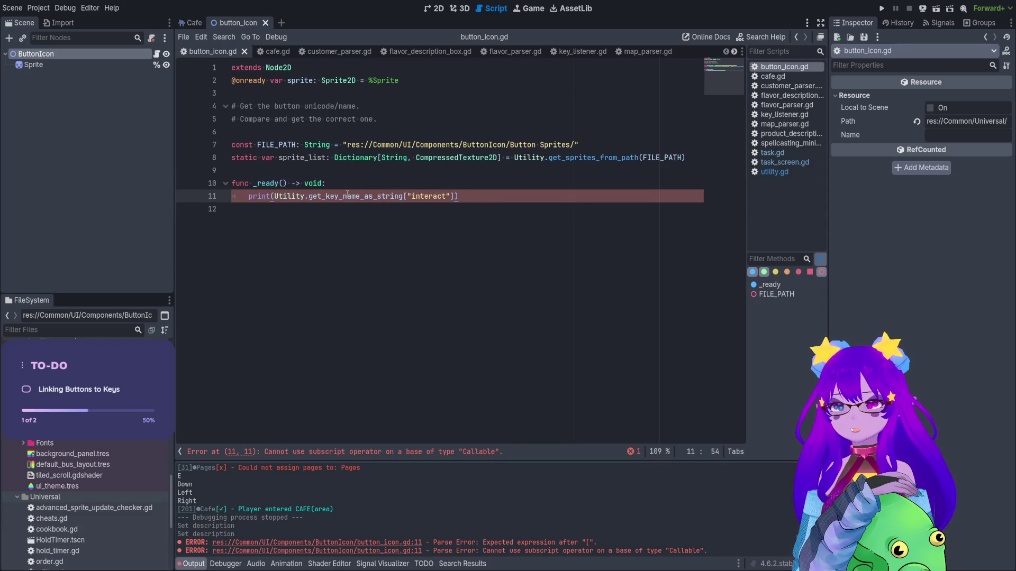
{"action": "left_click", "coordinate": [347, 195], "text": "ctrl"}
{"action": "double_click", "coordinate": [402, 248]}
{"action": "key", "text": "alt+Left"}
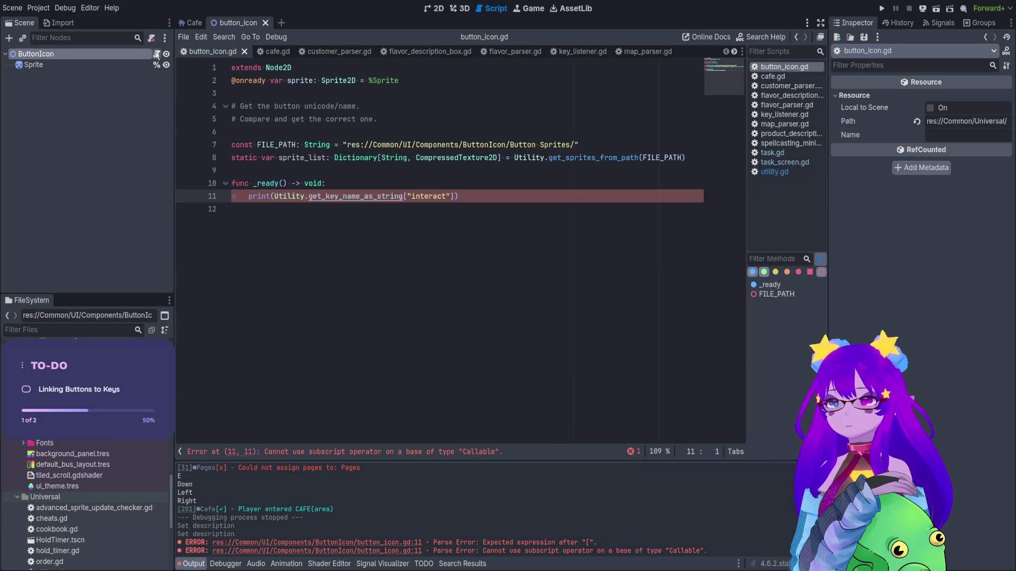
- Move the key-name call into a new 'var test: String =' line above print and save
{"action": "left_click", "coordinate": [433, 197]}
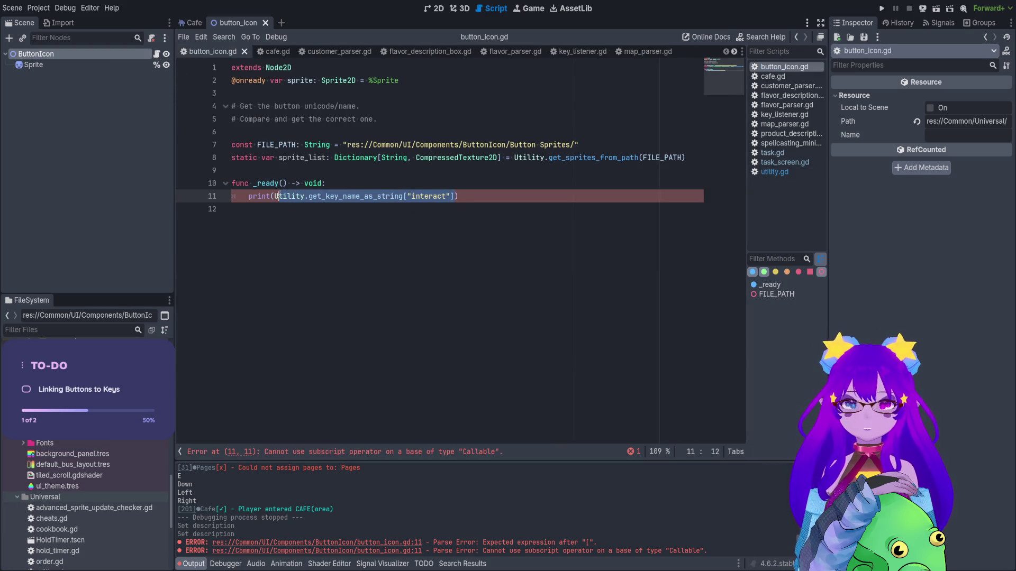
{"action": "key", "text": "BackSpace"}
{"action": "left_click", "coordinate": [350, 181]}
{"action": "key", "text": "Return"}
{"action": "type", "text": "var test: String ="}
{"action": "type", "text": "Utility.get_key_name_as_string[\"interact\"]"}
{"action": "left_click", "coordinate": [340, 224]}
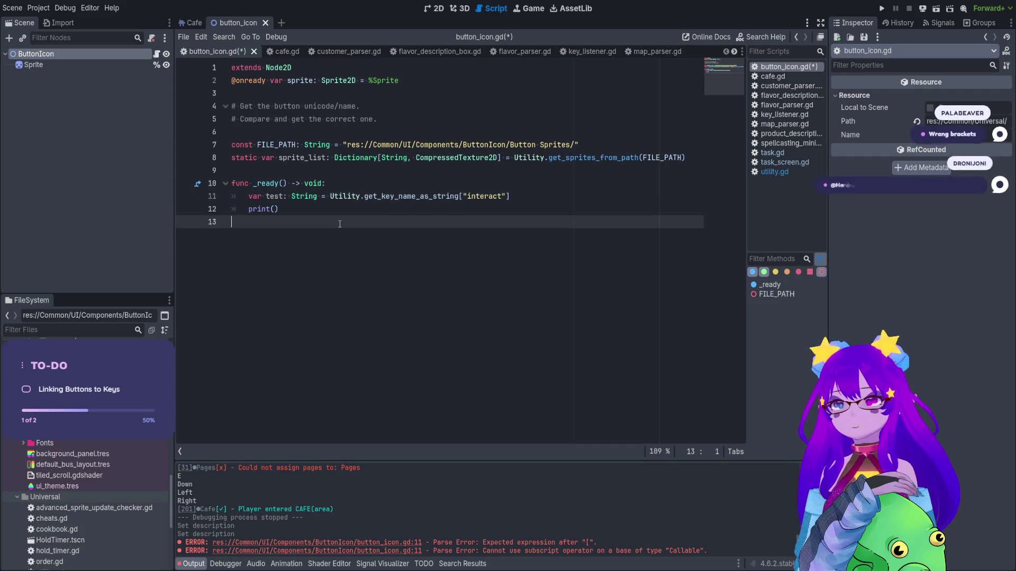
{"action": "key", "text": "ctrl+s"}
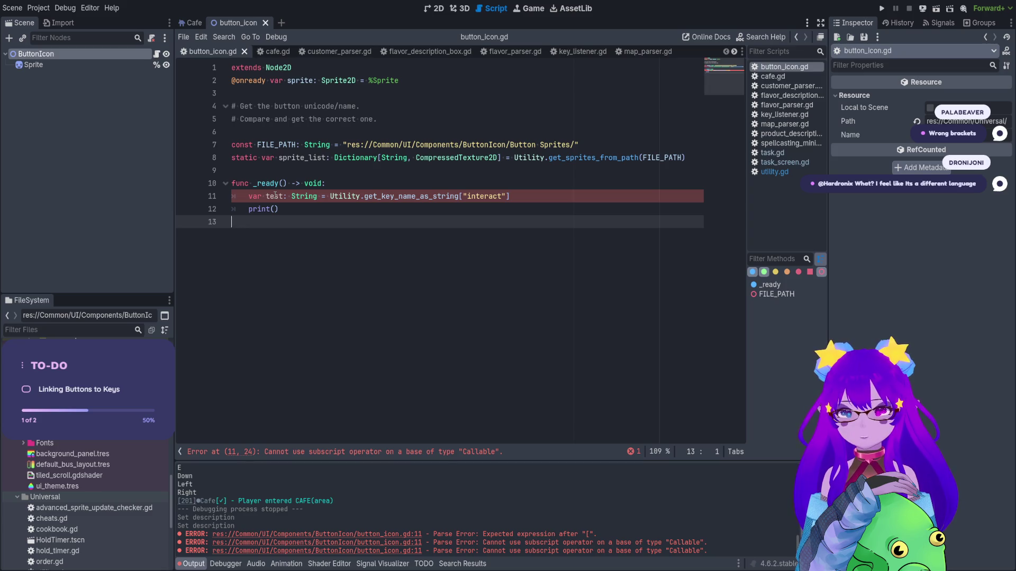
- Replace the square brackets around "interact" on line 11 with parentheses
{"action": "left_click", "coordinate": [518, 196]}
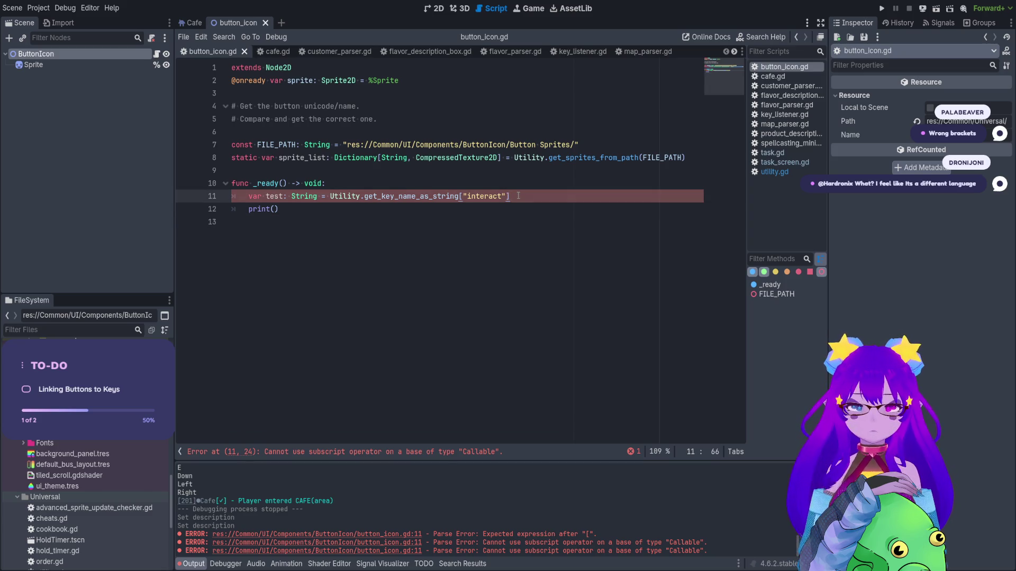
{"action": "key", "text": "BackSpace"}
{"action": "type", "text": ")"}
{"action": "left_click", "coordinate": [462, 196]}
{"action": "key", "text": "BackSpace"}
{"action": "type", "text": "("}
{"action": "left_click", "coordinate": [465, 196]}
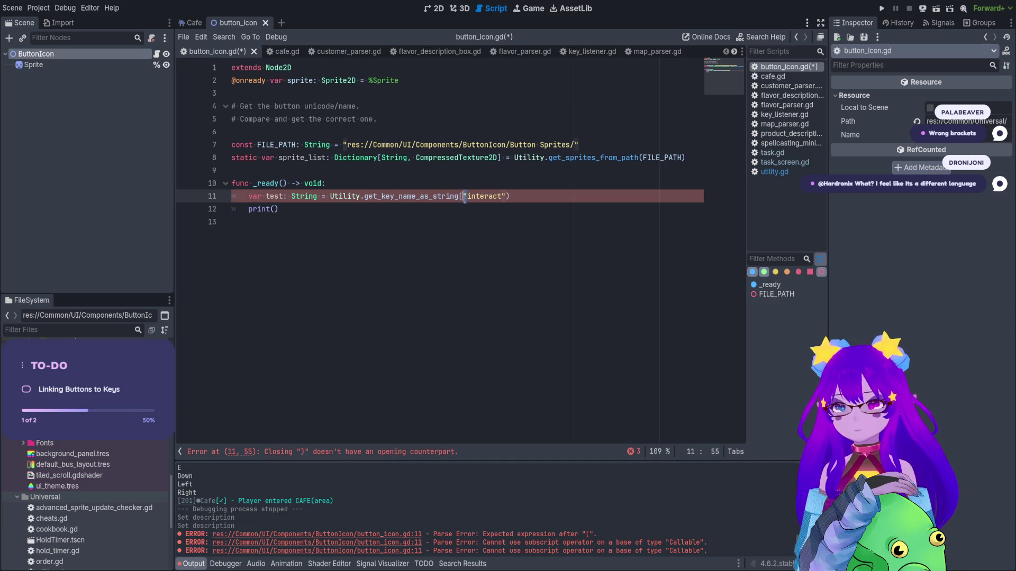
{"action": "type", "text": "[)"}
{"action": "left_click", "coordinate": [572, 199]}
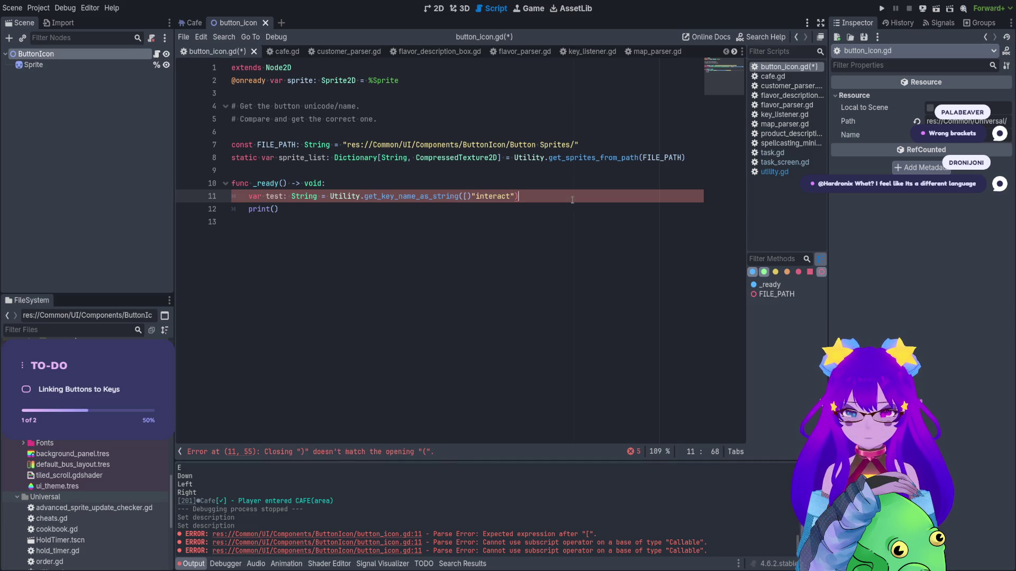
{"action": "left_click", "coordinate": [472, 197]}
{"action": "key", "text": "BackSpace"}
{"action": "key", "text": "BackSpace"}
{"action": "left_click", "coordinate": [562, 203]}
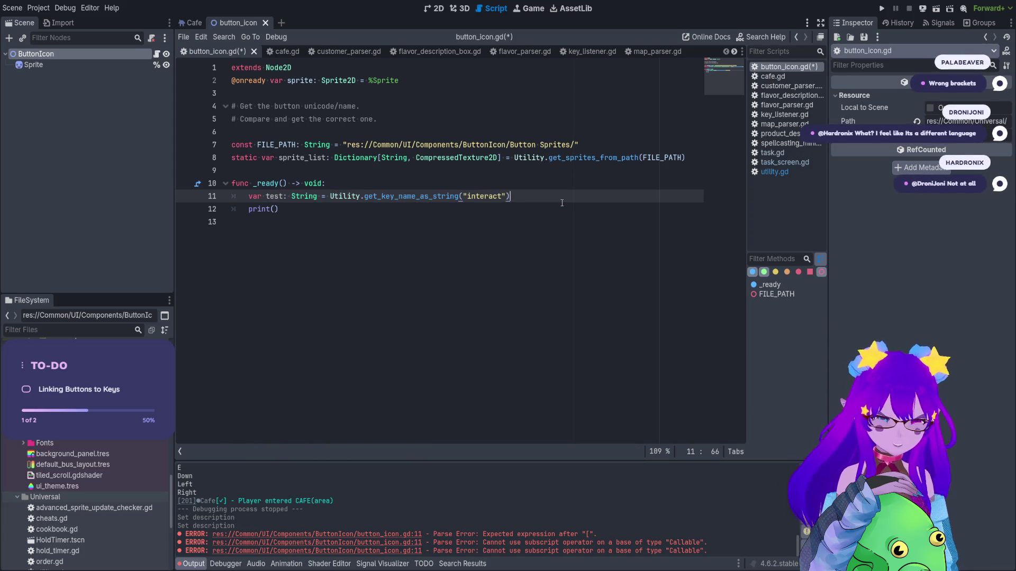
- Paste the key-name call into print(), delete the test variable line, and run the ButtonIcon scene
{"action": "left_click_drag", "start_coordinate": [546, 198], "coordinate": [330, 196]}
{"action": "key", "text": "ctrl+c"}
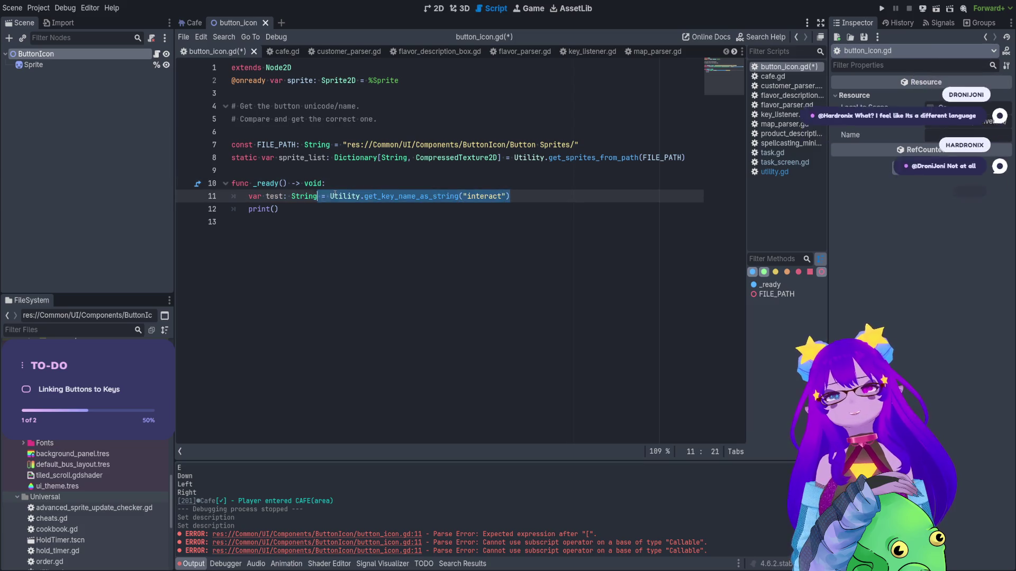
{"action": "key", "text": "BackSpace"}
{"action": "left_click", "coordinate": [274, 209]}
{"action": "key", "text": "ctrl+v"}
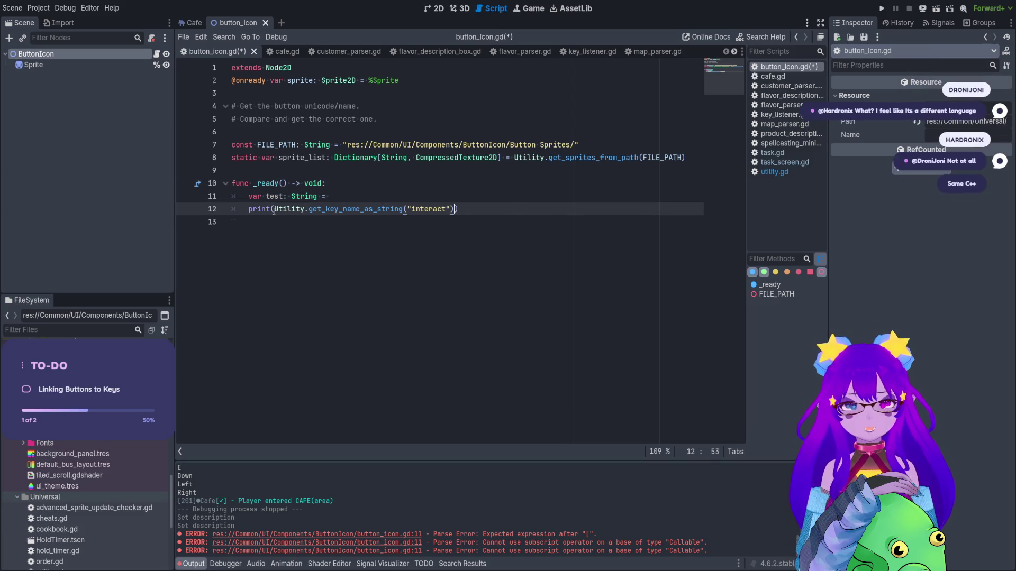
{"action": "left_click_drag", "start_coordinate": [330, 197], "coordinate": [210, 203]}
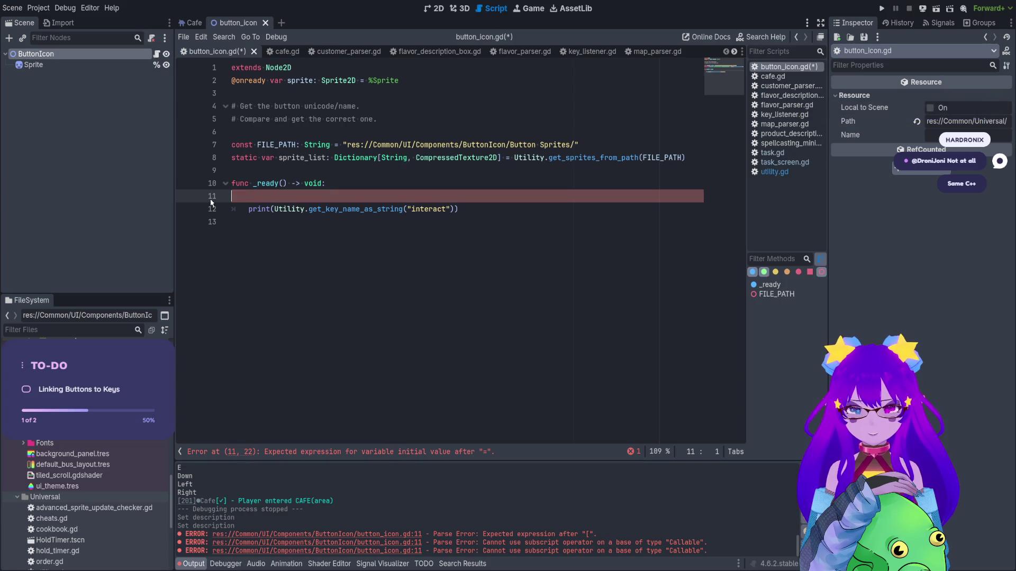
{"action": "key", "text": "BackSpace"}
{"action": "left_click", "coordinate": [643, 205]}
{"action": "key", "text": "BackSpace"}
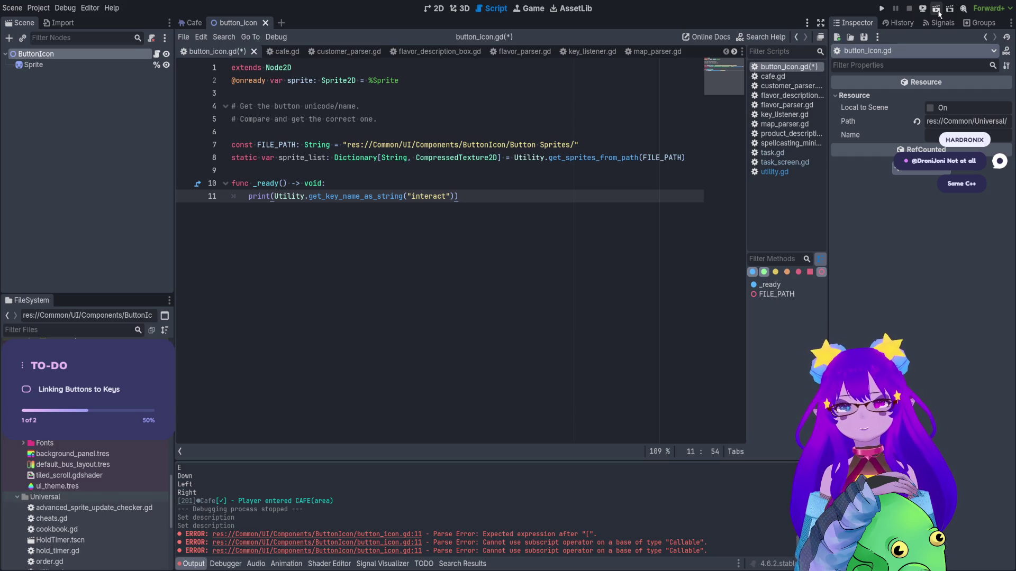
{"action": "left_click", "coordinate": [937, 9]}
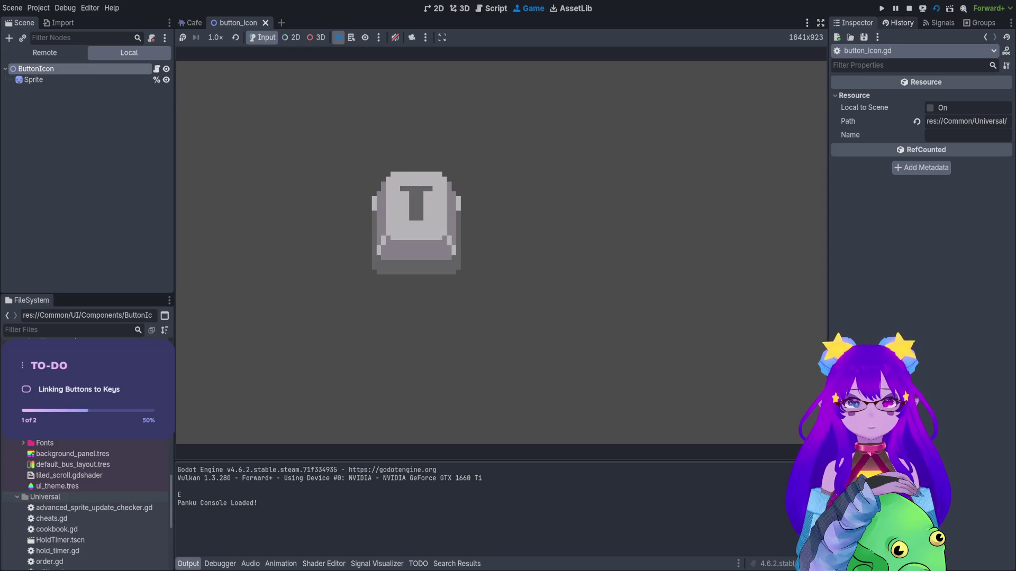
- Stop the ButtonIcon test run after it prints E
{"action": "key", "text": "F8"}
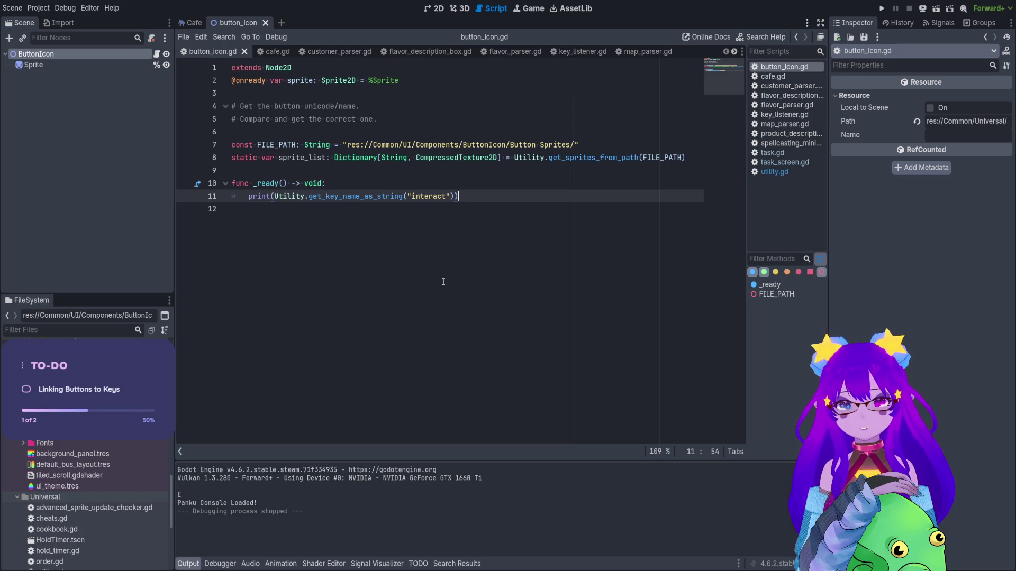
- Start a new line 11 assigning sprite.texture from sprite_list[ in _ready
{"action": "double_click", "coordinate": [279, 157]}
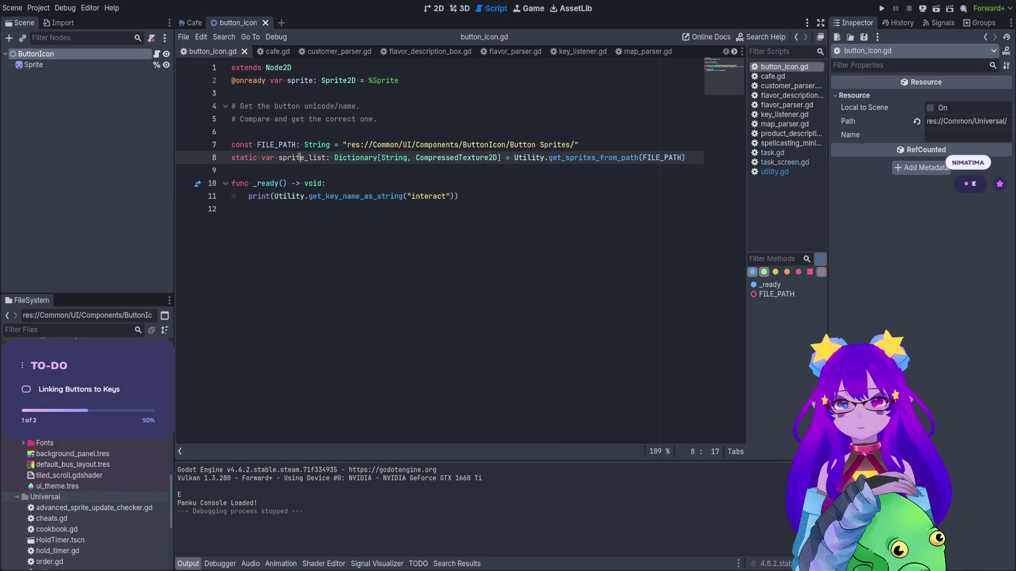
{"action": "left_click", "coordinate": [358, 187]}
{"action": "key", "text": "Return"}
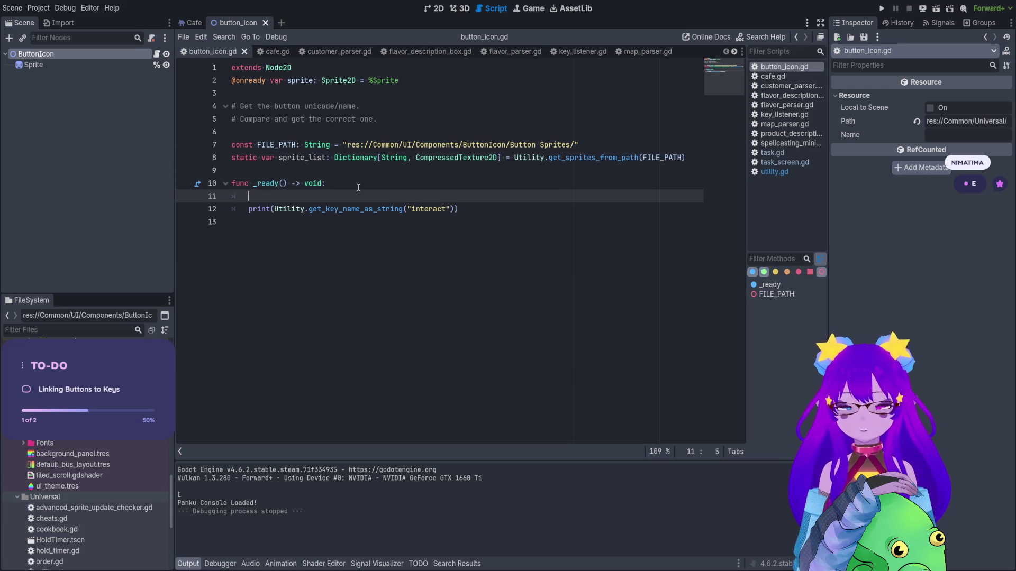
{"action": "type", "text": "sprite"}
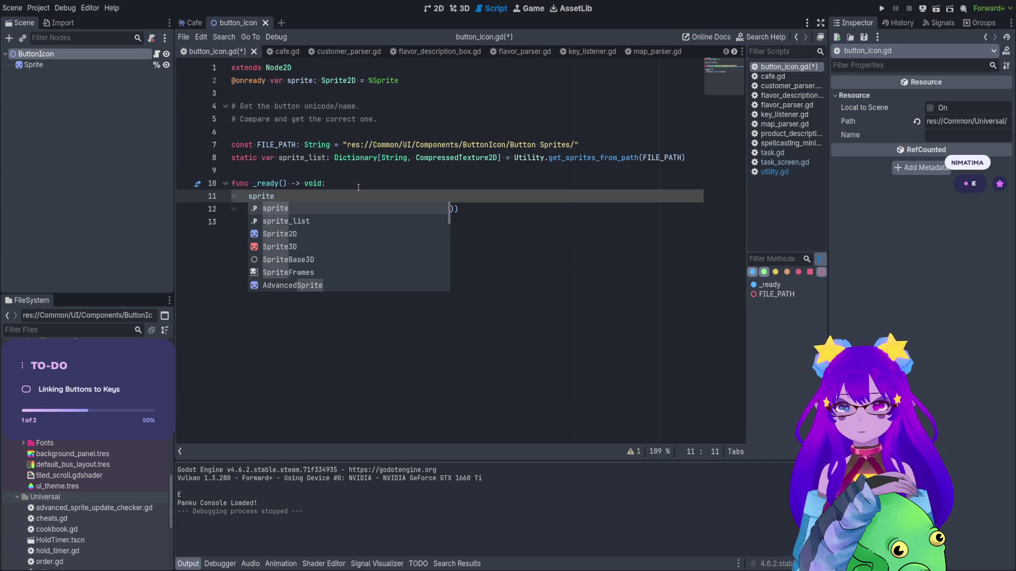
{"action": "type", "text": ".texture"}
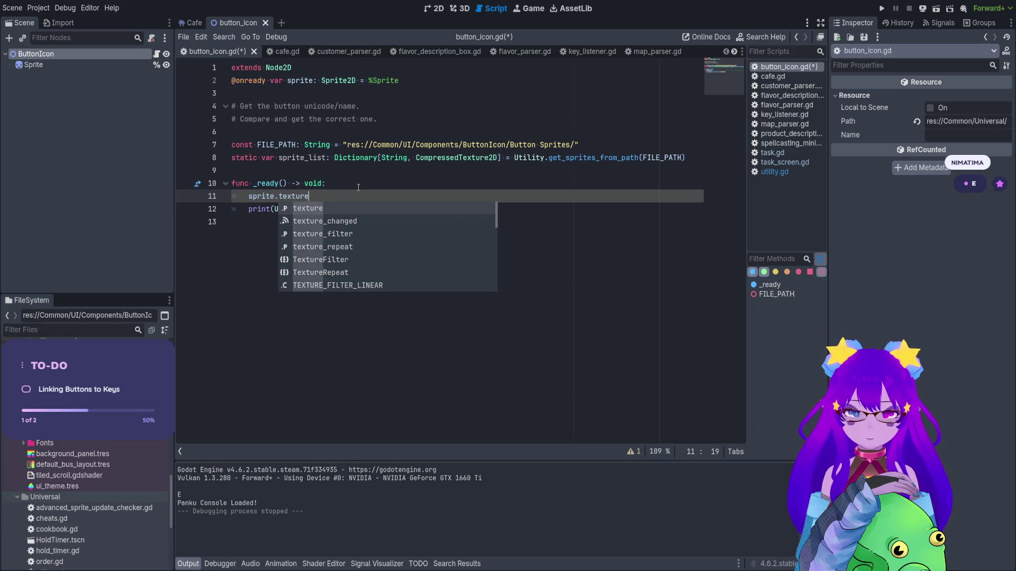
{"action": "type", "text": "sprite_list"}
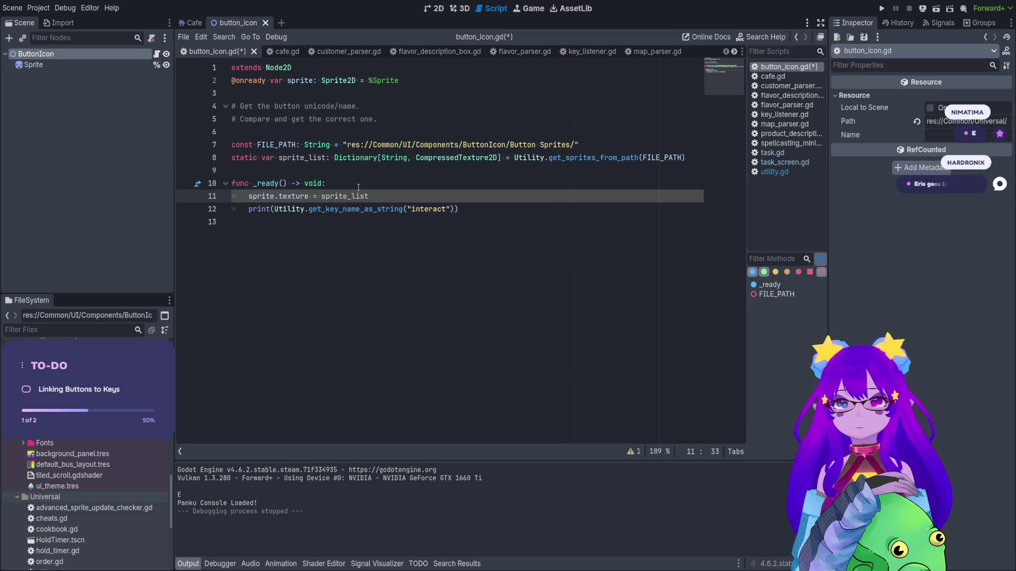
{"action": "key", "text": "Return"}
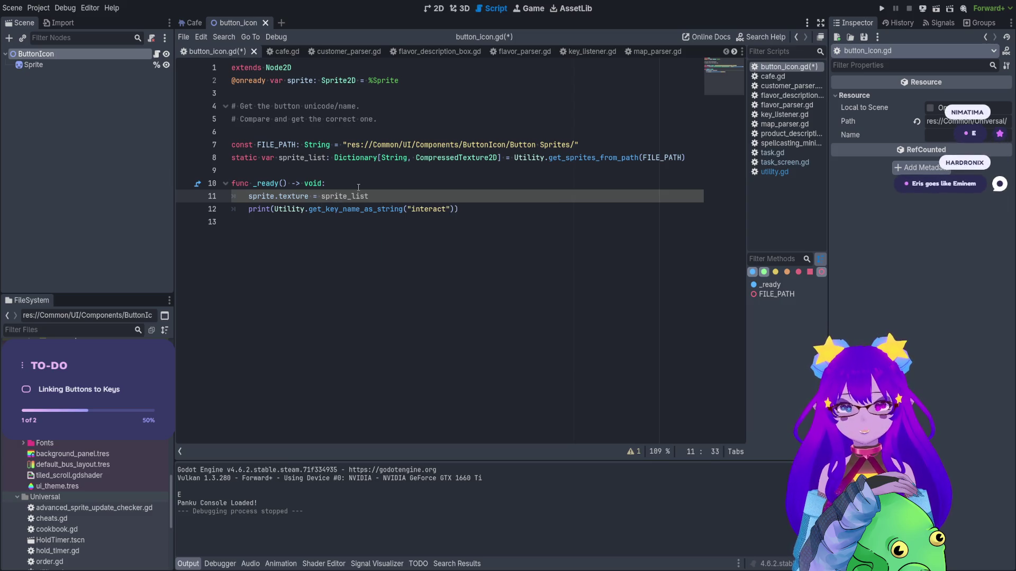
{"action": "type", "text": "["}
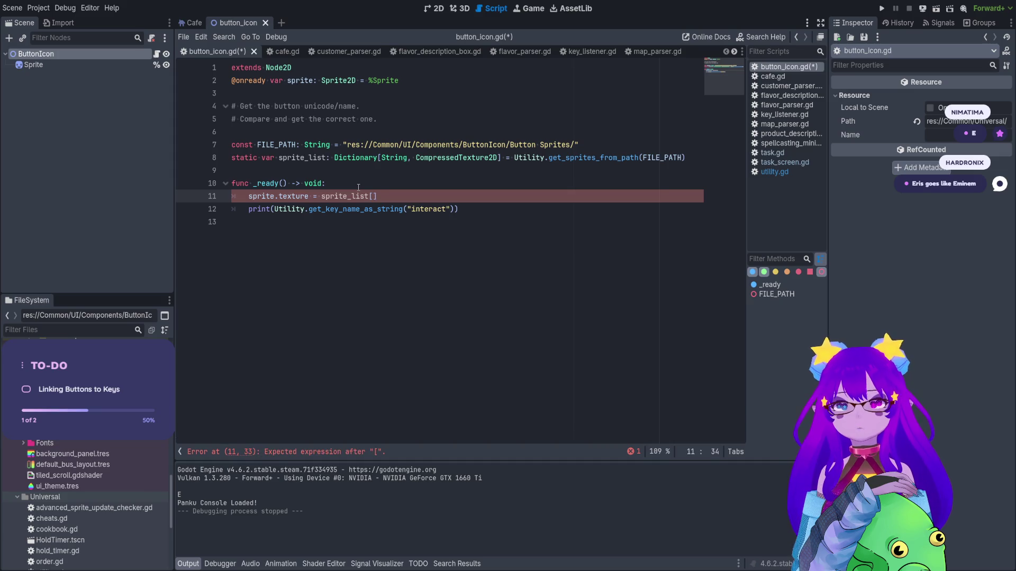
- Move the get_key_name_as_string("interact") call into the sprite_list brackets, delete print(), and save
{"action": "left_click_drag", "start_coordinate": [453, 211], "coordinate": [273, 210]}
{"action": "key", "text": "ctrl+x"}
{"action": "left_click", "coordinate": [372, 196]}
{"action": "key", "text": "ctrl+v"}
{"action": "left_click", "coordinate": [585, 200]}
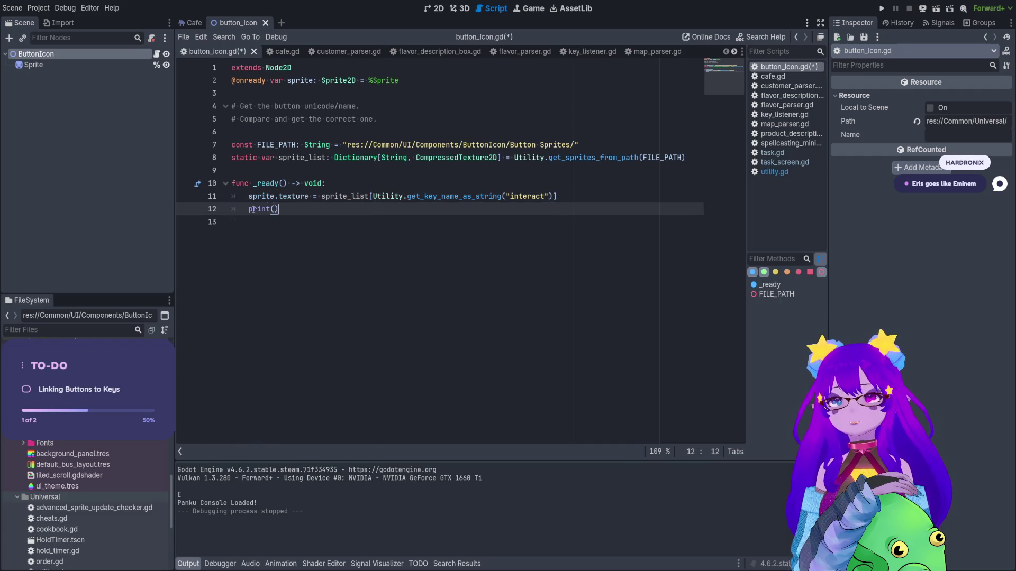
{"action": "key", "text": "shift+Down"}
{"action": "key", "text": "shift+Down"}
{"action": "key", "text": "Delete"}
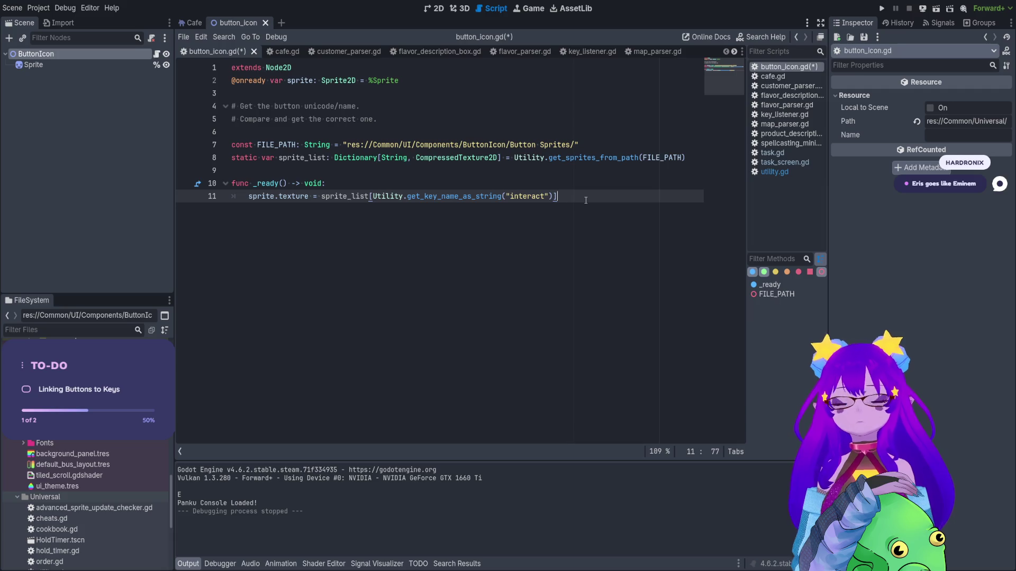
{"action": "left_click_drag", "start_coordinate": [548, 197], "coordinate": [509, 196]}
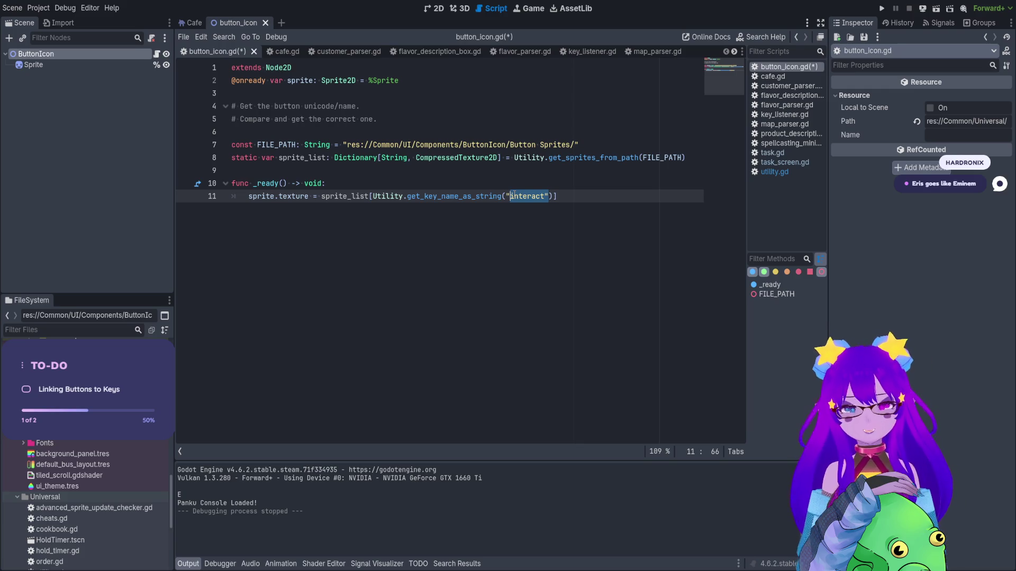
{"action": "left_click", "coordinate": [552, 210]}
{"action": "key", "text": "ctrl+s"}
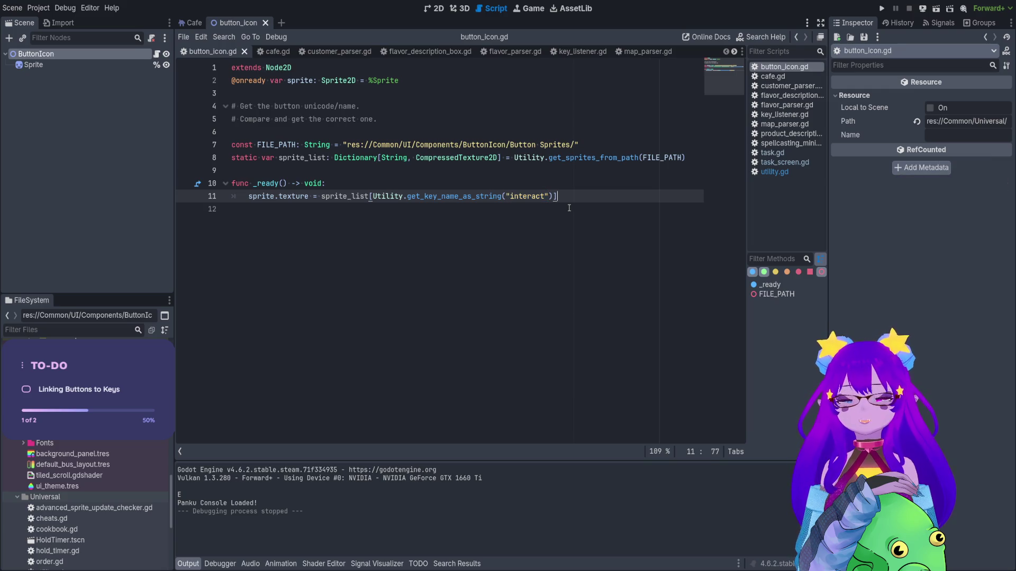
- Test-run the button_icon scene from the 2D view, confirm the E key icon renders, then stop it
{"action": "double_click", "coordinate": [528, 196]}
{"action": "left_click", "coordinate": [435, 9]}
{"action": "left_click_drag", "start_coordinate": [511, 243], "coordinate": [549, 250]}
{"action": "left_click", "coordinate": [932, 10]}
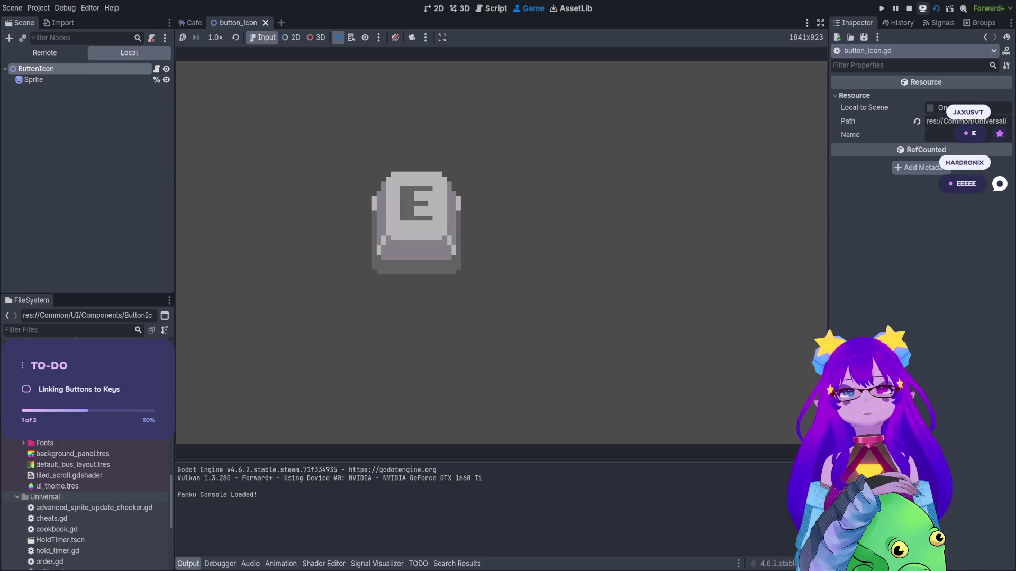
{"action": "left_click", "coordinate": [909, 9]}
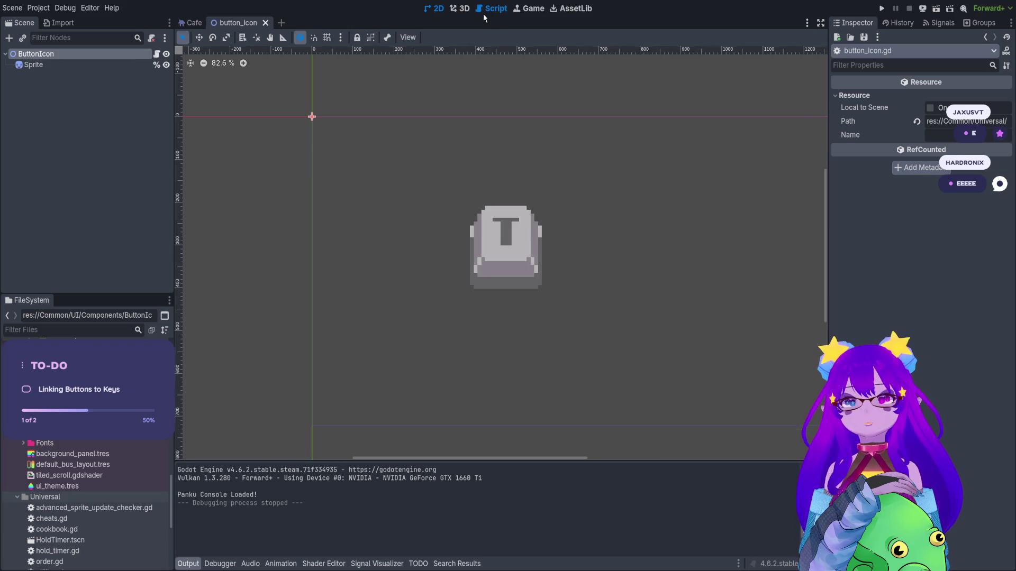
{"action": "left_click", "coordinate": [483, 15]}
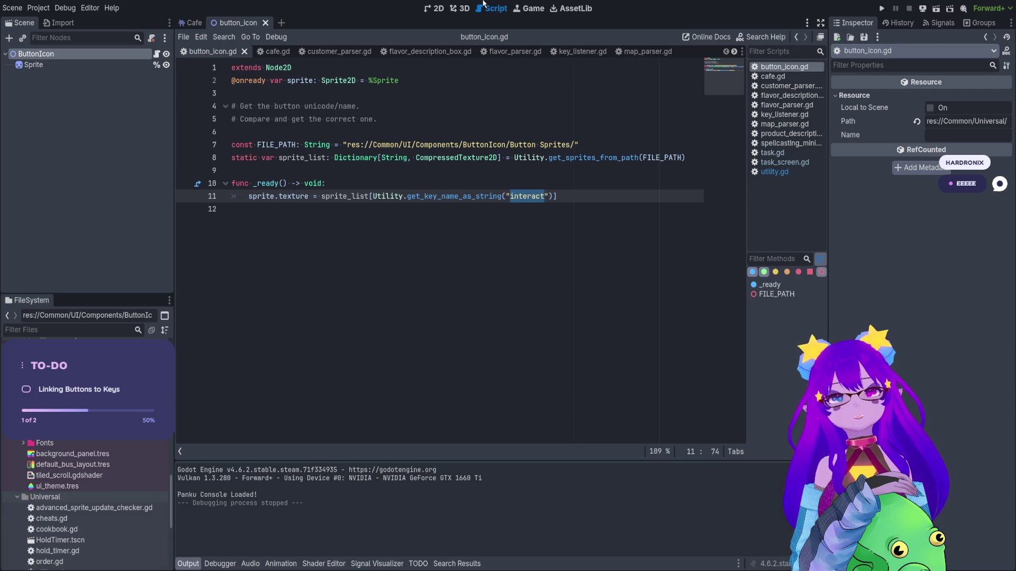
{"action": "left_click", "coordinate": [468, 199], "text": "ctrl"}
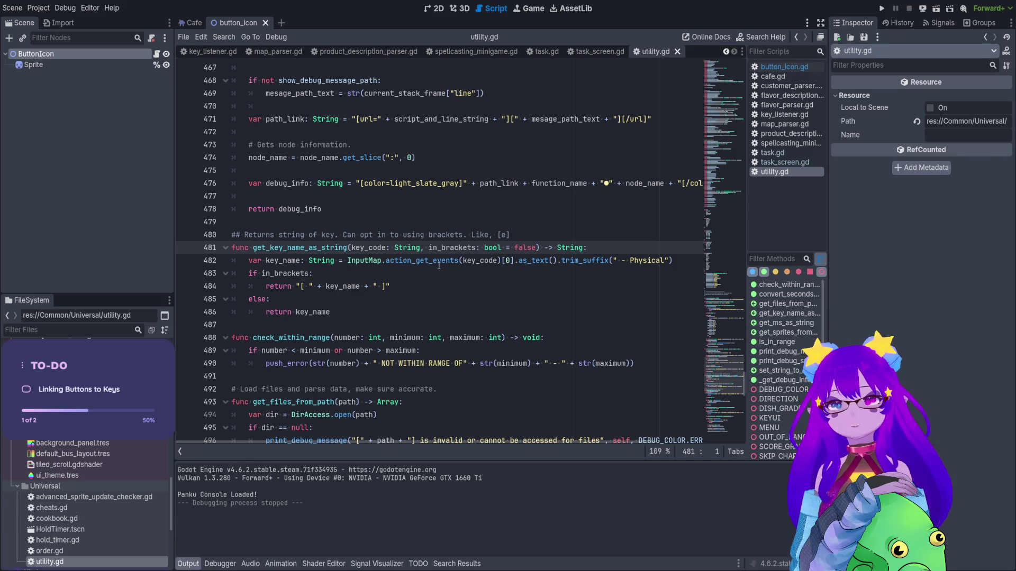
{"action": "left_click", "coordinate": [165, 55]}
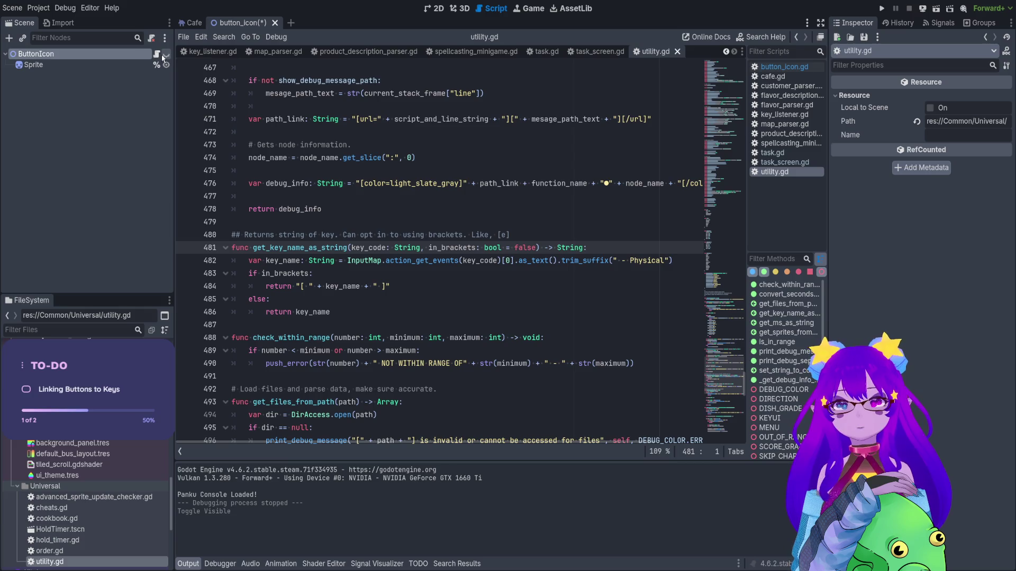
{"action": "left_click", "coordinate": [165, 55]}
{"action": "left_click", "coordinate": [156, 53]}
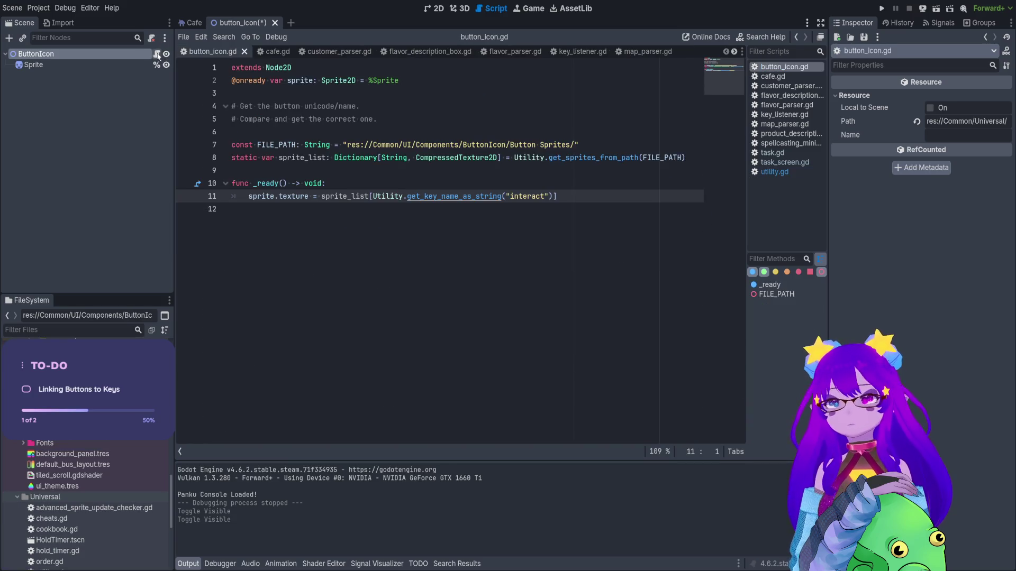
{"action": "left_click", "coordinate": [494, 221]}
{"action": "key", "text": "ctrl+s"}
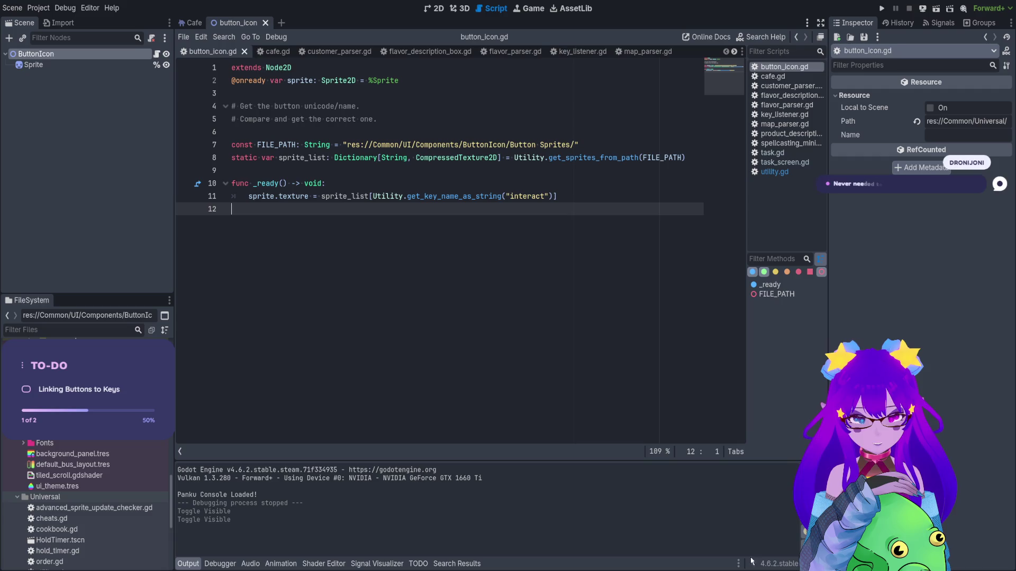
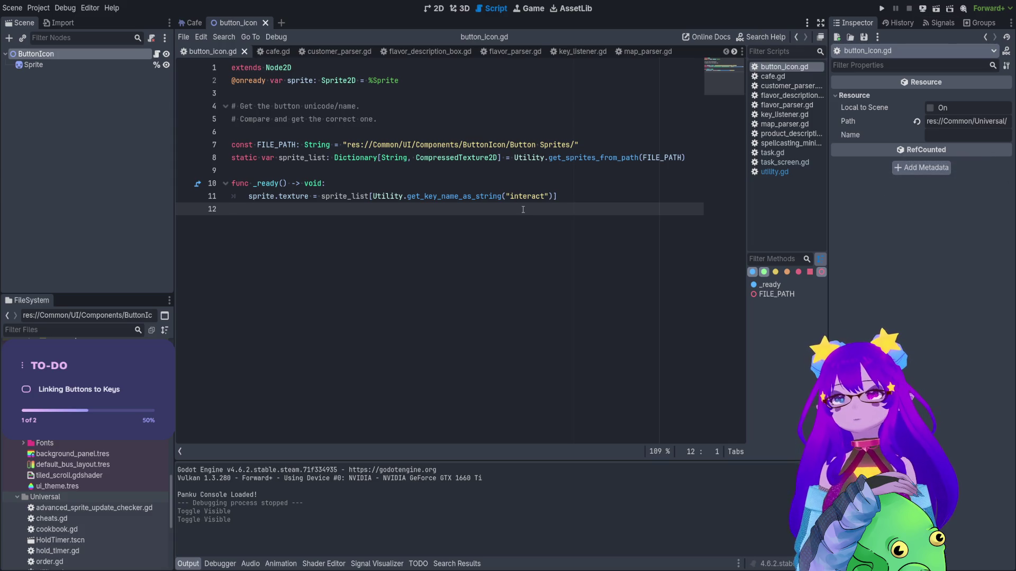
- Delete blank line 12 of button_icon.gd and browse the key PNGs in the Button Sprites folder
{"action": "key", "text": "BackSpace"}
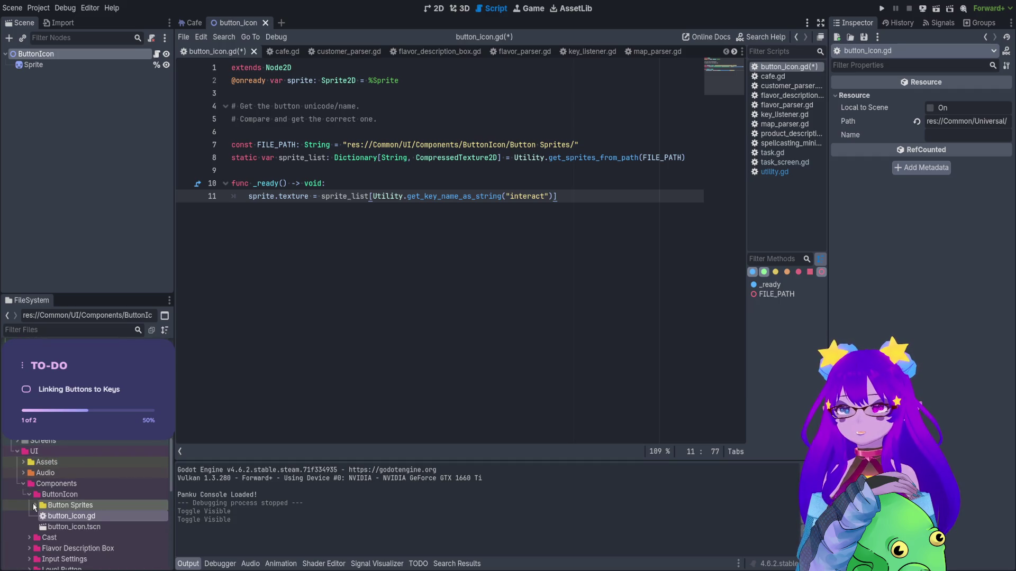
{"action": "left_click", "coordinate": [32, 507]}
{"action": "scroll", "coordinate": [74, 459], "scroll_direction": "down", "scroll_amount": 5}
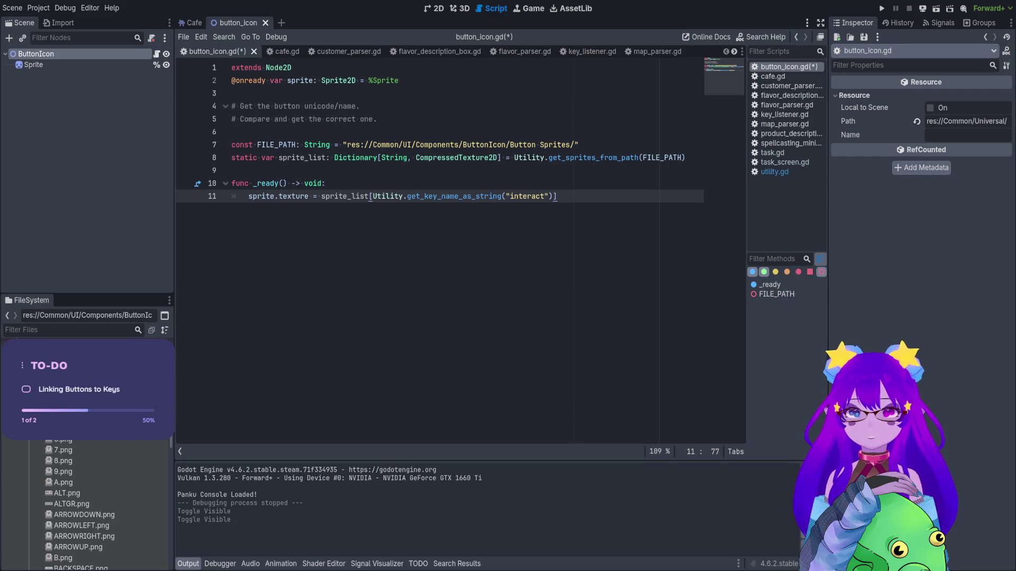
{"action": "scroll", "coordinate": [100, 498], "scroll_direction": "down", "scroll_amount": 3}
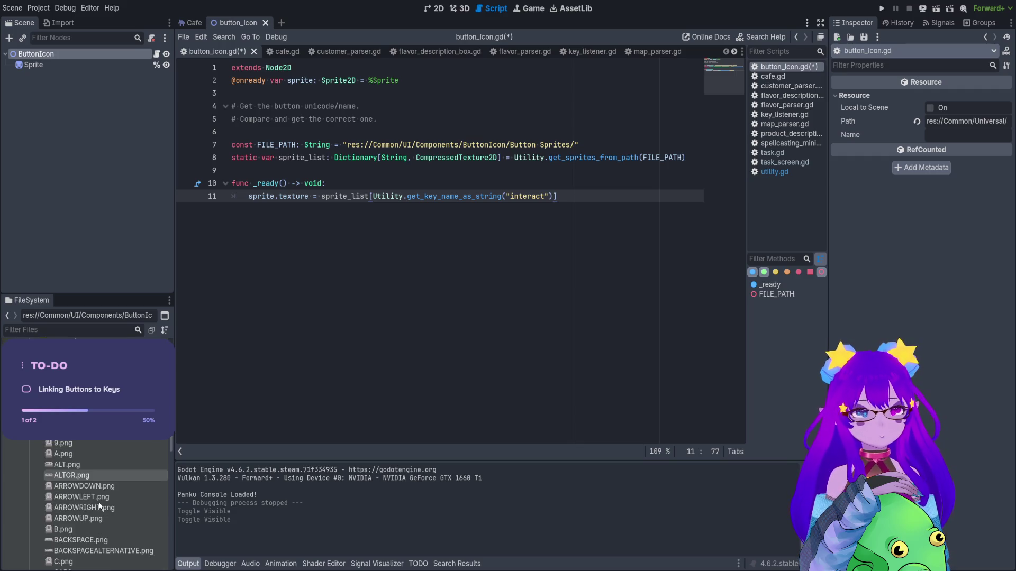
{"action": "scroll", "coordinate": [103, 471], "scroll_direction": "down", "scroll_amount": 5}
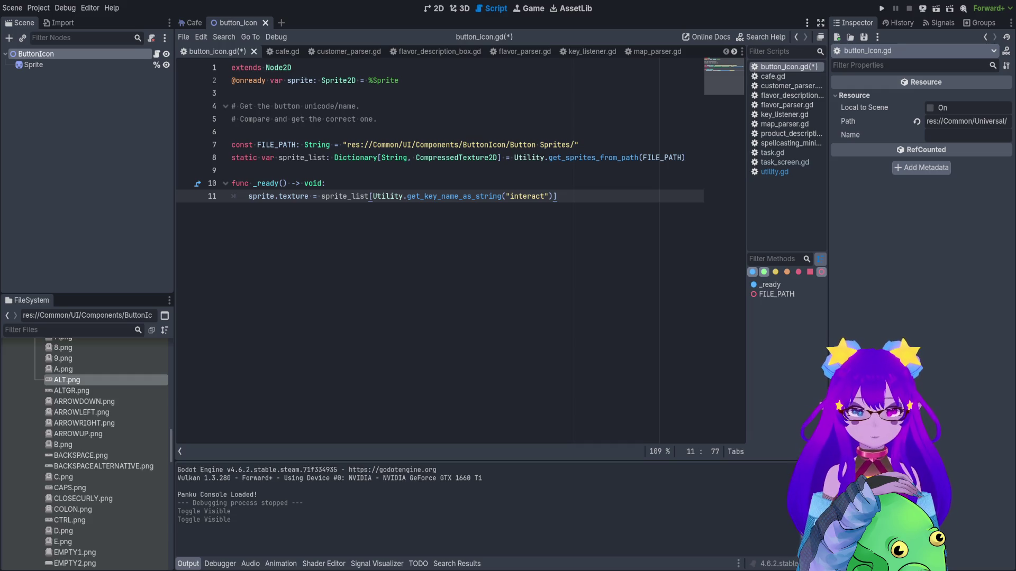
{"action": "scroll", "coordinate": [106, 455], "scroll_direction": "down", "scroll_amount": 4}
{"action": "scroll", "coordinate": [79, 469], "scroll_direction": "up", "scroll_amount": 10}
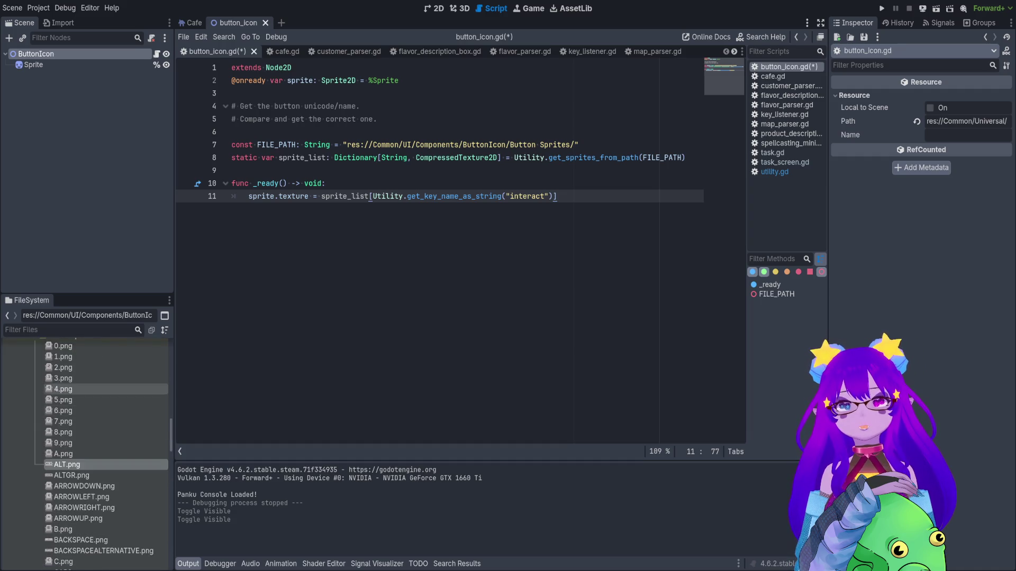
{"action": "scroll", "coordinate": [79, 484], "scroll_direction": "down", "scroll_amount": 5}
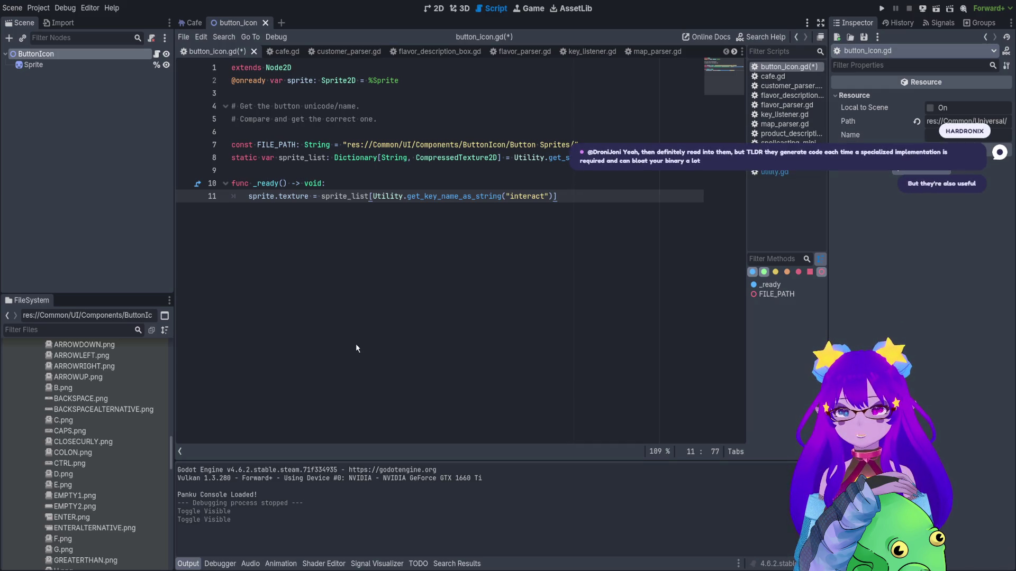
- Change the key name on line 11 to "space", save, and run the current scene to test it
{"action": "double_click", "coordinate": [524, 196]}
{"action": "type", "text": "space"}
{"action": "key", "text": "ctrl+s"}
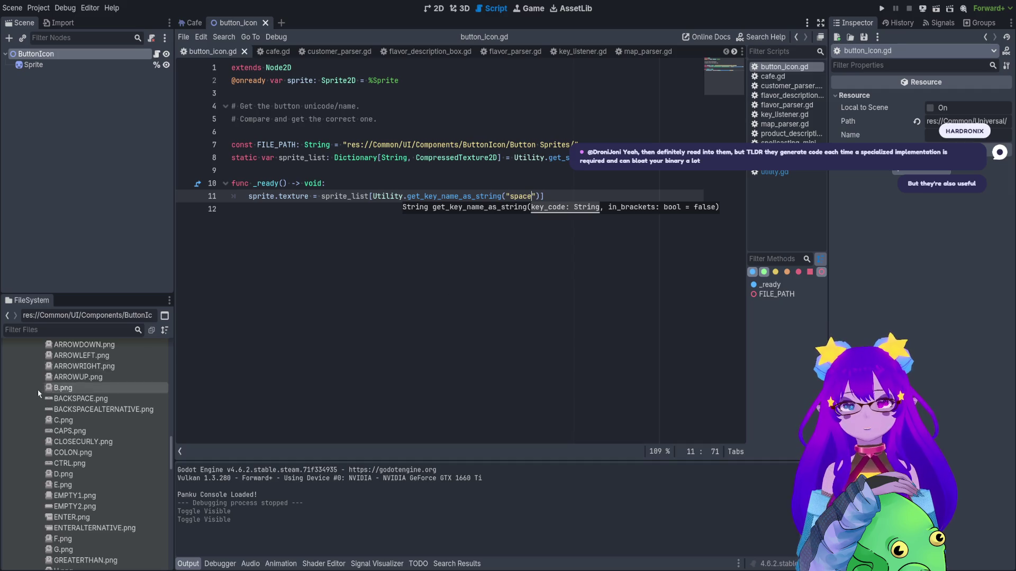
{"action": "scroll", "coordinate": [81, 396], "scroll_direction": "down", "scroll_amount": 4}
{"action": "scroll", "coordinate": [119, 464], "scroll_direction": "down", "scroll_amount": 6}
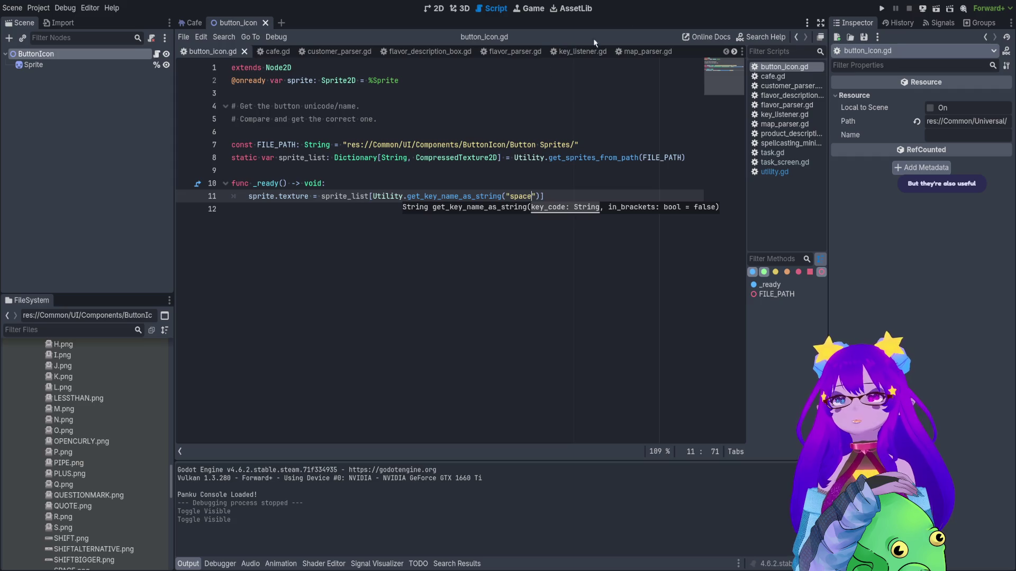
{"action": "left_click", "coordinate": [620, 158]}
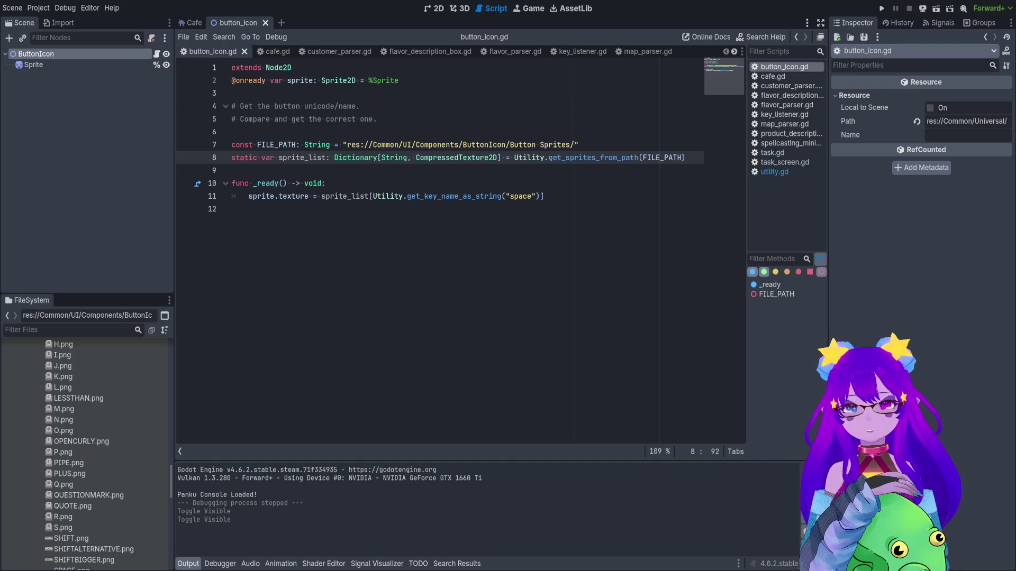
{"action": "left_click", "coordinate": [936, 8]}
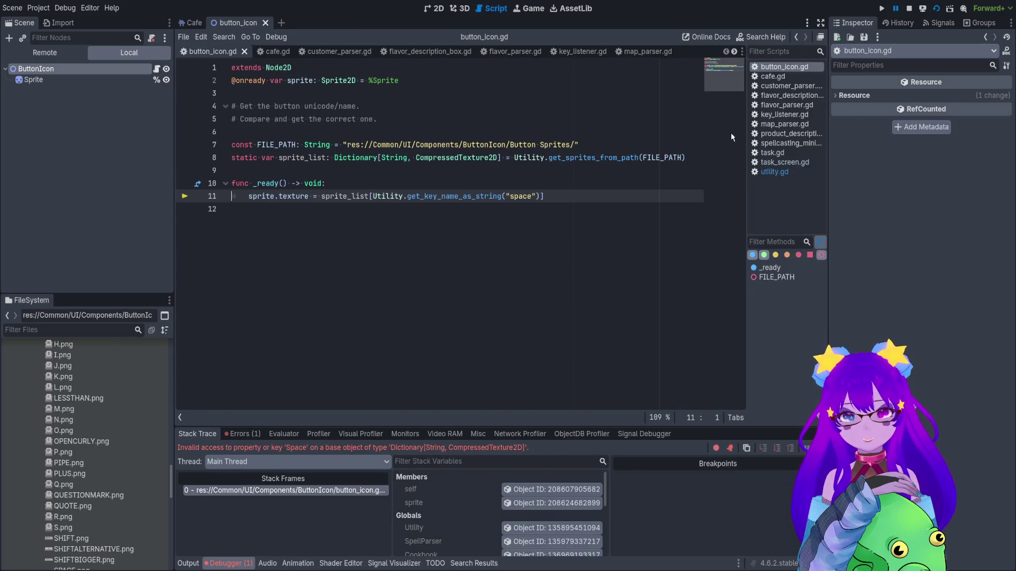
- Add an if sprite_list.has() check inside _ready
{"action": "left_click", "coordinate": [437, 185]}
{"action": "key", "text": "Return"}
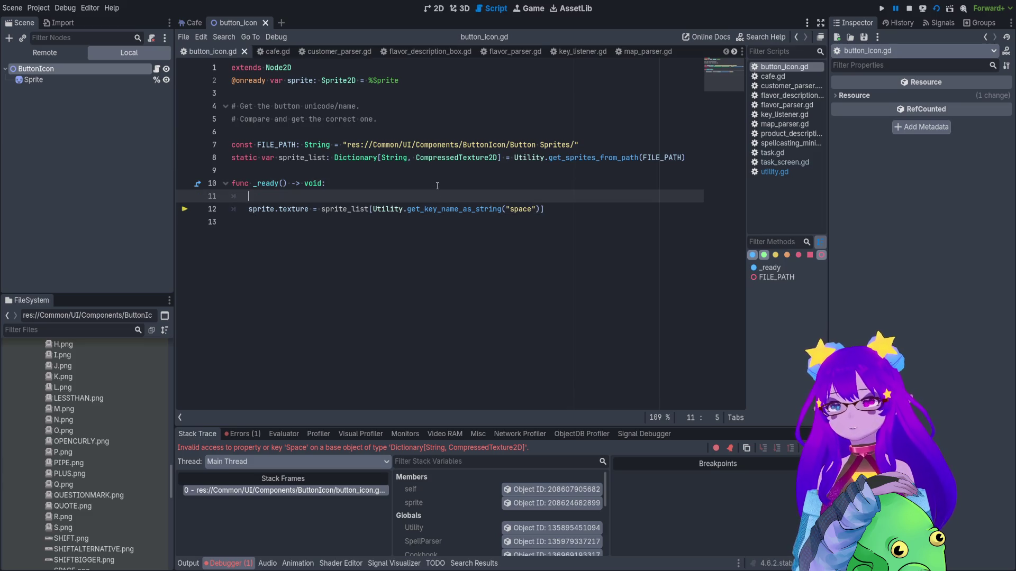
{"action": "type", "text": "if sp"}
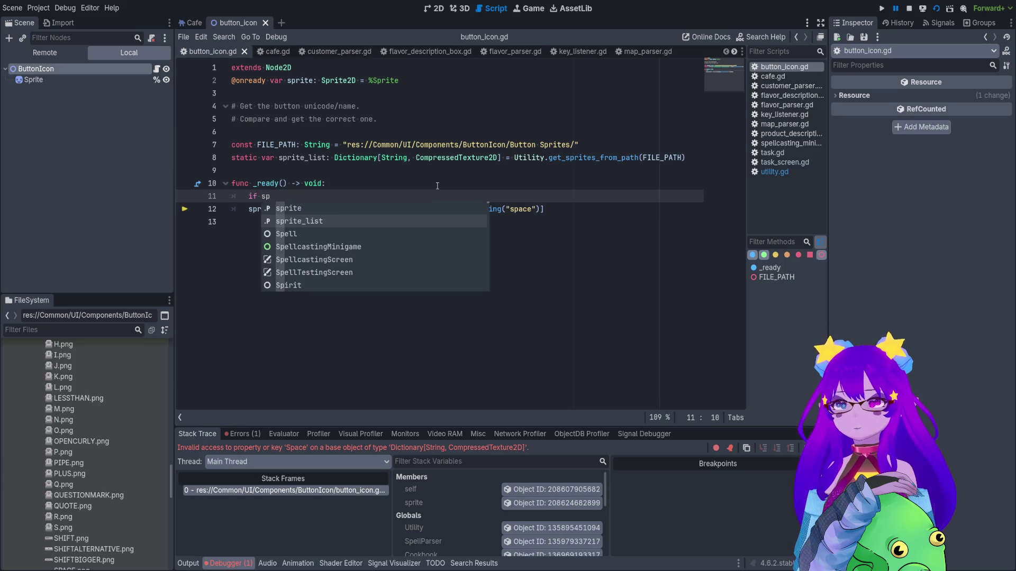
{"action": "key", "text": "Down"}
{"action": "key", "text": "Up"}
{"action": "key", "text": "Return"}
{"action": "type", "text": ".h"}
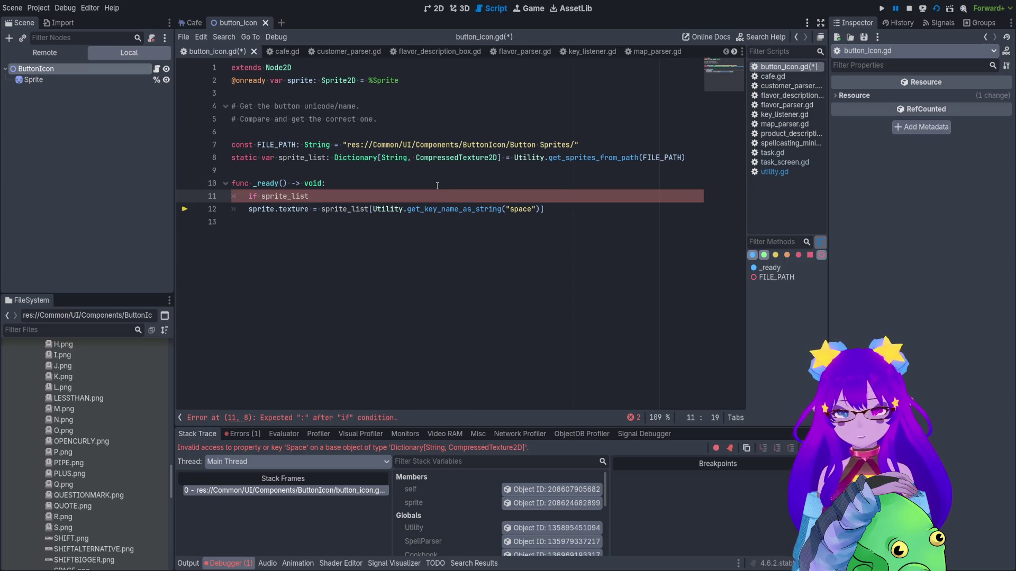
{"action": "key", "text": "Return"}
- Add a String variable line and print(button_name) to _ready, then save the script
{"action": "left_click", "coordinate": [435, 184]}
{"action": "key", "text": "Return"}
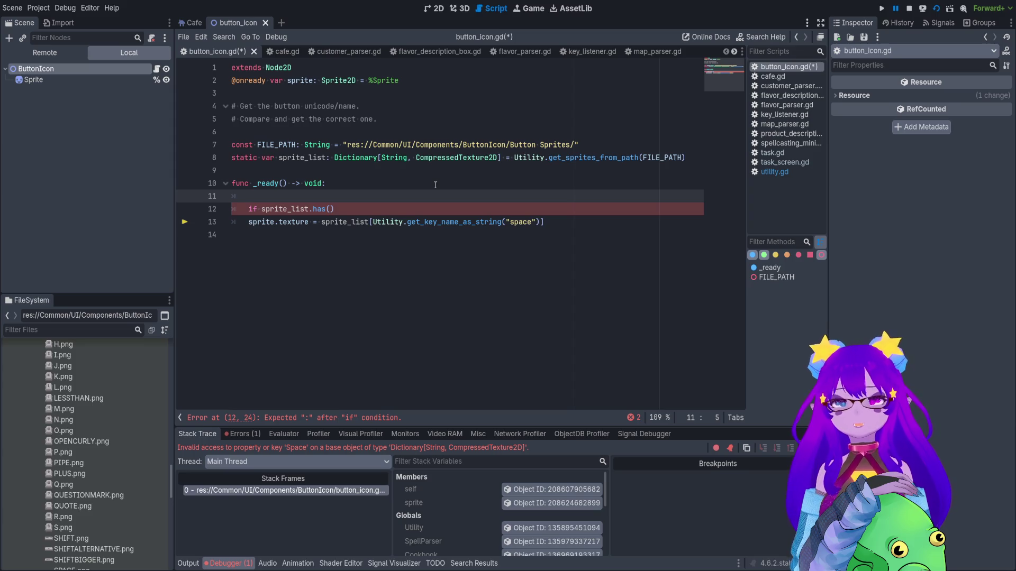
{"action": "type", "text": "var s"}
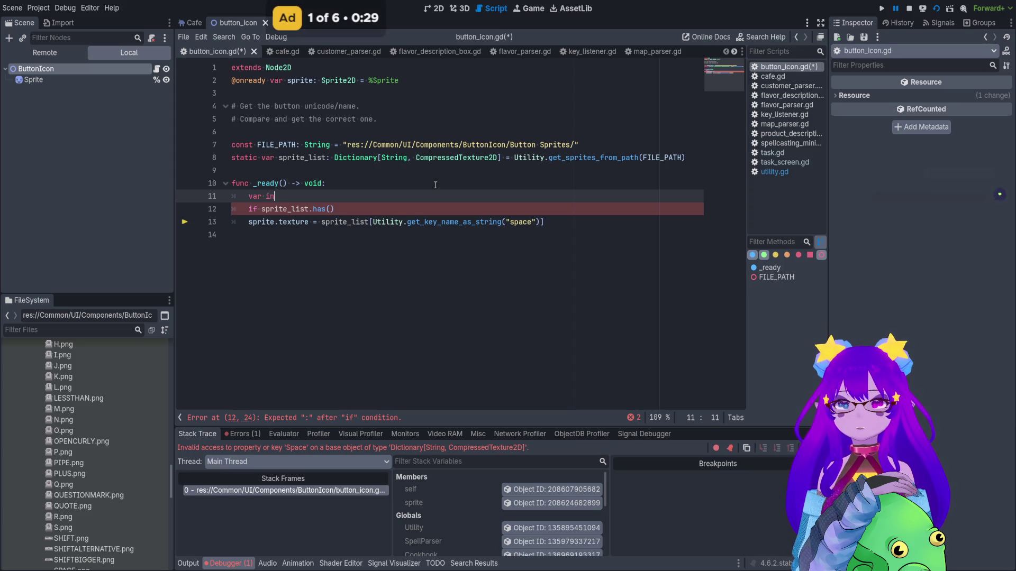
{"action": "type", "text": "tring"}
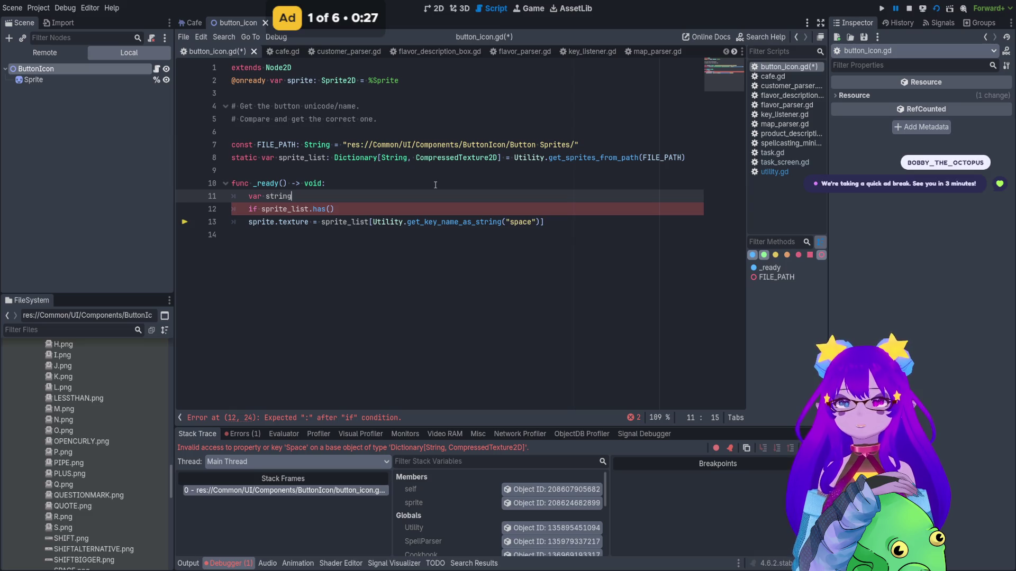
{"action": "type", "text": ": String"}
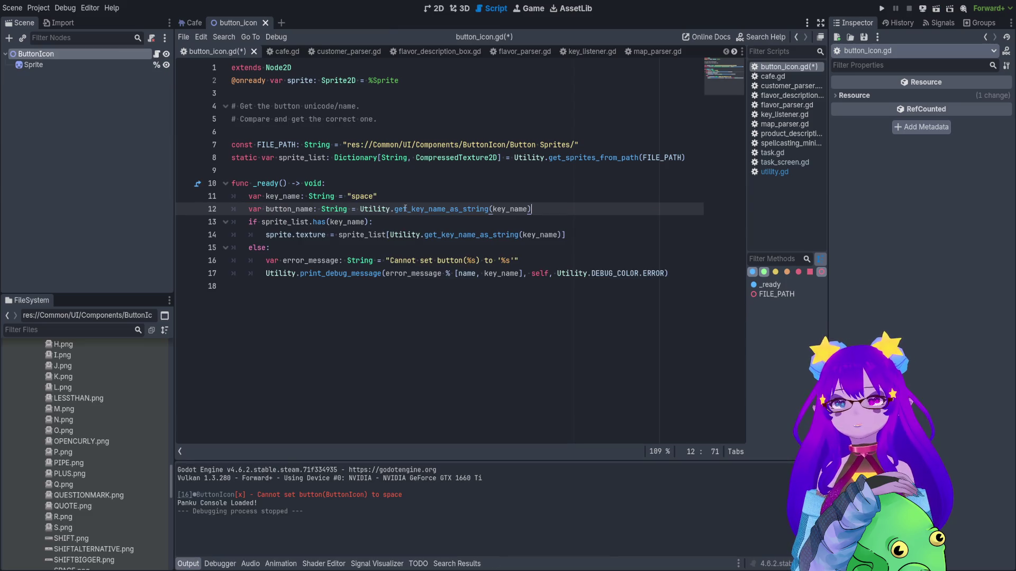
{"action": "key", "text": "Return"}
{"action": "type", "text": "print("}
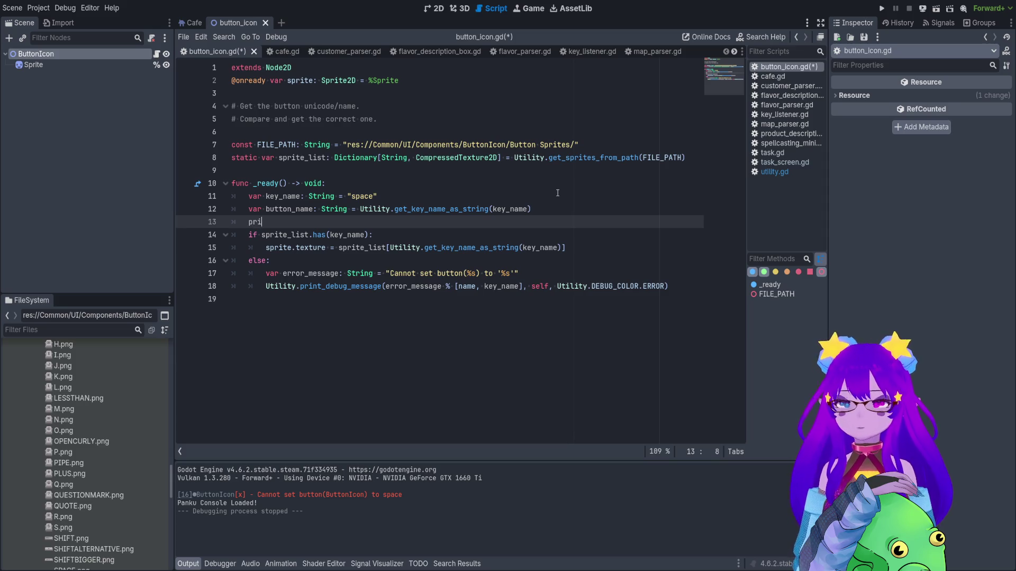
{"action": "double_click", "coordinate": [518, 209]}
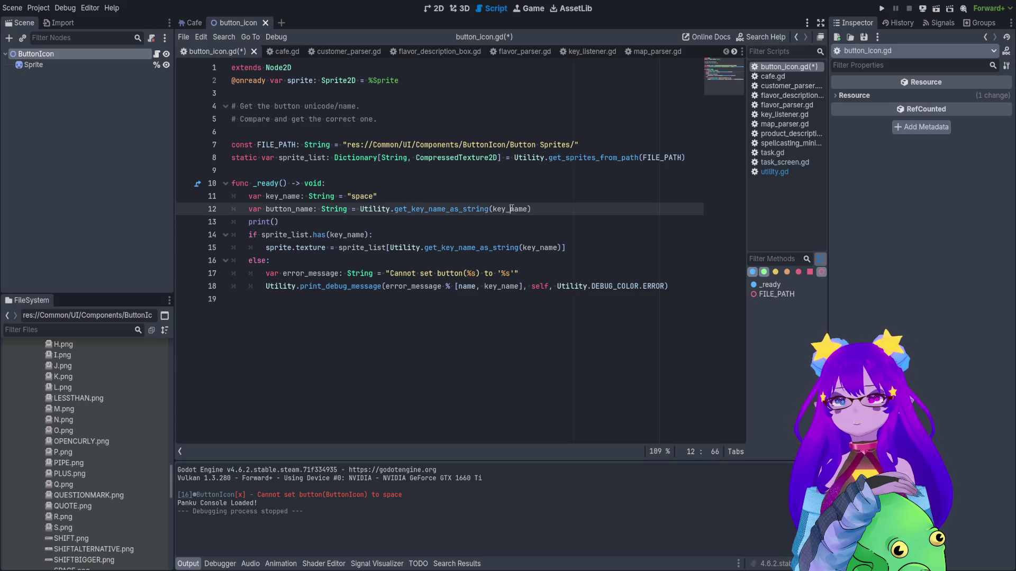
{"action": "double_click", "coordinate": [289, 209]}
{"action": "key", "text": "ctrl+c"}
{"action": "left_click", "coordinate": [274, 222]}
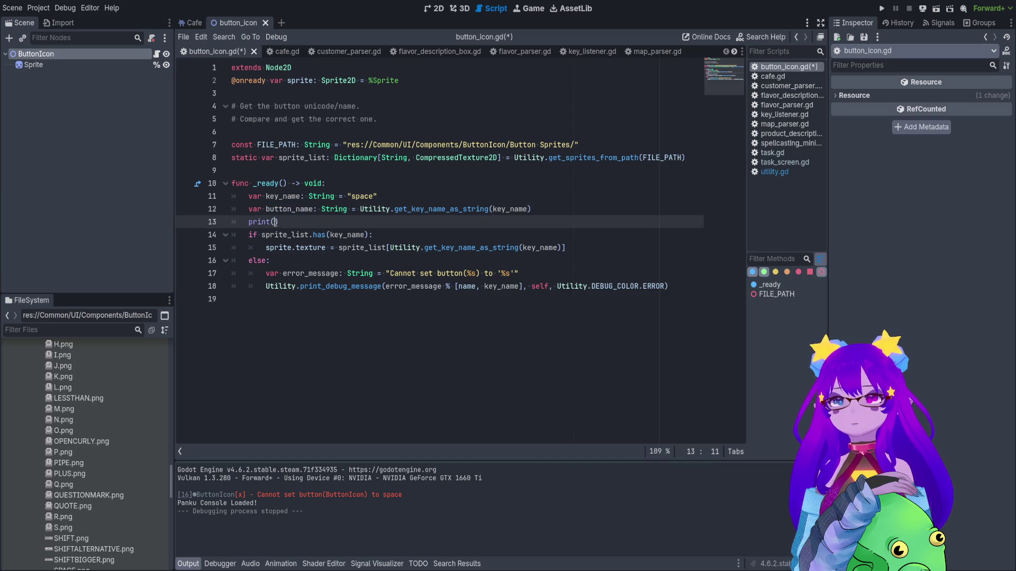
{"action": "key", "text": "ctrl+v"}
{"action": "key", "text": "ctrl+s"}
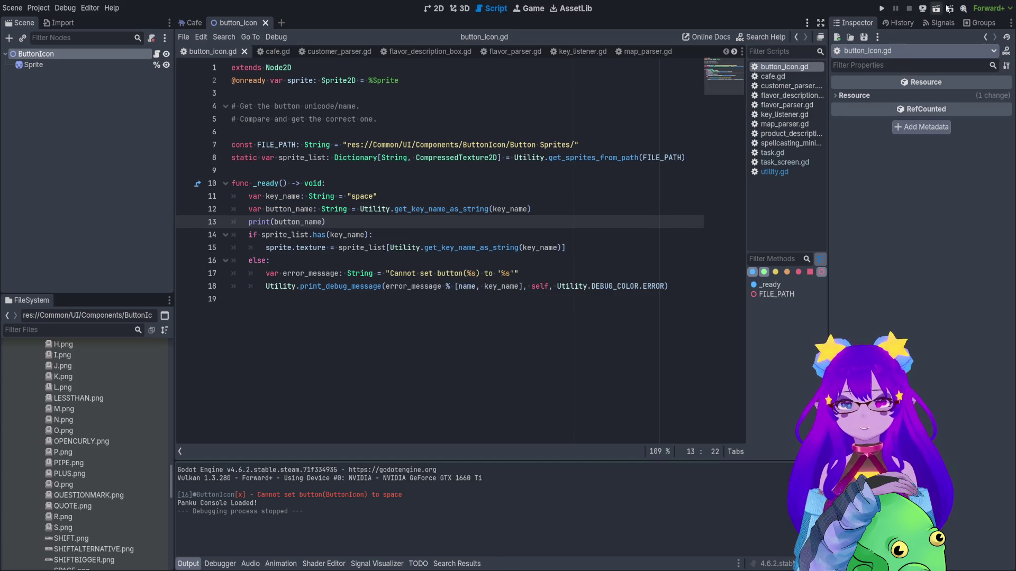
- Test-run the scene, stop it, and jump to get_sprites_from_path in utility.gd
{"action": "left_click", "coordinate": [936, 9]}
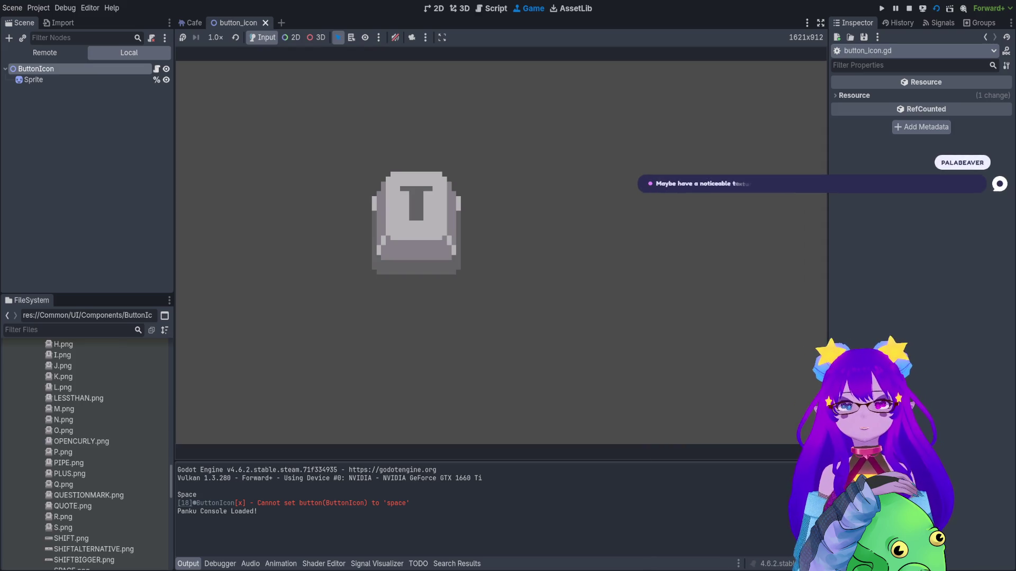
{"action": "left_click", "coordinate": [909, 9]}
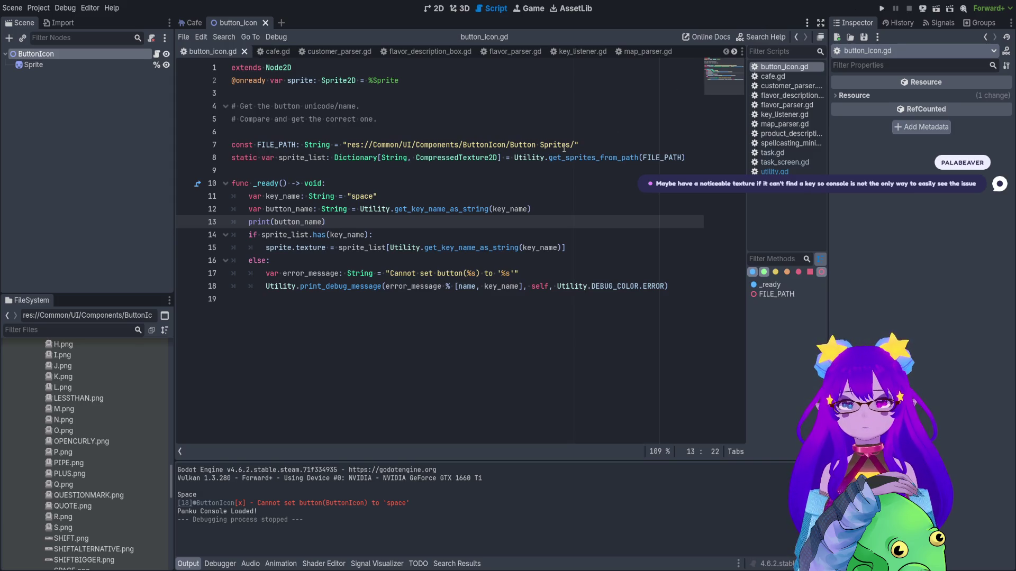
{"action": "left_click", "coordinate": [579, 162]}
{"action": "left_click", "coordinate": [578, 162], "text": "ctrl"}
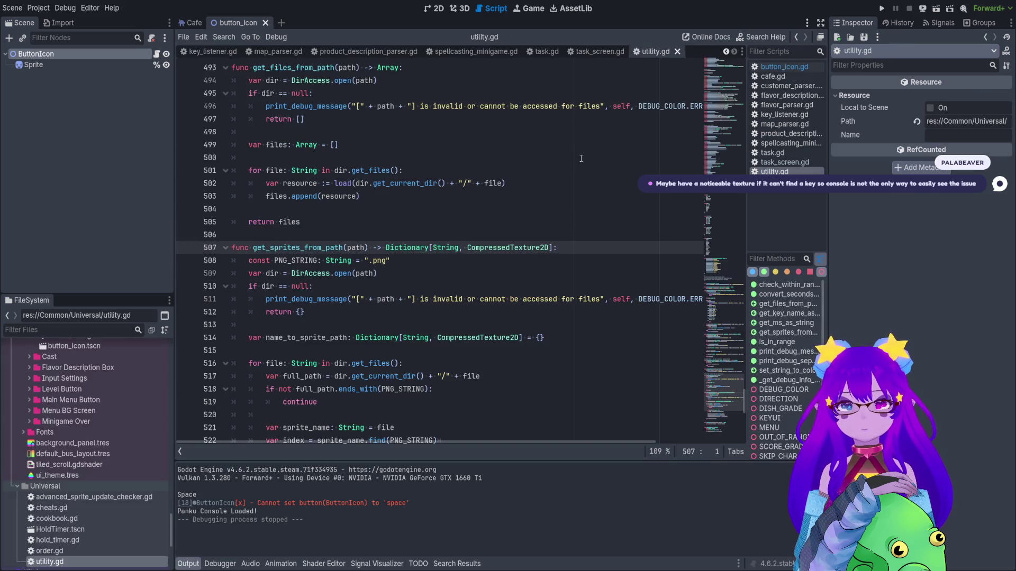
- Start a new sprite_name line after the substr call in utility.gd, then show the 2D view
{"action": "scroll", "coordinate": [576, 164], "scroll_direction": "down", "scroll_amount": 3}
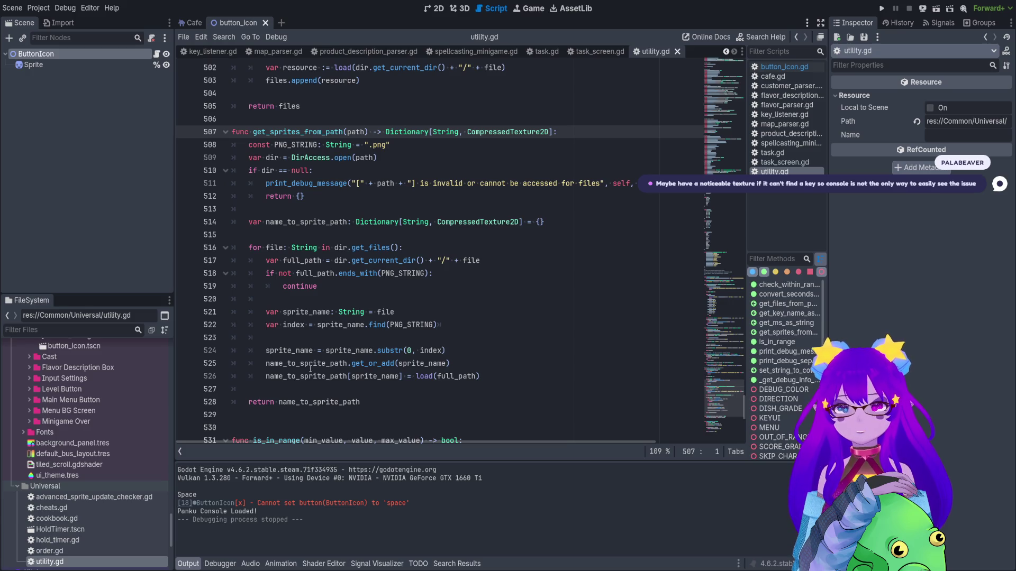
{"action": "left_click", "coordinate": [333, 325]}
{"action": "scroll", "coordinate": [333, 324], "scroll_direction": "down", "scroll_amount": 1}
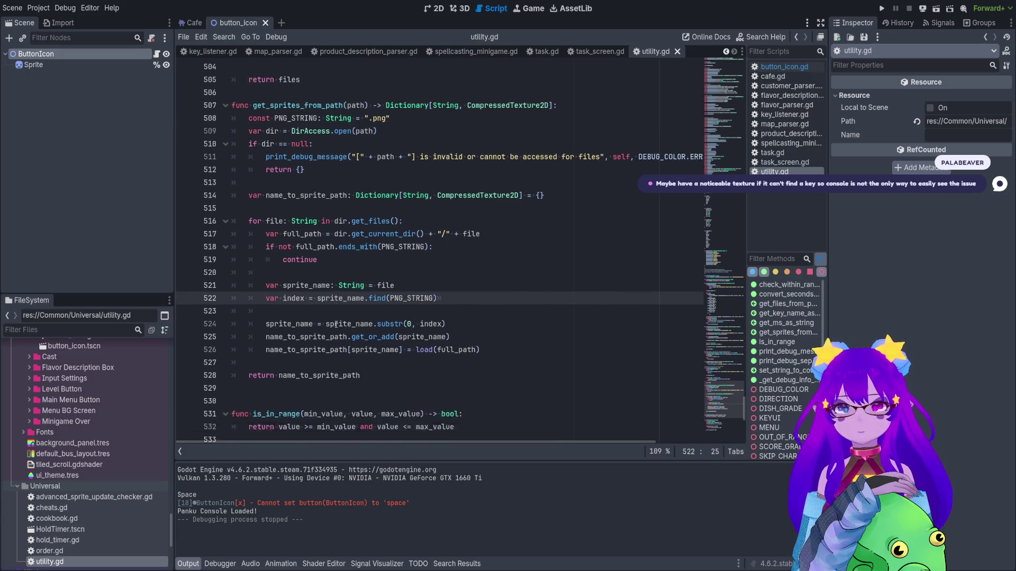
{"action": "left_click", "coordinate": [360, 312]}
{"action": "left_click", "coordinate": [461, 309]}
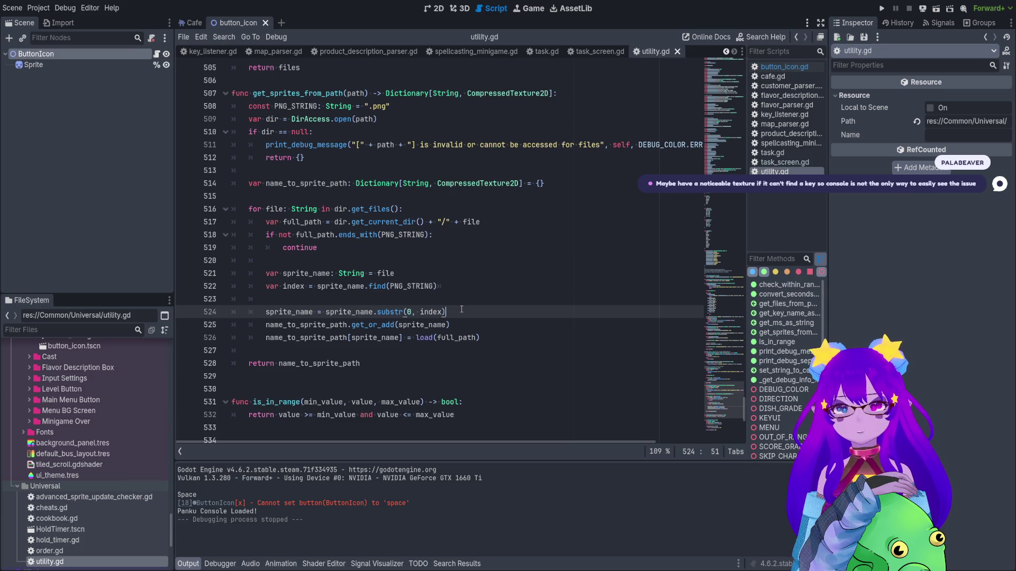
{"action": "key", "text": "Return"}
{"action": "type", "text": "sprite_name"}
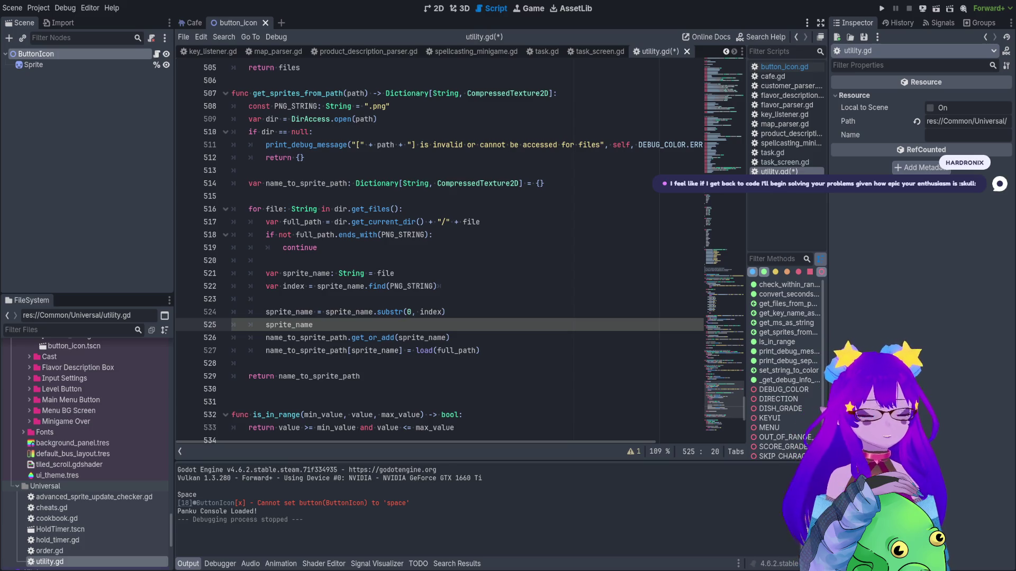
{"action": "left_click", "coordinate": [437, 9]}
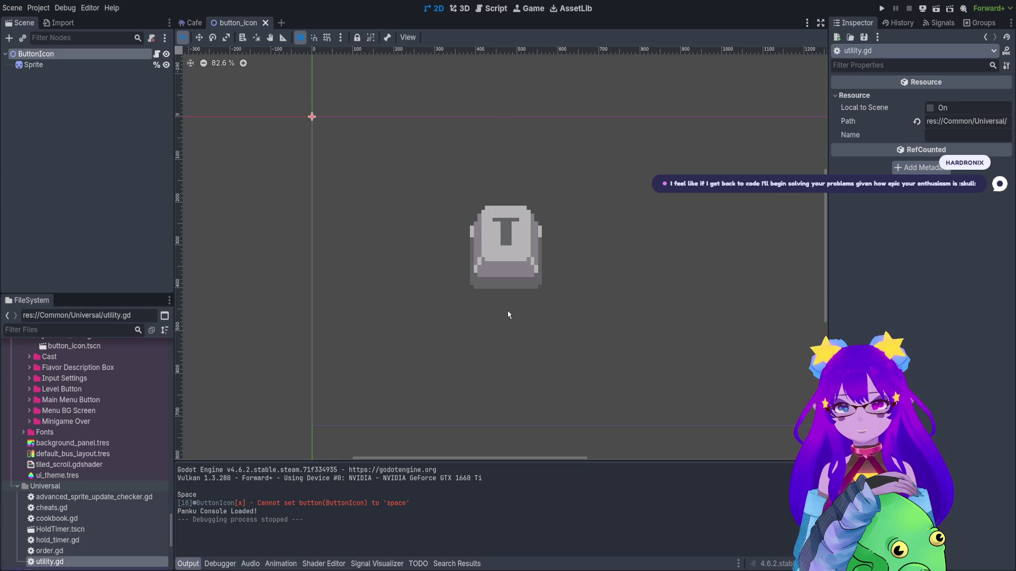
- Return to utility.gd in the script editor and close the reopened CakeDishSprite scene tab
{"action": "key", "text": "ctrl+shift+t"}
{"action": "scroll", "coordinate": [621, 263], "scroll_direction": "up", "scroll_amount": 10}
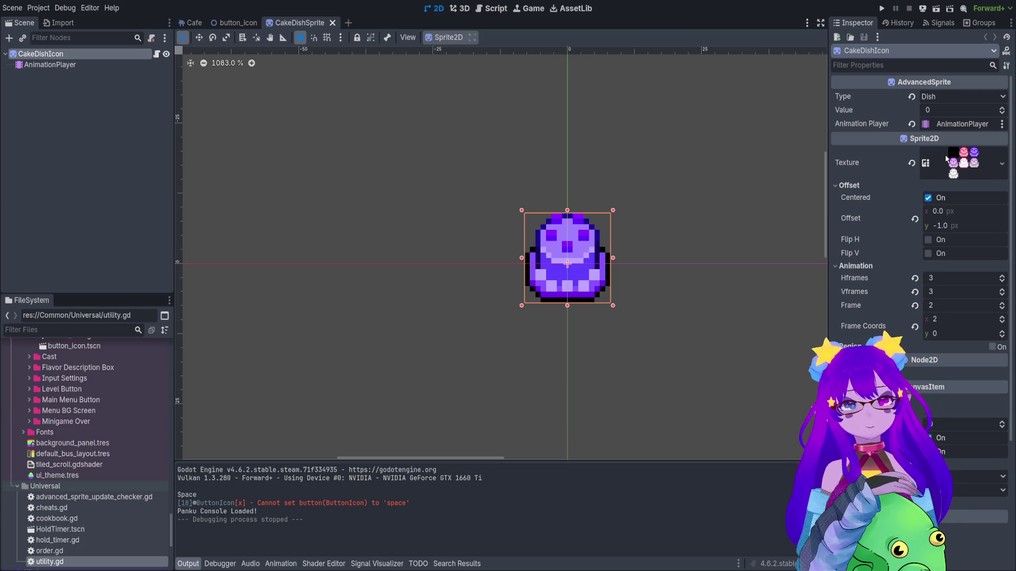
{"action": "left_click", "coordinate": [485, 11]}
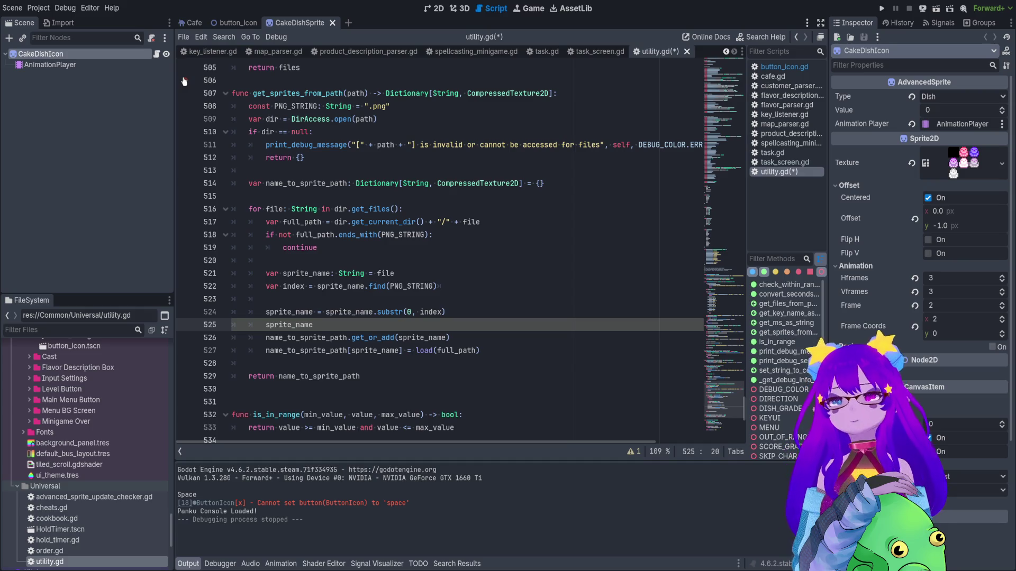
{"action": "left_click", "coordinate": [332, 23]}
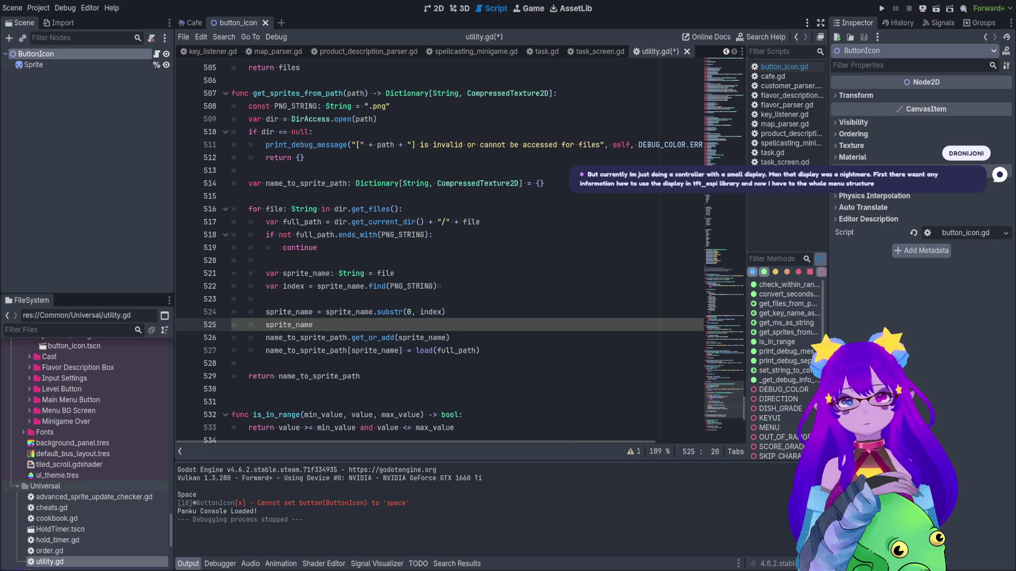
- Add '# Chop off .png' and '# Capitalize first letter only' comments around the substr line
{"action": "double_click", "coordinate": [328, 323]}
{"action": "left_click", "coordinate": [329, 323]}
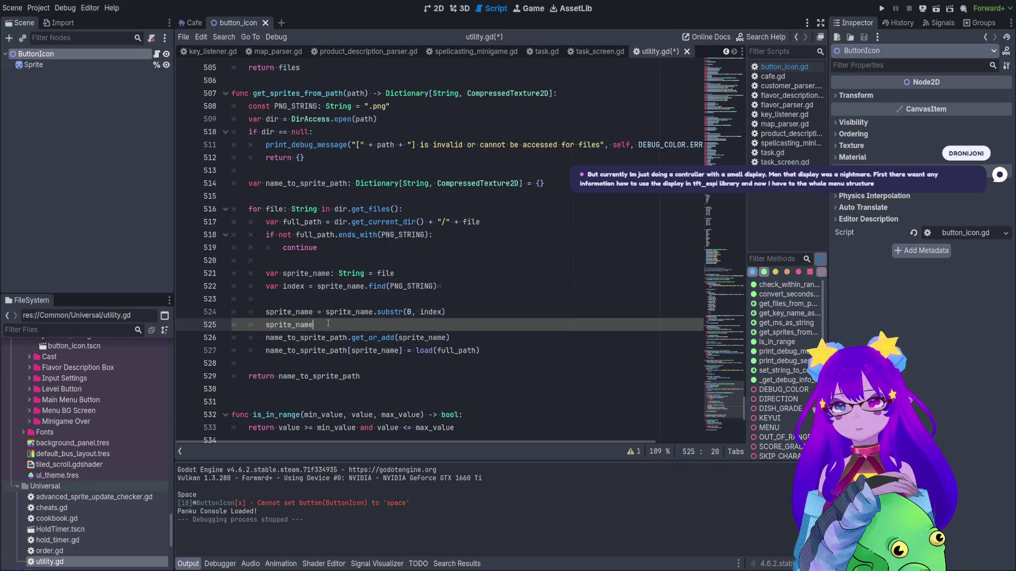
{"action": "type", "text": "="}
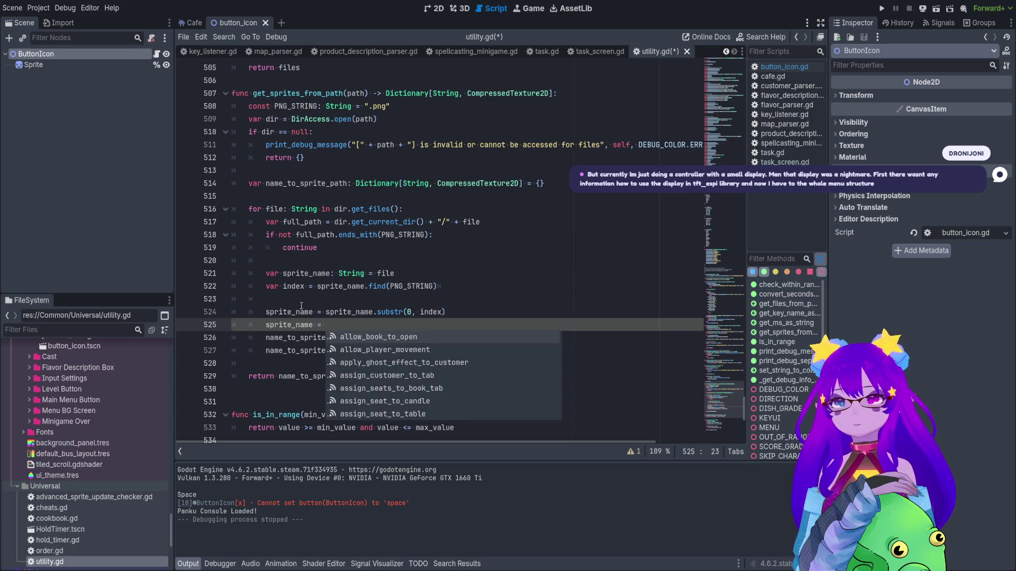
{"action": "left_click", "coordinate": [300, 303]}
{"action": "key", "text": "Return"}
{"action": "type", "text": "# Cho"}
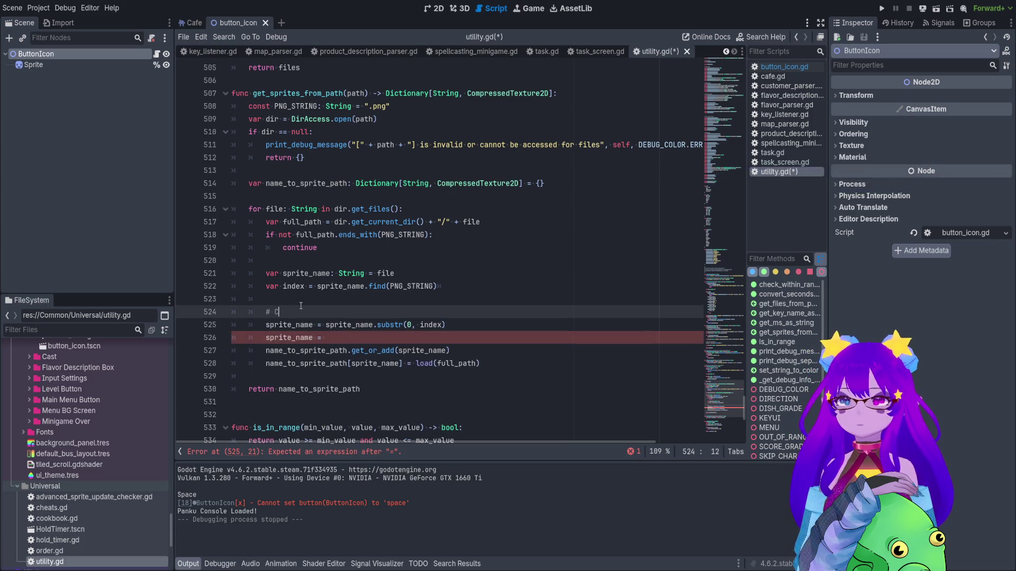
{"action": "type", "text": "p off .png"}
{"action": "left_click", "coordinate": [448, 325]}
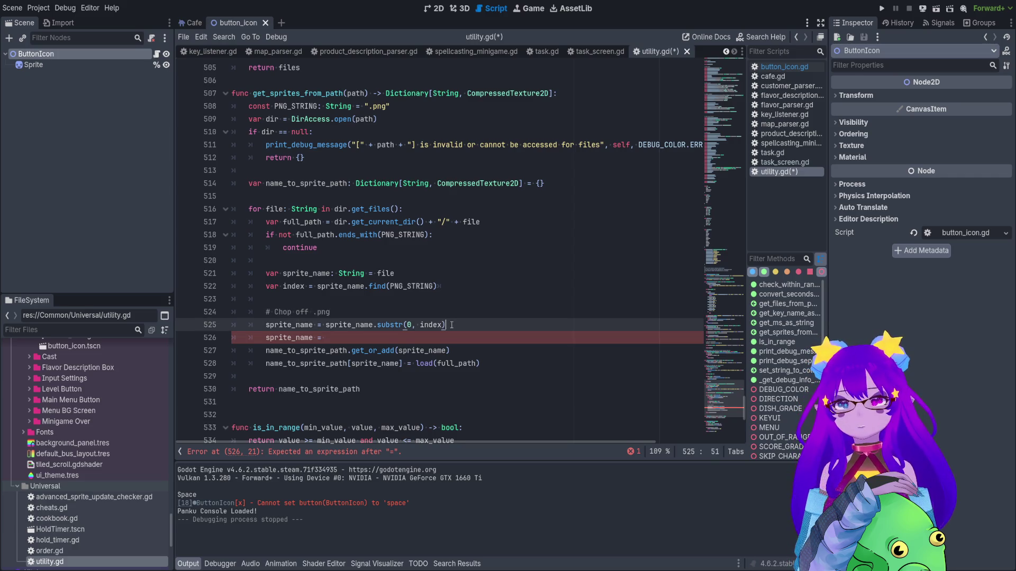
{"action": "key", "text": "Return"}
{"action": "type", "text": "# "}
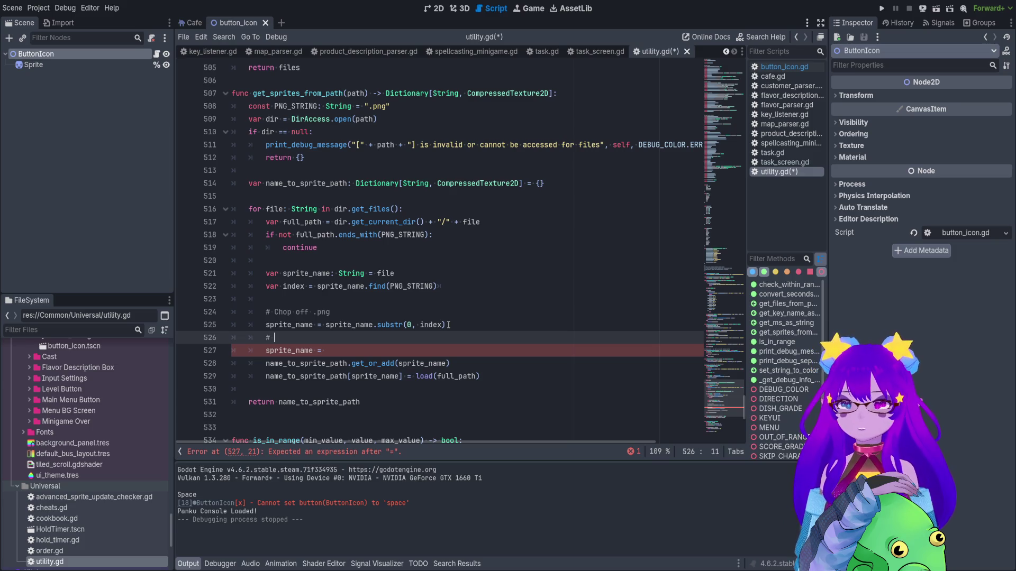
{"action": "type", "text": "Capitali"}
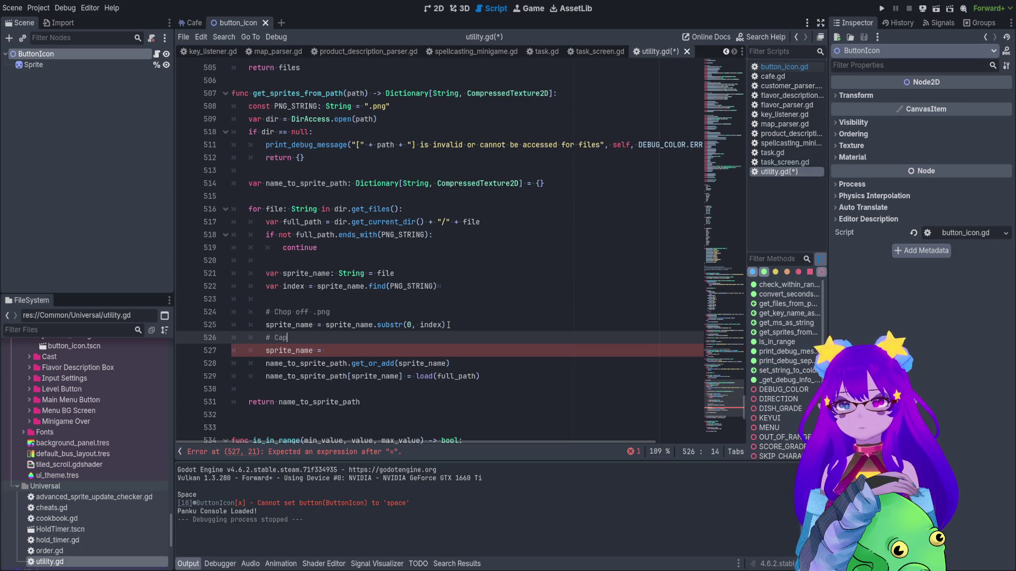
{"action": "type", "text": "ze first letter only"}
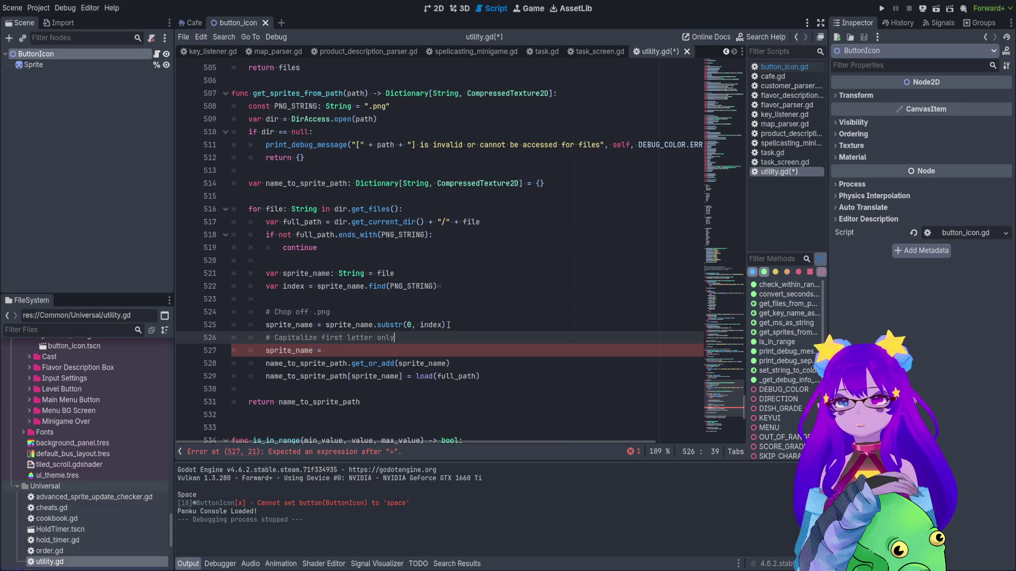
- Complete the line as sprite_name = sprite_name.capitalize() and save utility.gd
{"action": "left_click", "coordinate": [397, 352]}
{"action": "type", "text": "sprite_name."}
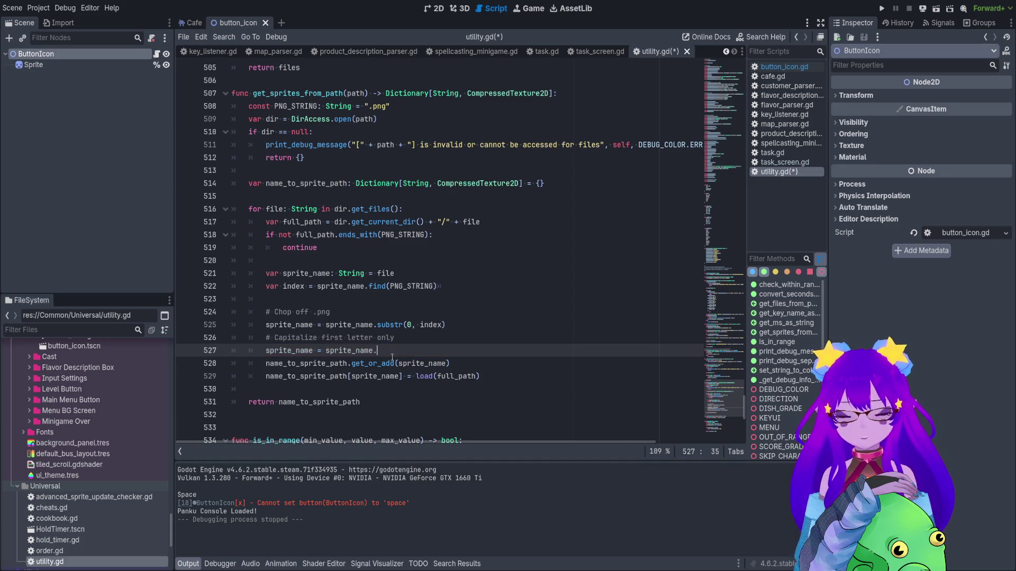
{"action": "type", "text": "capitalize("}
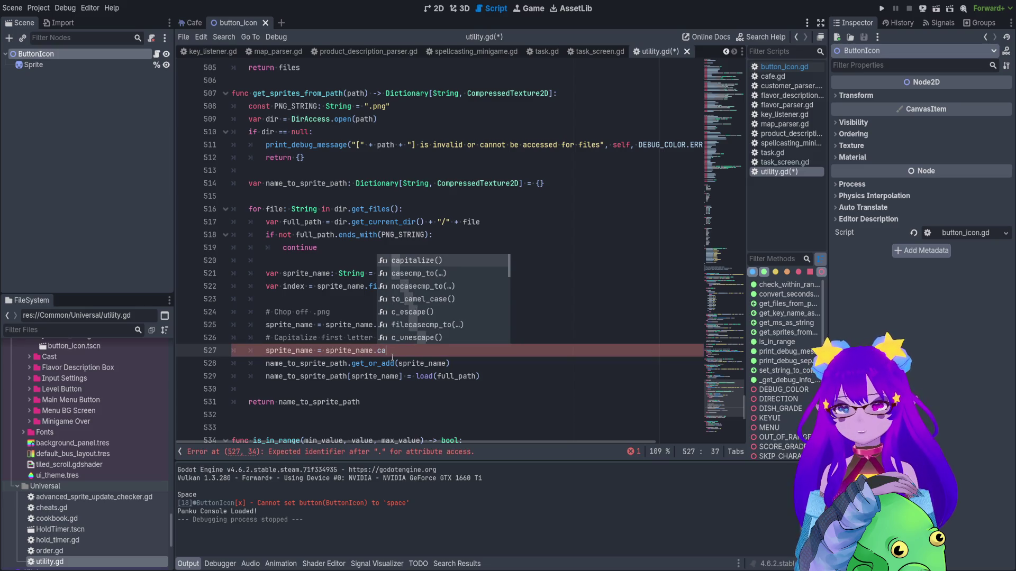
{"action": "key", "text": "Return"}
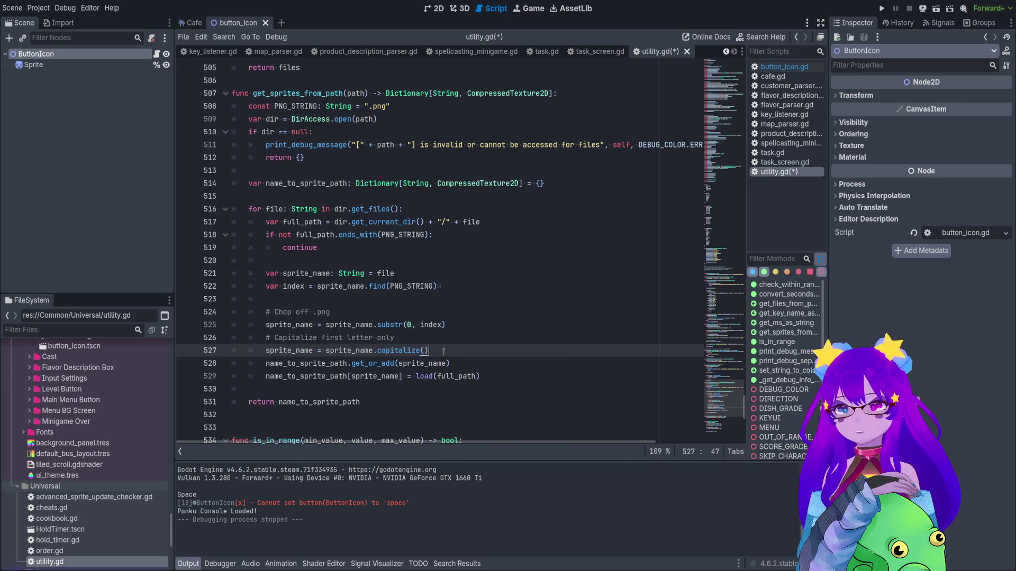
{"action": "key", "text": "Return"}
{"action": "key", "text": "ctrl+s"}
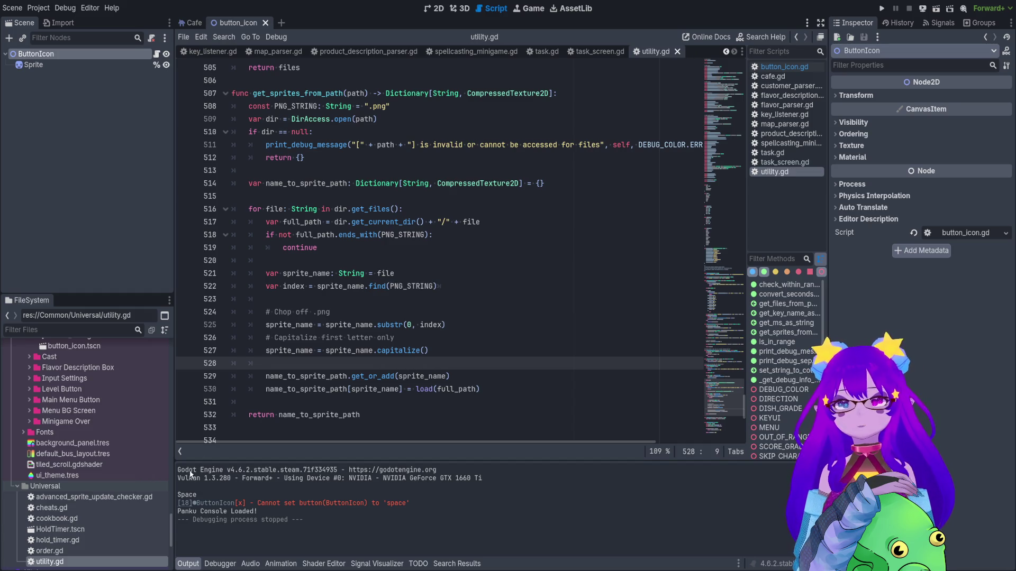
- Note the 'Space' key name in the output log and reopen button_icon.gd
{"action": "left_click_drag", "start_coordinate": [206, 496], "coordinate": [179, 495]}
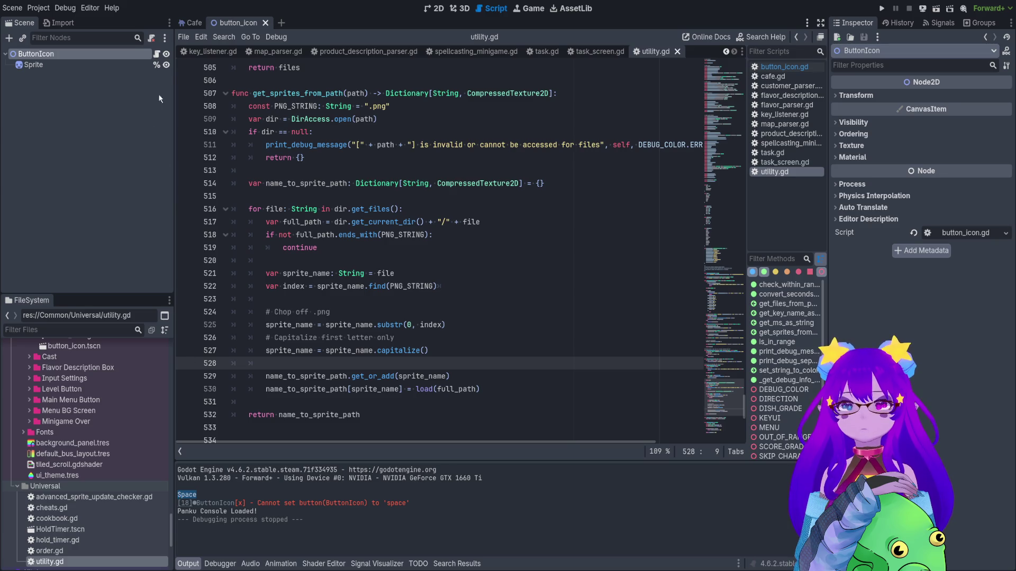
{"action": "left_click", "coordinate": [156, 55]}
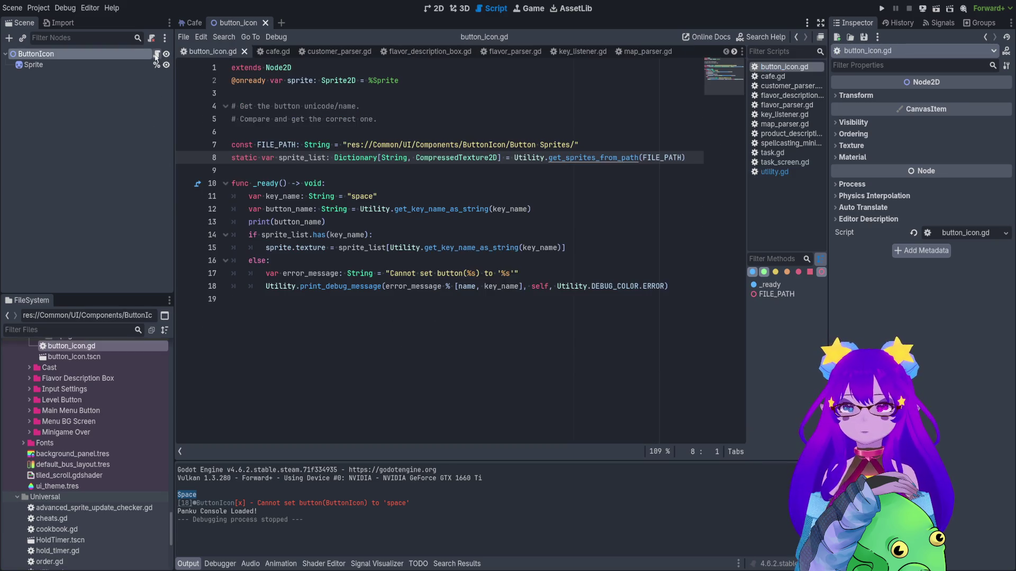
{"action": "left_click", "coordinate": [594, 259]}
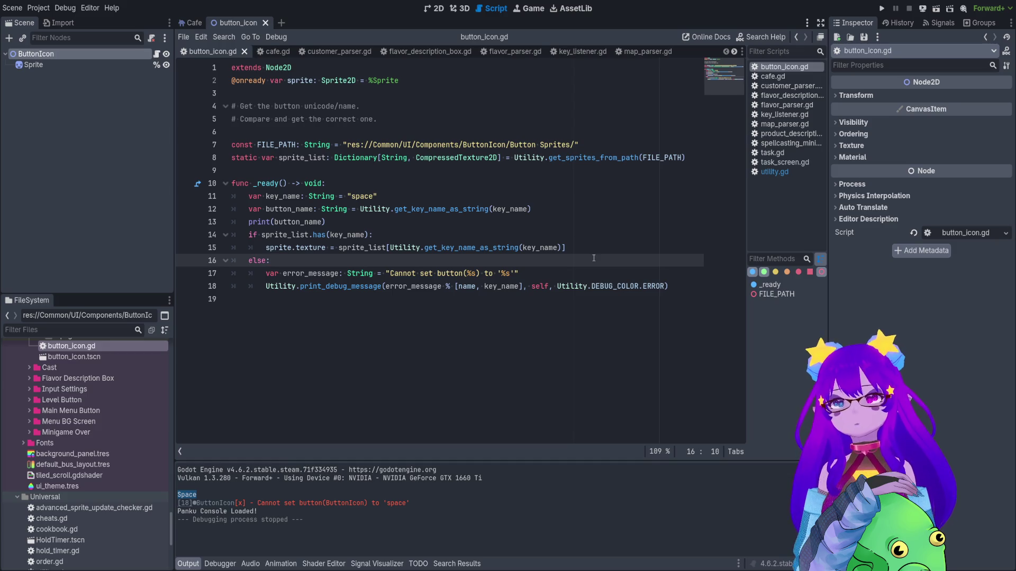
- Locate SPACE.png in Button Sprites, save the script, and switch to the 2D scene view
{"action": "scroll", "coordinate": [137, 353], "scroll_direction": "up", "scroll_amount": 6}
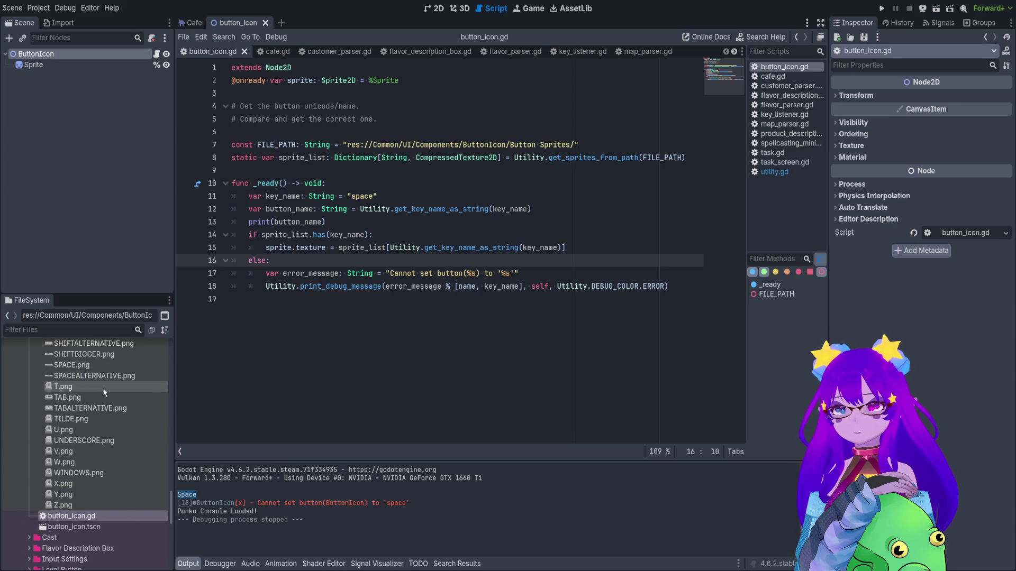
{"action": "left_click", "coordinate": [89, 369]}
{"action": "scroll", "coordinate": [88, 370], "scroll_direction": "up", "scroll_amount": 3}
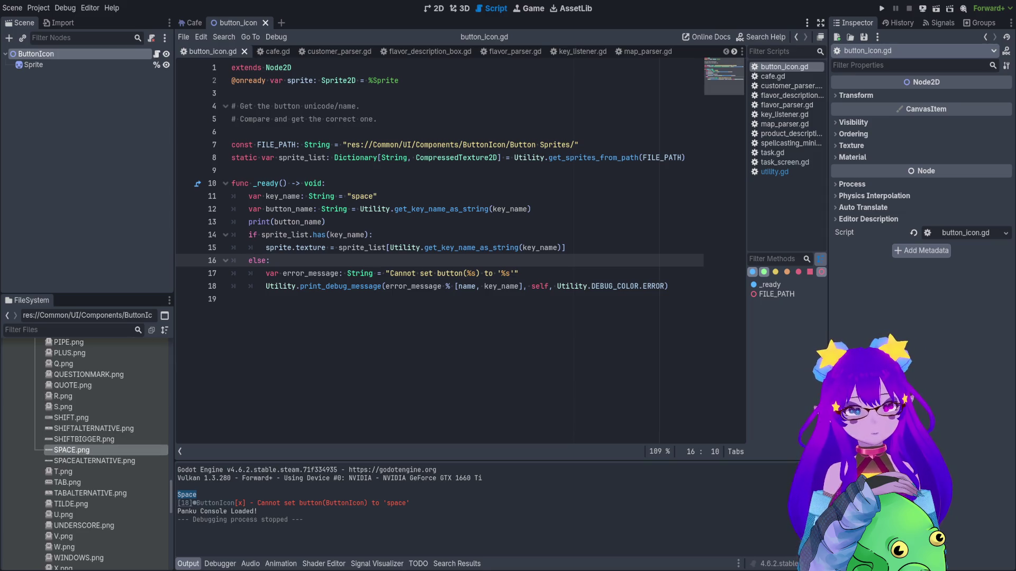
{"action": "left_click", "coordinate": [488, 322]}
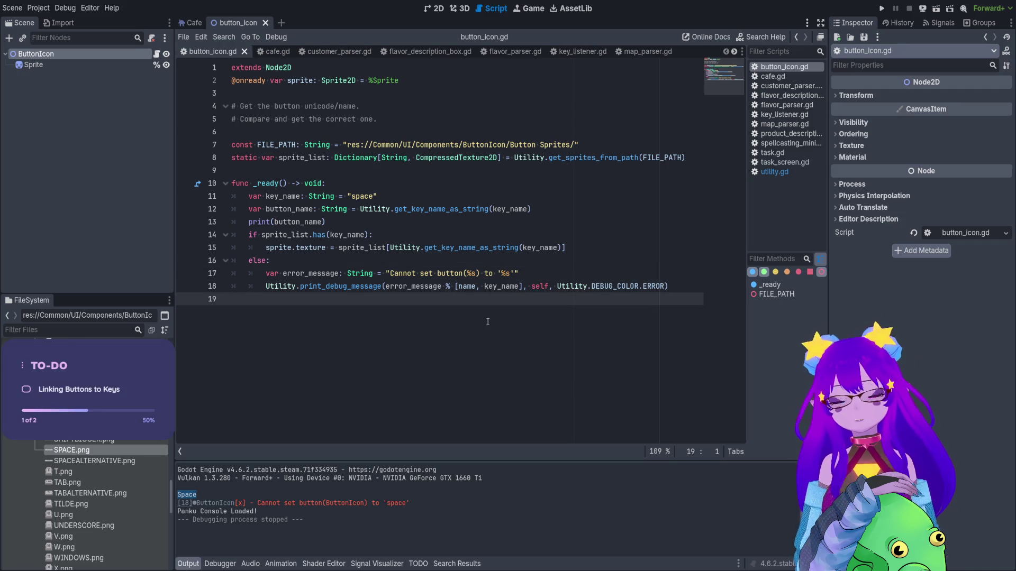
{"action": "key", "text": "ctrl+s"}
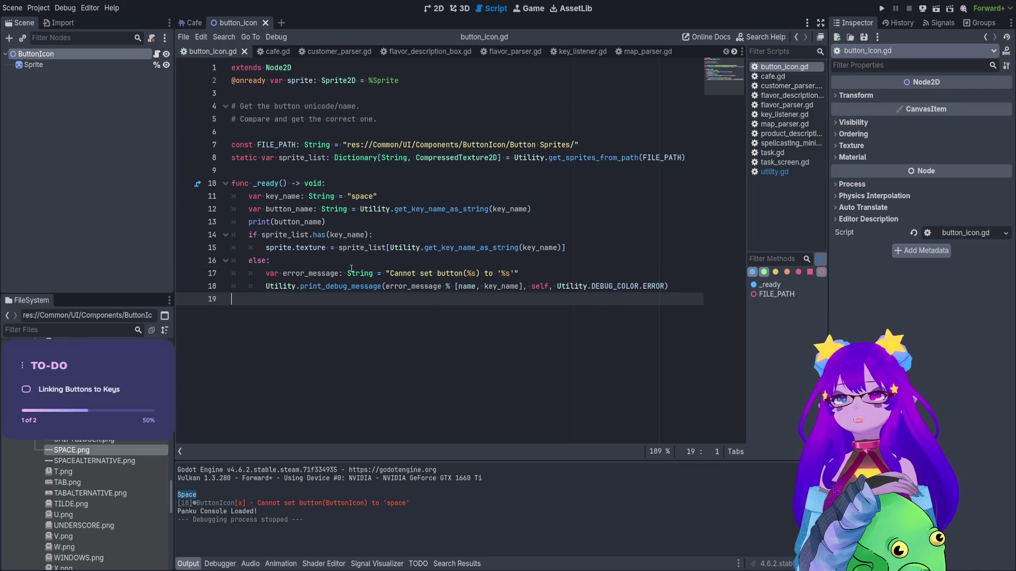
{"action": "left_click", "coordinate": [438, 8]}
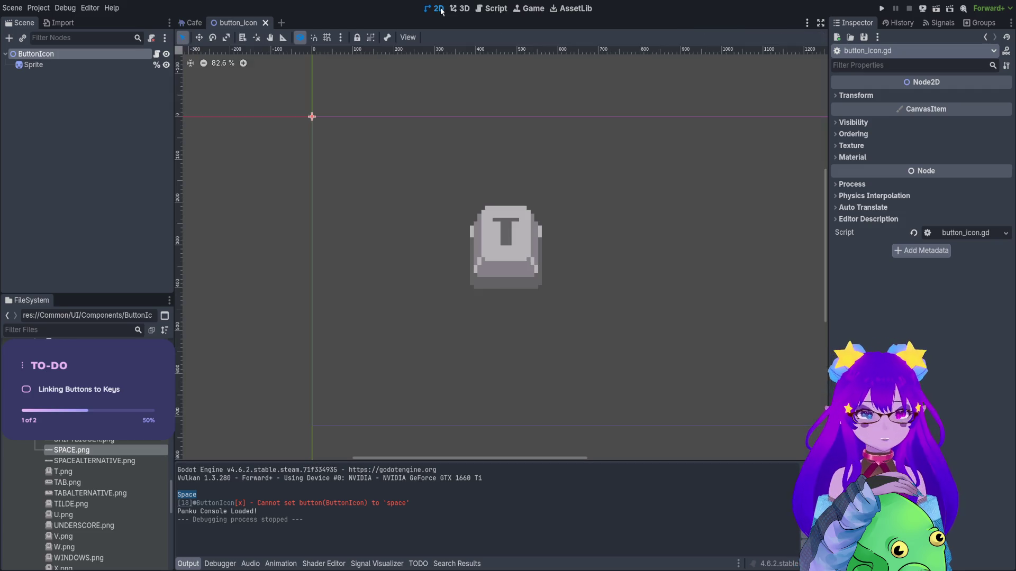
- Test-run the scene, change the key name to "Space" on line 11, save, and run again
{"action": "left_click", "coordinate": [936, 8]}
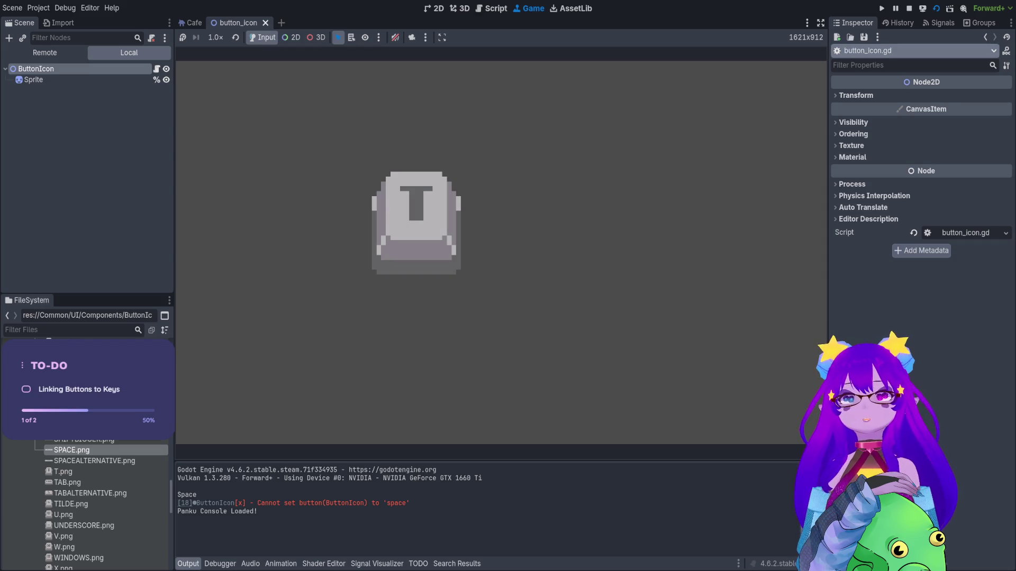
{"action": "key", "text": "F8"}
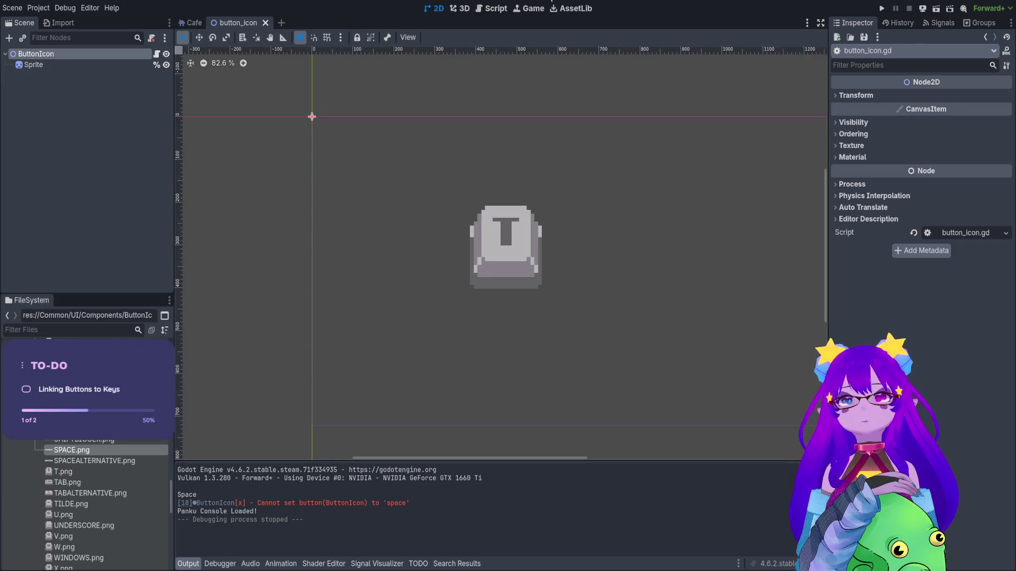
{"action": "left_click", "coordinate": [492, 8]}
{"action": "left_click", "coordinate": [352, 201]}
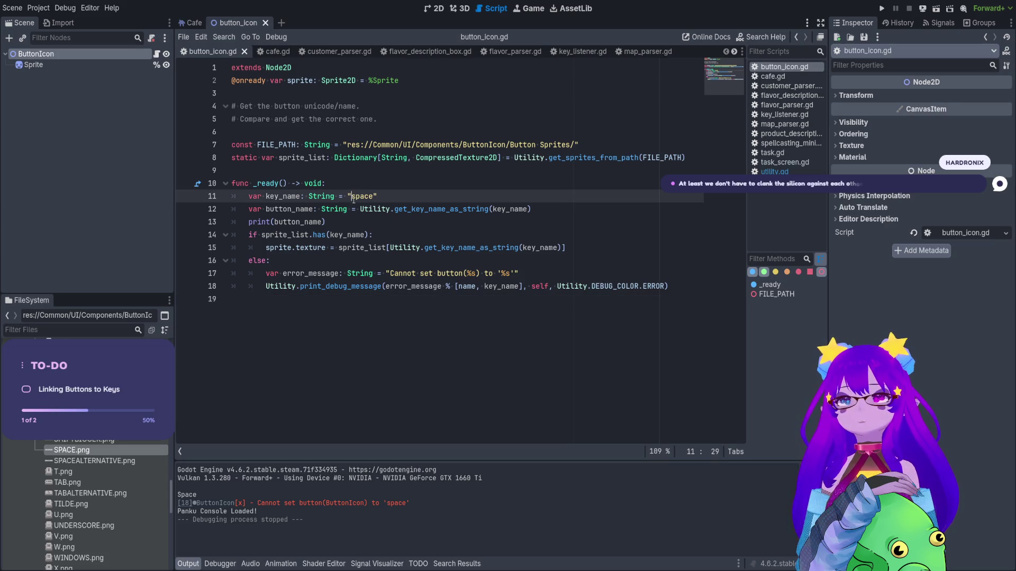
{"action": "key", "text": "Delete"}
{"action": "type", "text": "S"}
{"action": "left_click", "coordinate": [370, 170]}
{"action": "key", "text": "ctrl+s"}
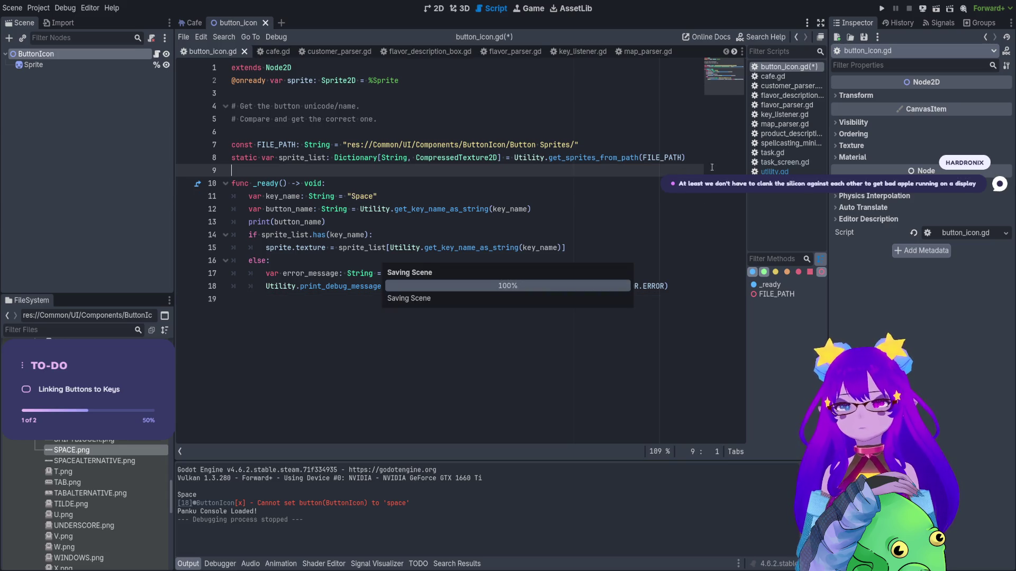
{"action": "left_click", "coordinate": [936, 8]}
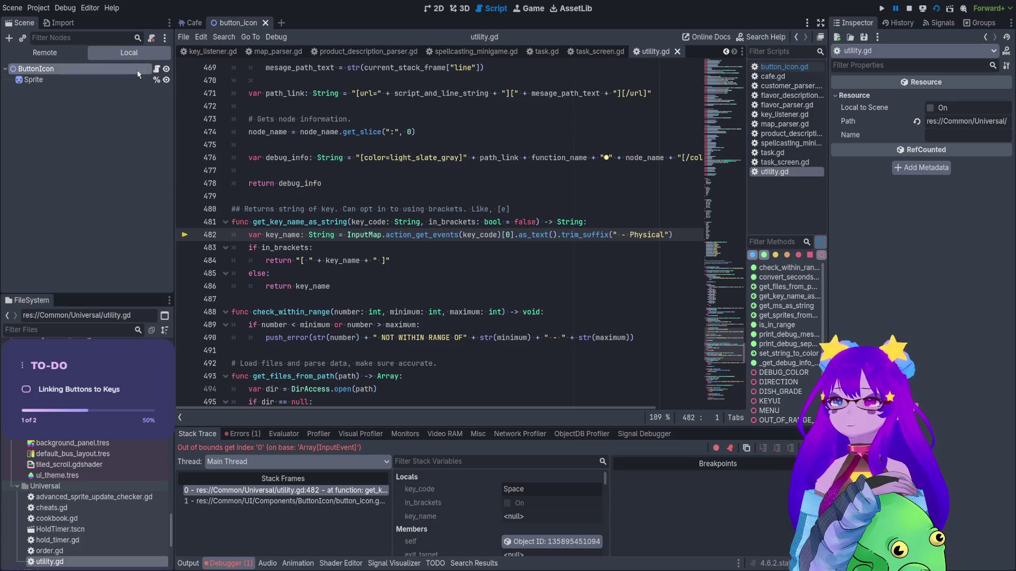
- Replace "Space" with "Interact" on line 11 and stop the paused debug session
{"action": "left_click", "coordinate": [156, 70]}
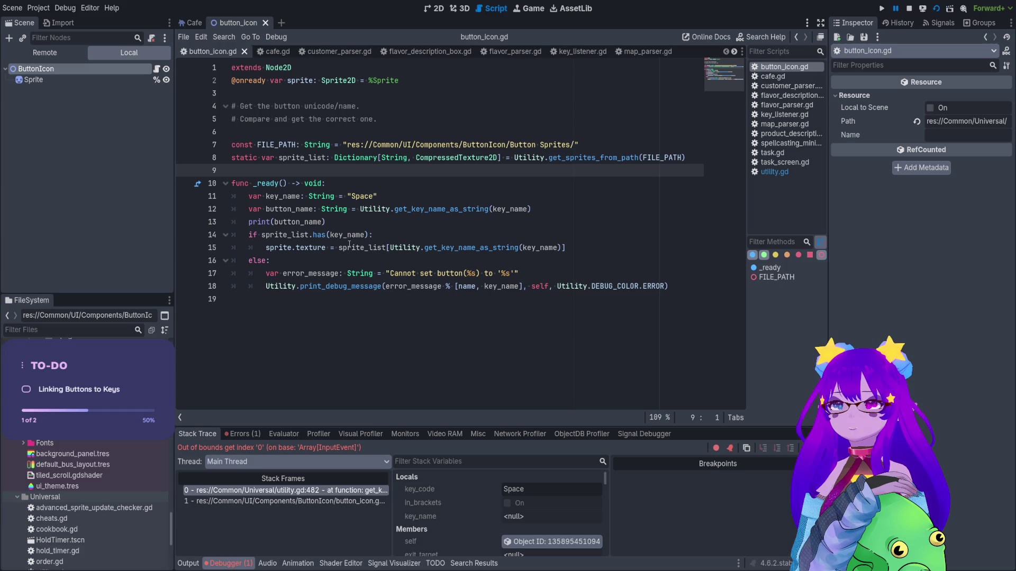
{"action": "double_click", "coordinate": [363, 196]}
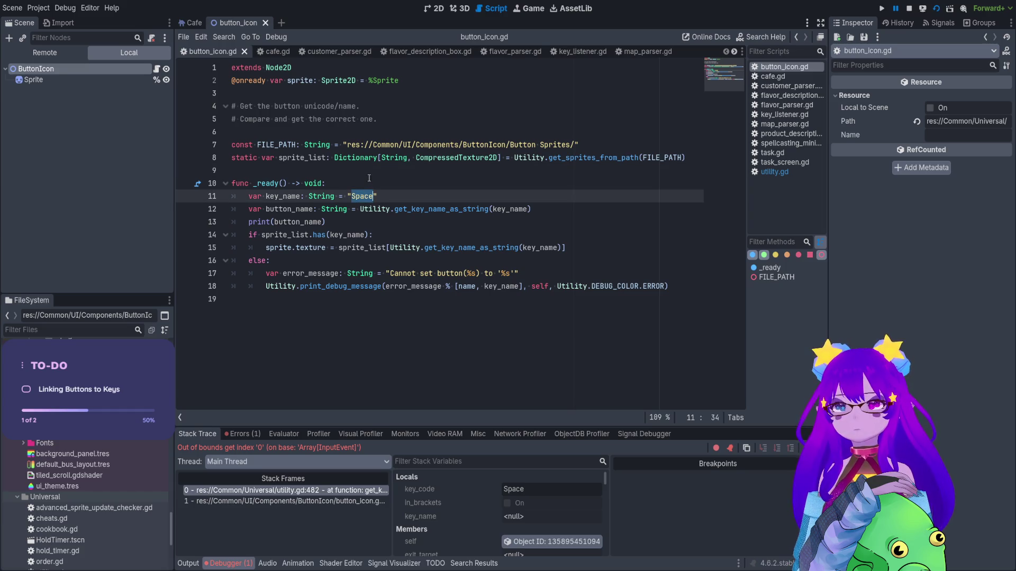
{"action": "type", "text": "Interact"}
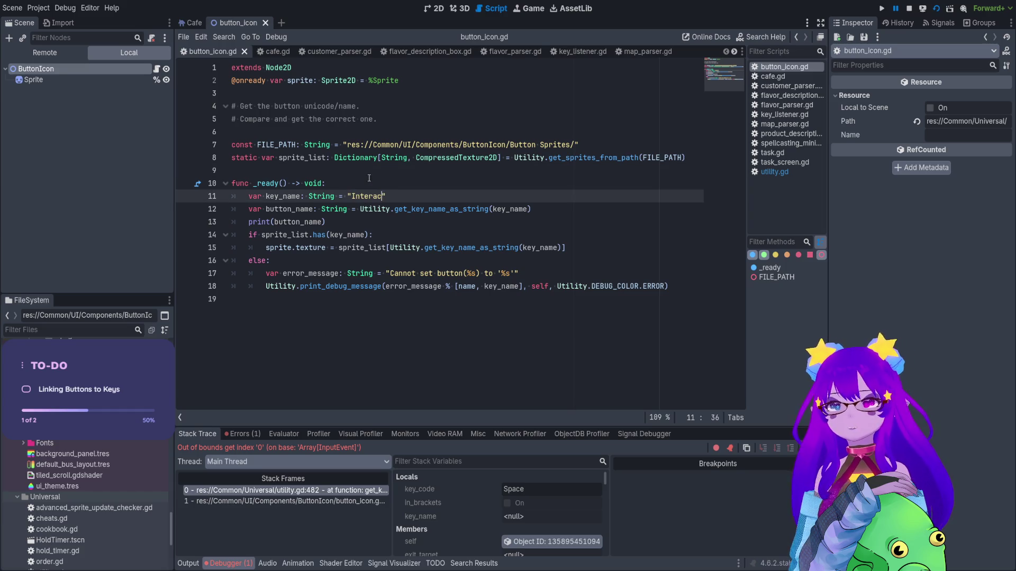
{"action": "key", "text": "F8"}
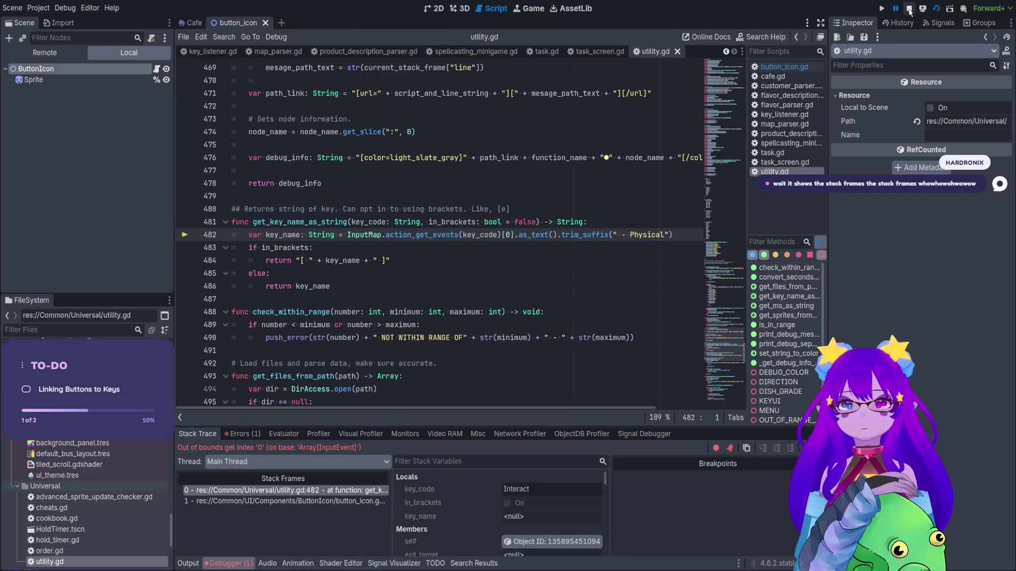
{"action": "key", "text": "F8"}
- Lowercase the key name to "interact" and run the ButtonIcon scene again
{"action": "left_click", "coordinate": [157, 54]}
{"action": "left_click", "coordinate": [356, 195]}
{"action": "key", "text": "BackSpace"}
{"action": "type", "text": "ing = \"interact"}
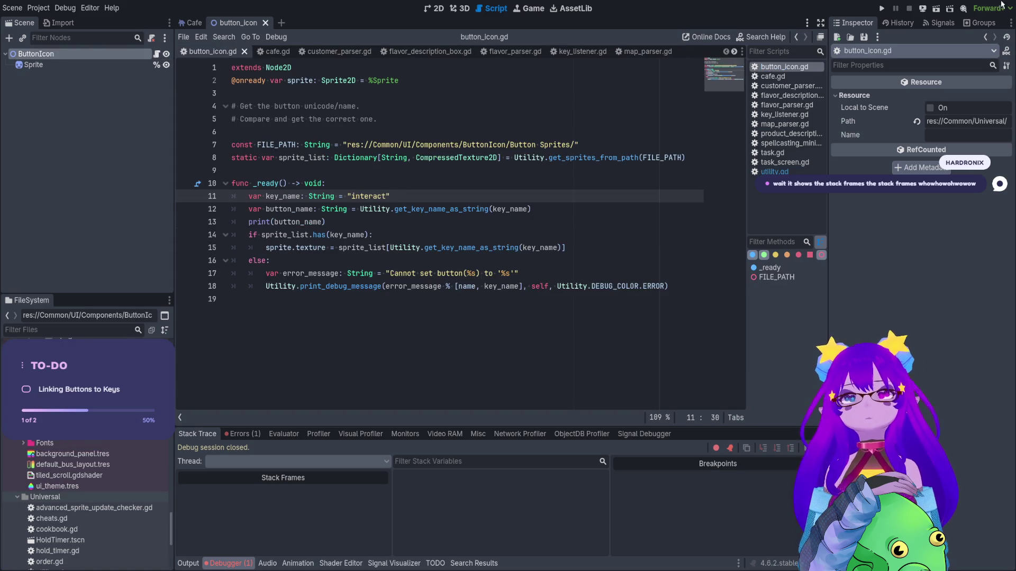
{"action": "left_click", "coordinate": [936, 8]}
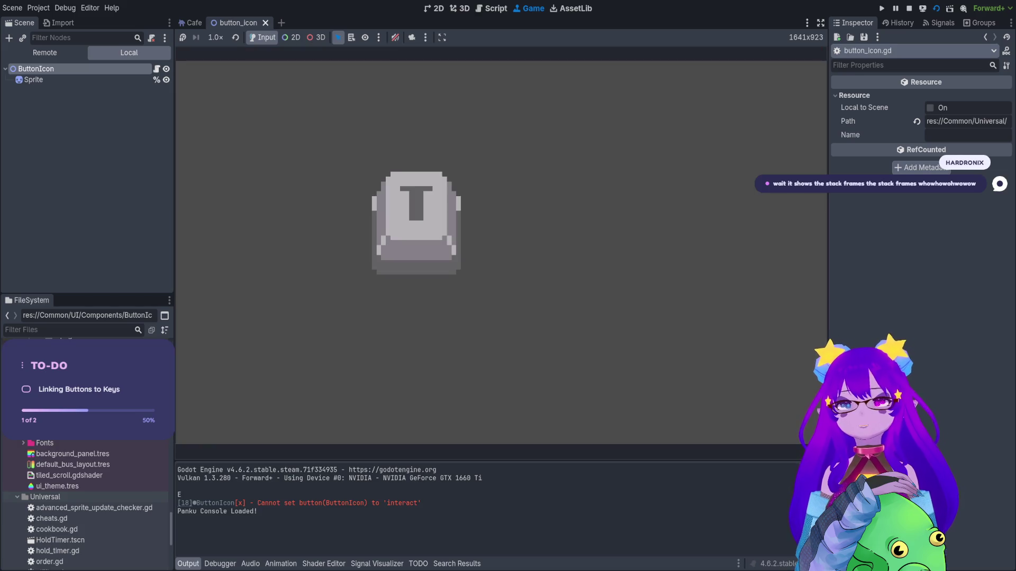
- Stop the game, save button_icon.gd, and review its _ready lines 11–13
{"action": "key", "text": "F8"}
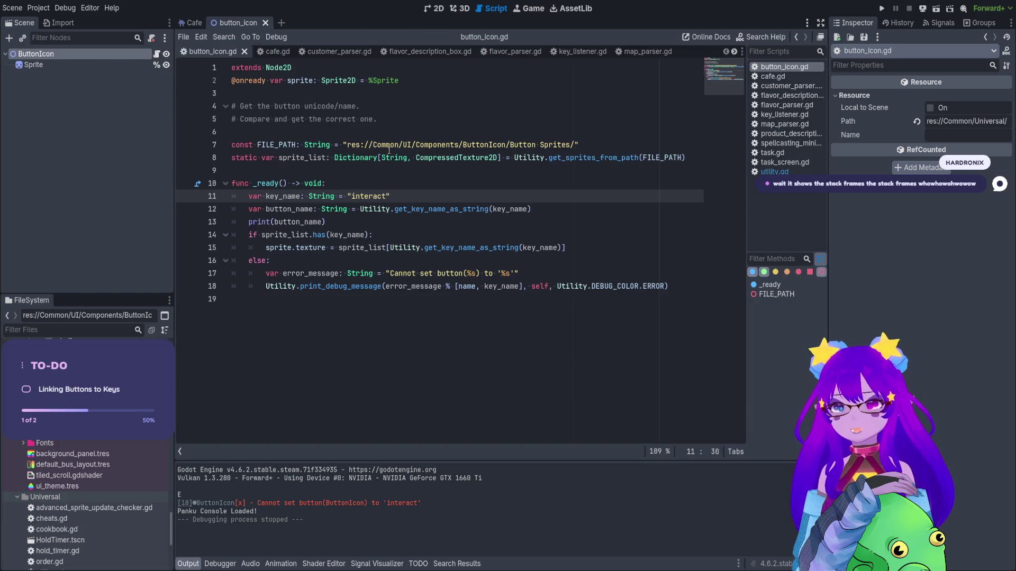
{"action": "double_click", "coordinate": [281, 196]}
{"action": "key", "text": "ctrl+s"}
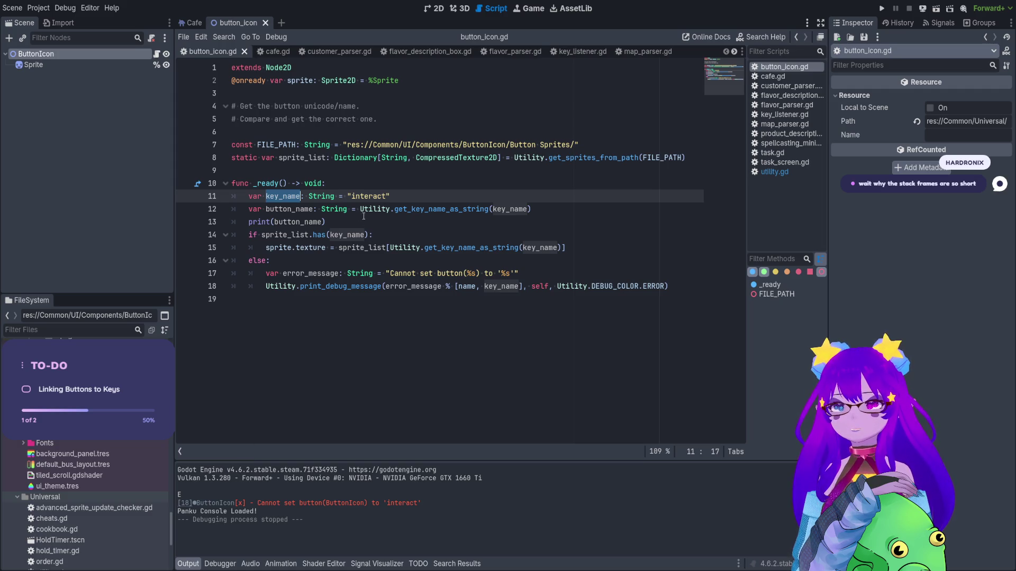
{"action": "left_click", "coordinate": [349, 209]}
{"action": "left_click", "coordinate": [307, 223]}
{"action": "left_click", "coordinate": [311, 248]}
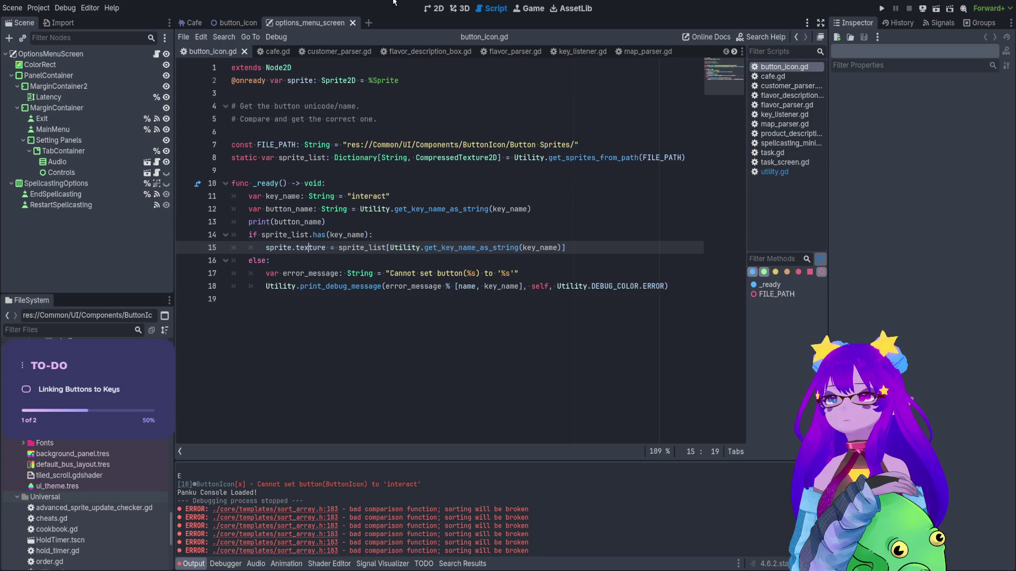
- From options_menu_screen, open the Controls instance's scene and its input_settings.gd script
{"action": "left_click", "coordinate": [433, 8]}
{"action": "left_click", "coordinate": [96, 174]}
{"action": "left_click", "coordinate": [148, 173]}
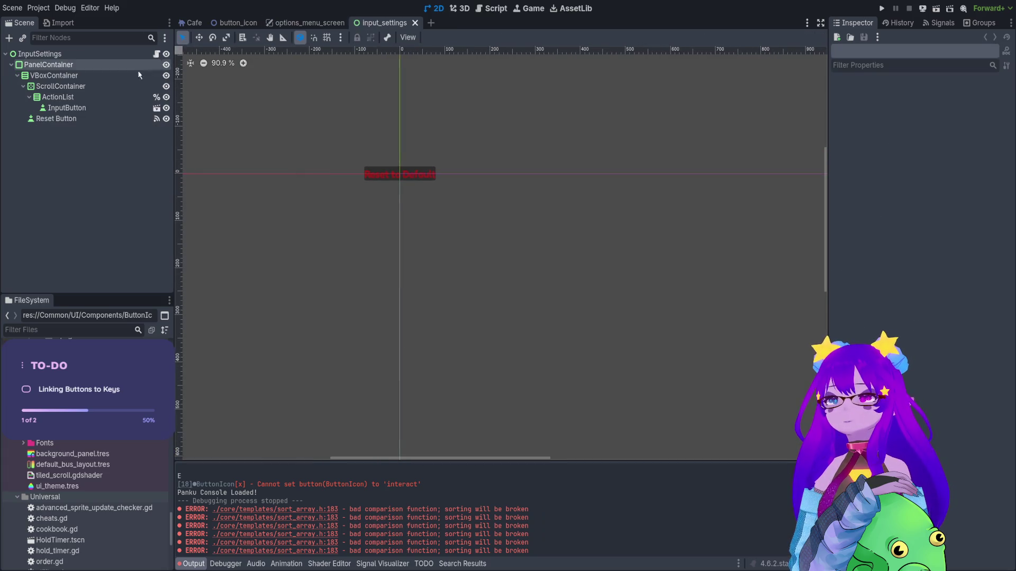
{"action": "left_click", "coordinate": [157, 54]}
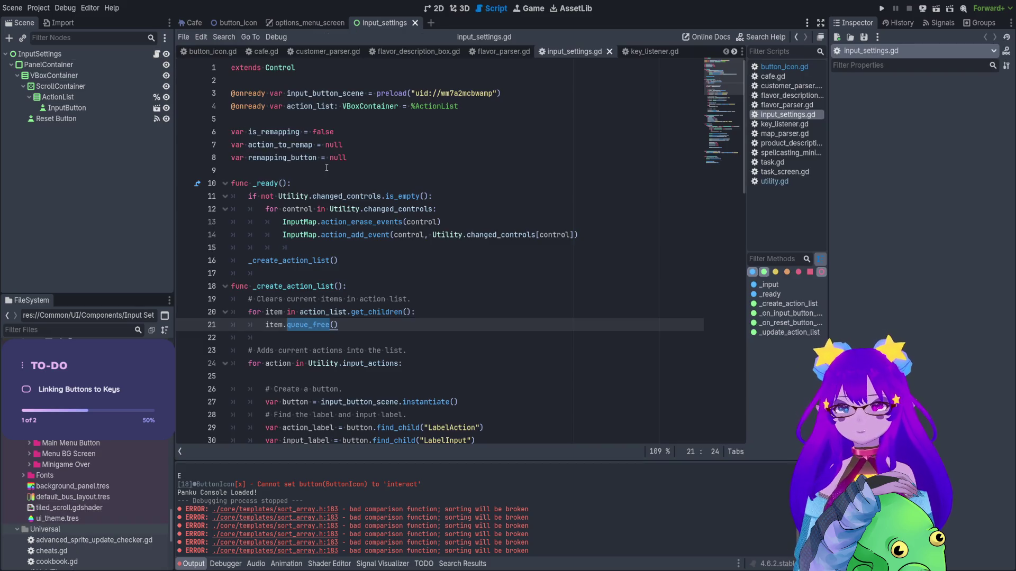
- Look over input_settings.gd, then return to get_key_name_as_string in utility.gd
{"action": "scroll", "coordinate": [326, 167], "scroll_direction": "down", "scroll_amount": 8}
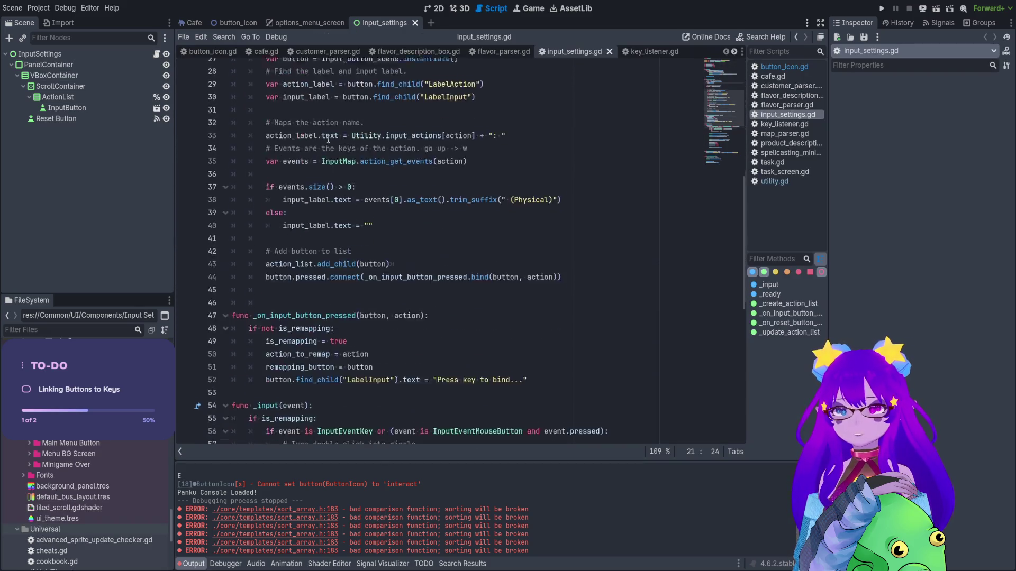
{"action": "scroll", "coordinate": [328, 139], "scroll_direction": "down", "scroll_amount": 10}
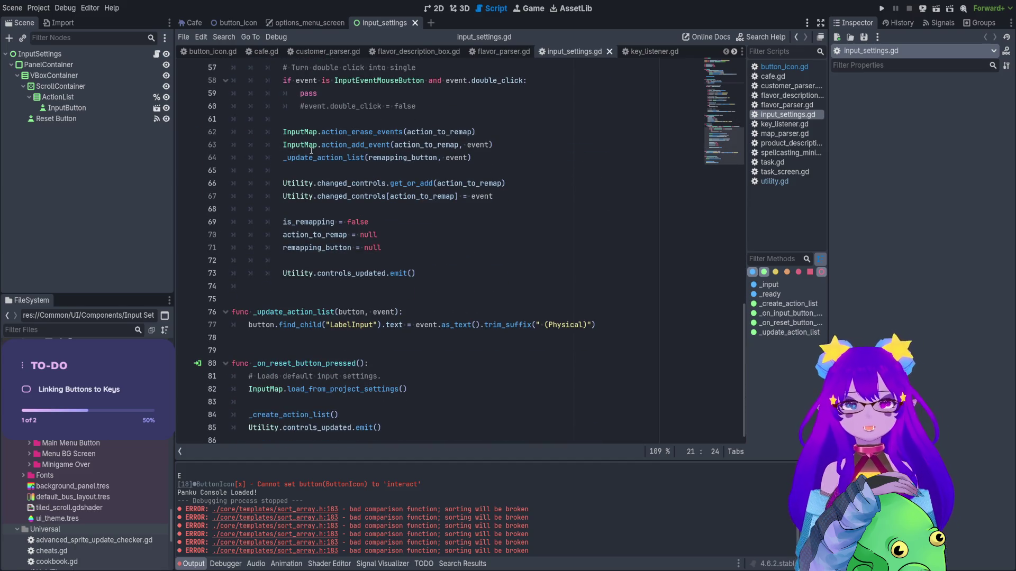
{"action": "scroll", "coordinate": [334, 151], "scroll_direction": "up", "scroll_amount": 3}
{"action": "scroll", "coordinate": [334, 151], "scroll_direction": "up", "scroll_amount": 16}
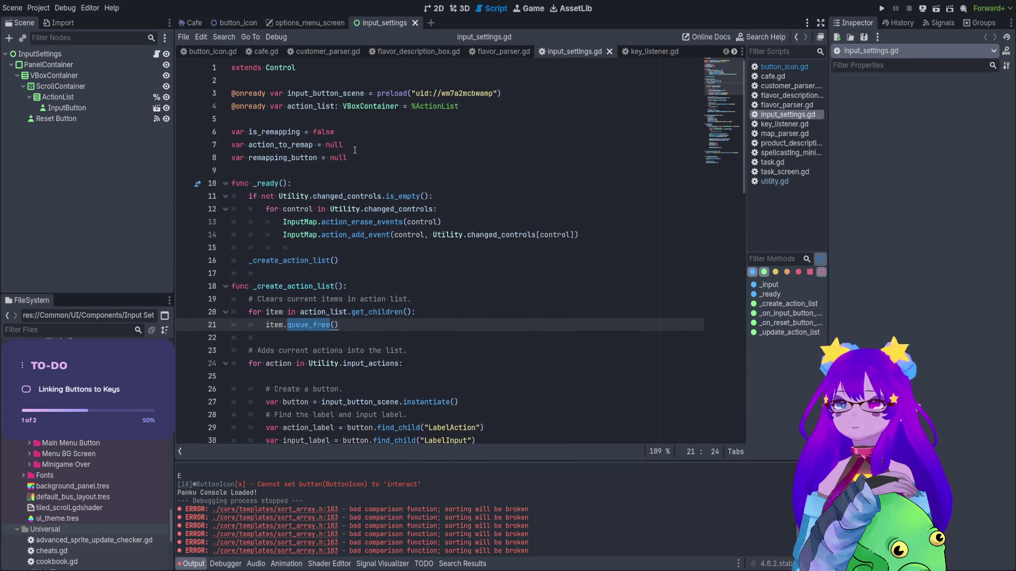
{"action": "left_click", "coordinate": [354, 150]}
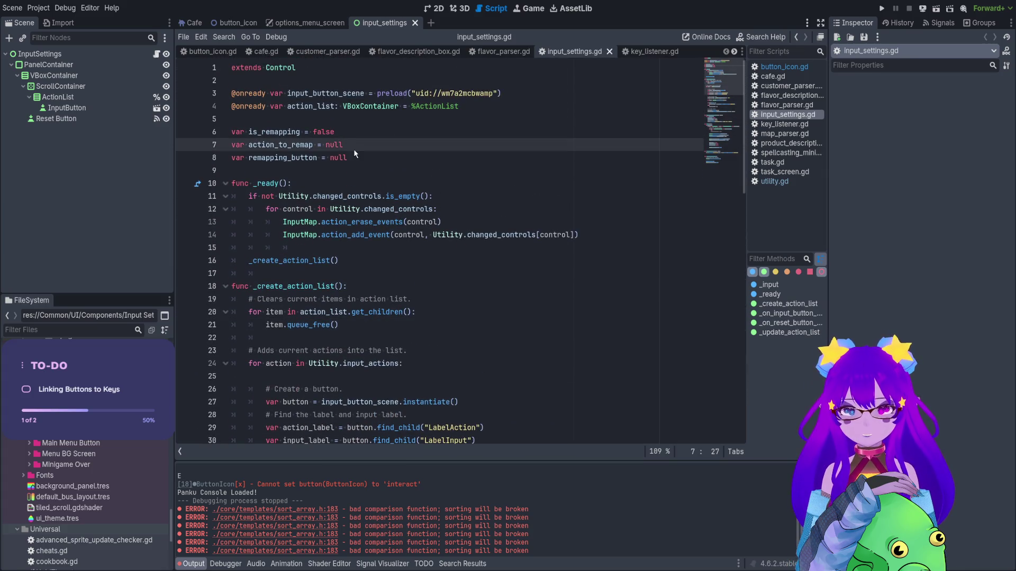
{"action": "key", "text": "alt+Left"}
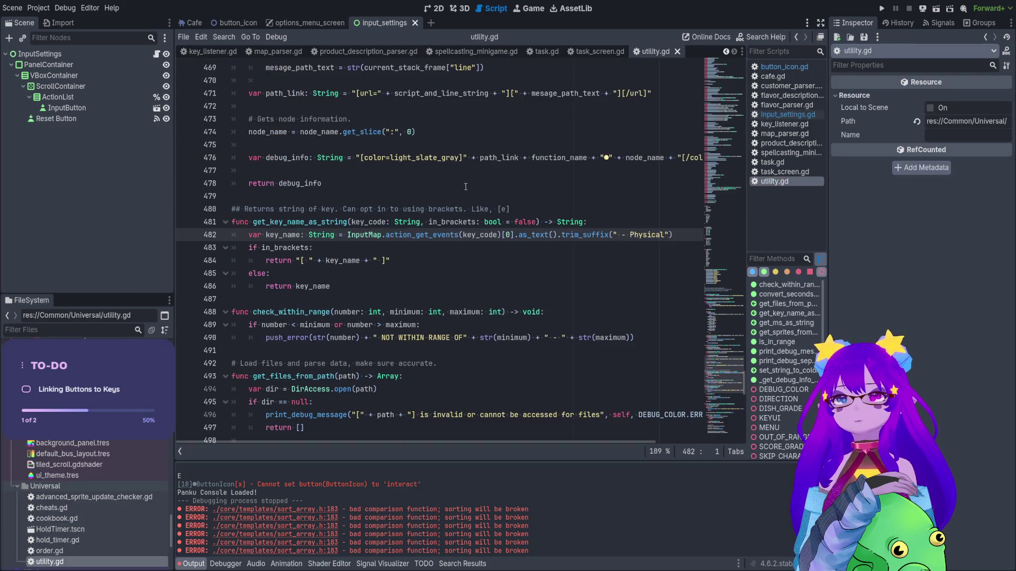
{"action": "left_click", "coordinate": [723, 275]}
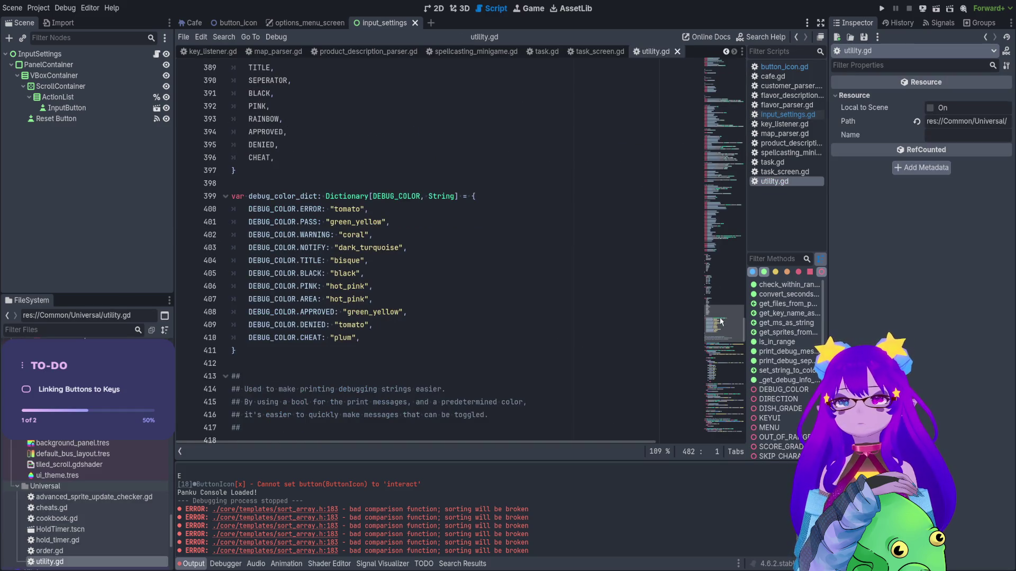
{"action": "left_click_drag", "start_coordinate": [719, 304], "coordinate": [747, 90]}
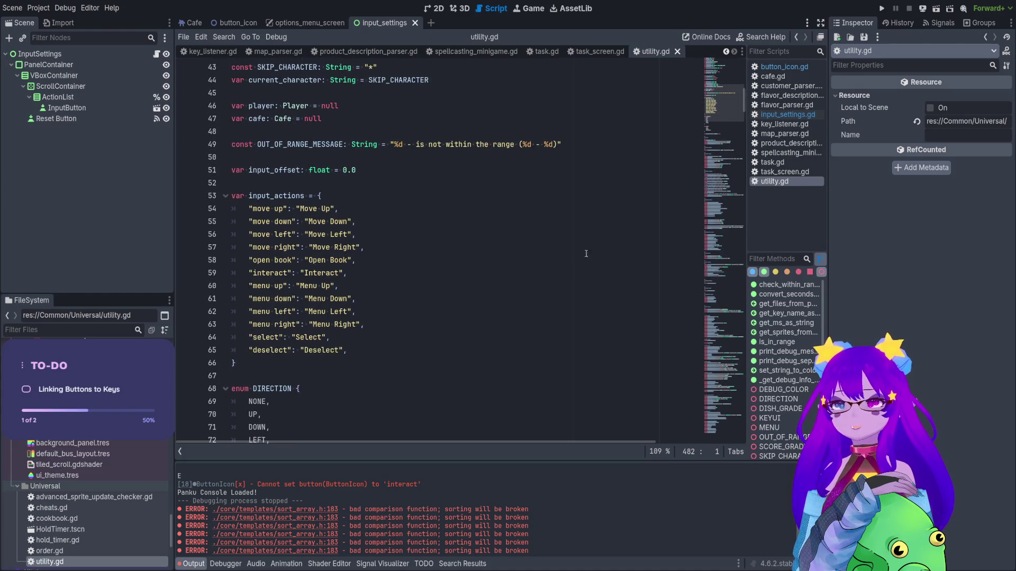
{"action": "left_click", "coordinate": [528, 334]}
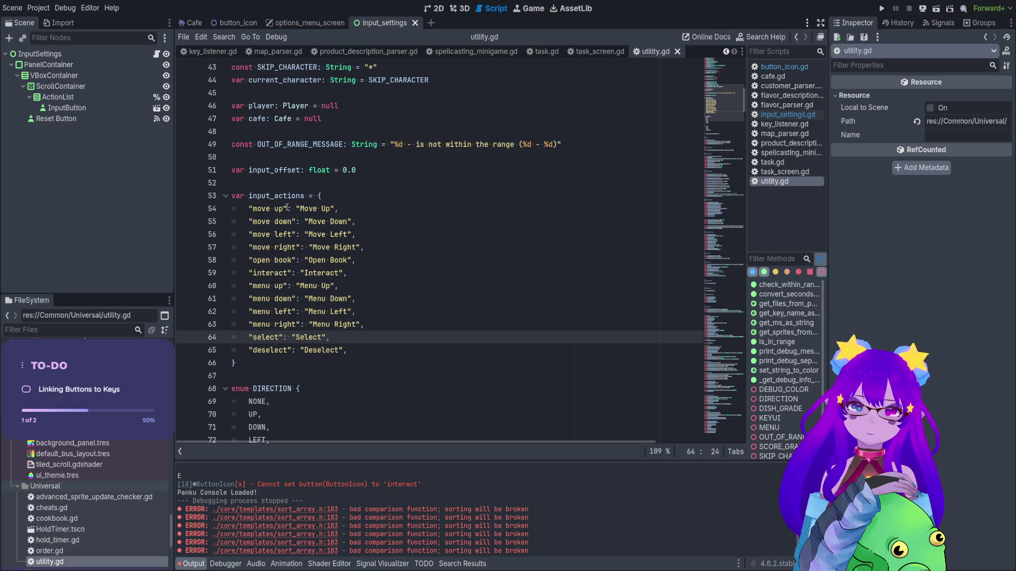
{"action": "left_click_drag", "start_coordinate": [283, 211], "coordinate": [257, 210]}
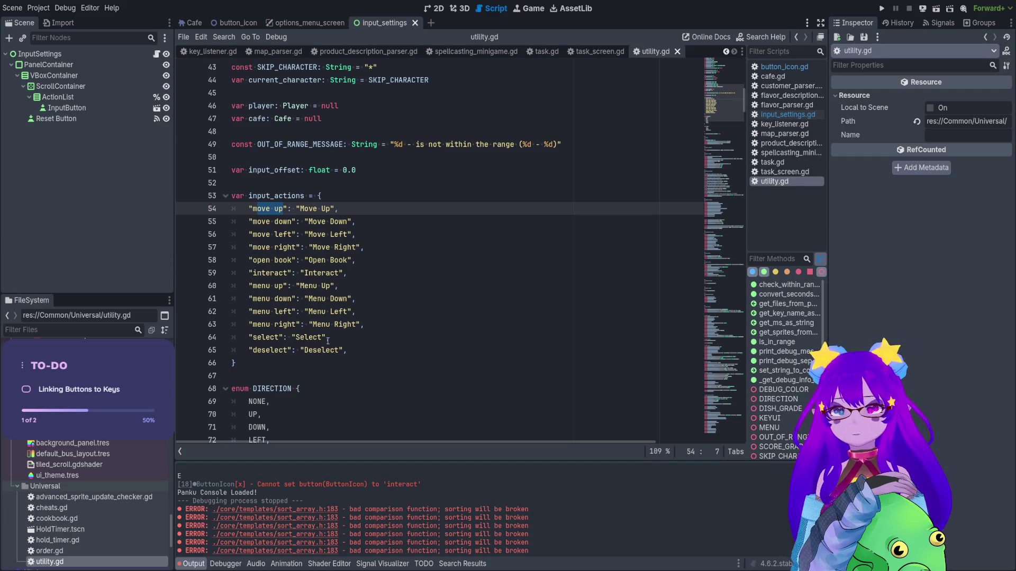
{"action": "left_click_drag", "start_coordinate": [296, 324], "coordinate": [252, 324]}
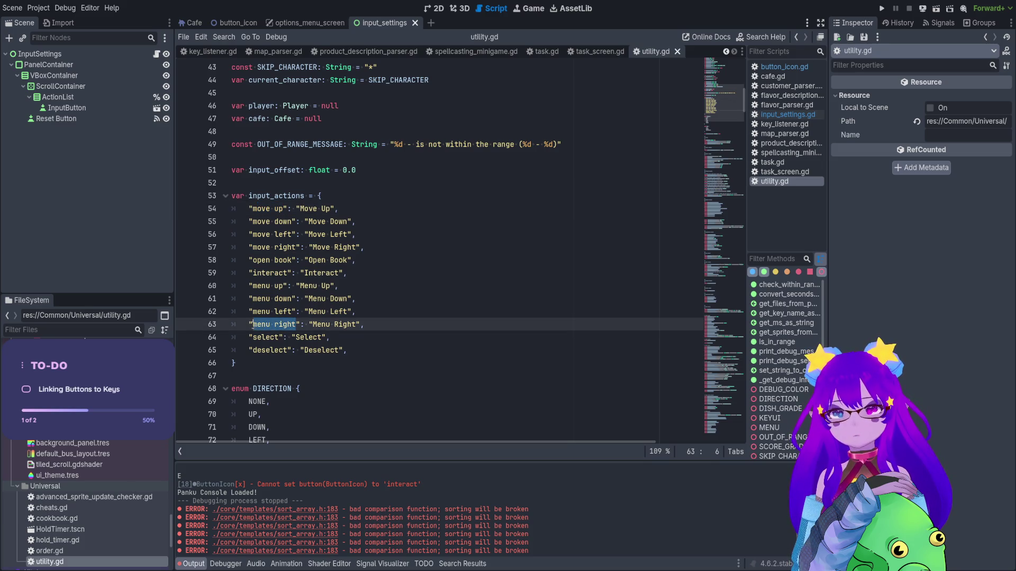
{"action": "left_click", "coordinate": [317, 324]}
{"action": "left_click_drag", "start_coordinate": [337, 329], "coordinate": [345, 328]}
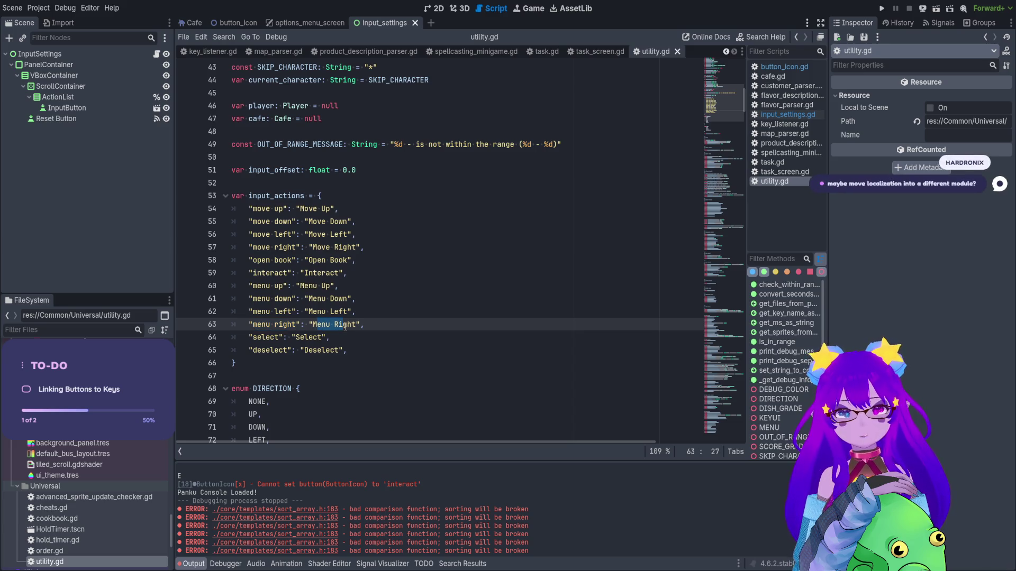
{"action": "left_click", "coordinate": [338, 248]}
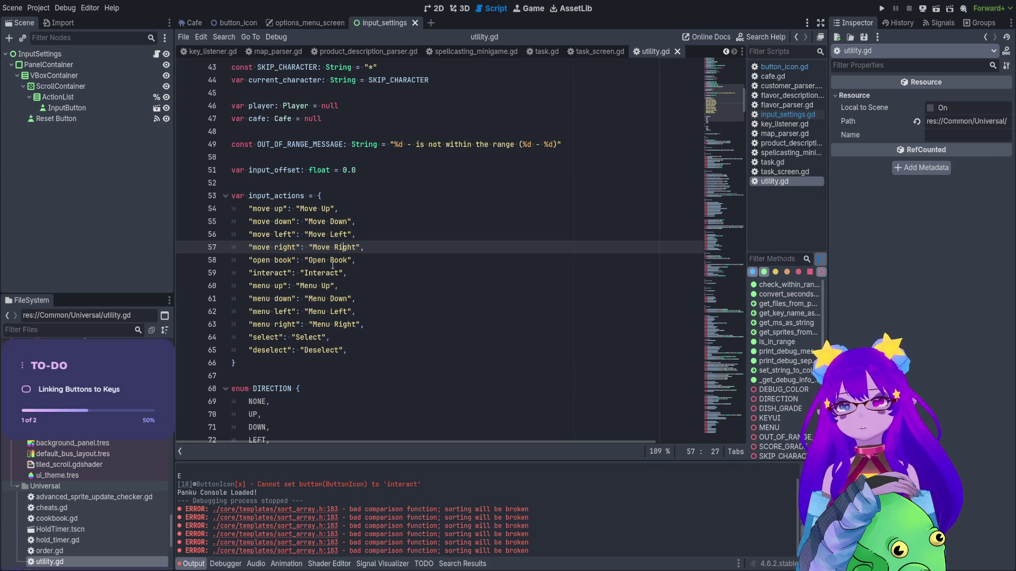
{"action": "mouse_move", "coordinate": [724, 100]}
{"action": "left_mouse_down"}
{"action": "mouse_move", "coordinate": [723, 67]}
{"action": "mouse_move", "coordinate": [715, 437]}
{"action": "mouse_move", "coordinate": [706, 42]}
{"action": "left_mouse_up"}
{"action": "scroll", "coordinate": [487, 174], "scroll_direction": "down", "scroll_amount": 9}
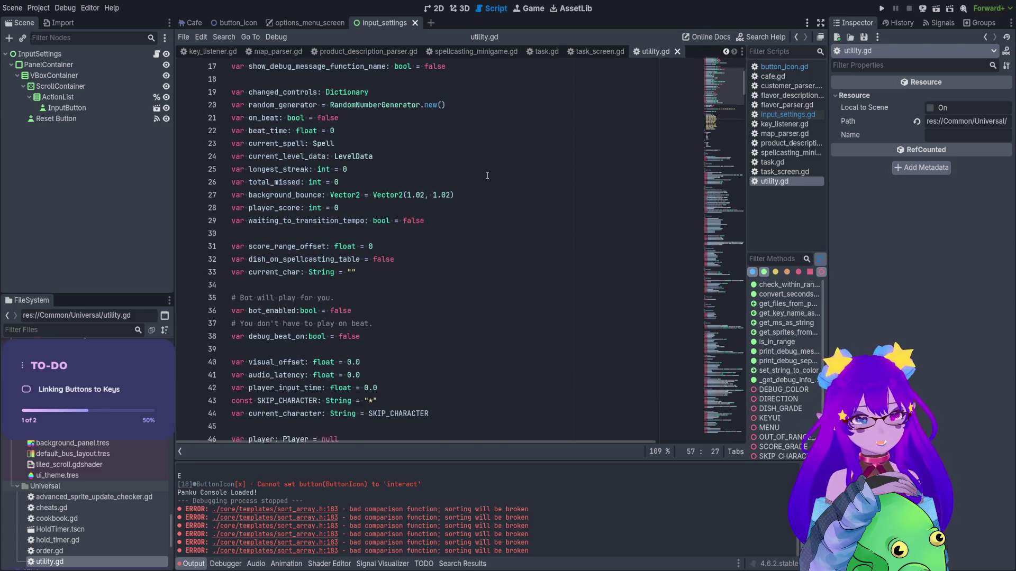
- Scroll through utility.gd to find the input_actions dictionary
{"action": "scroll", "coordinate": [487, 175], "scroll_direction": "down", "scroll_amount": 5}
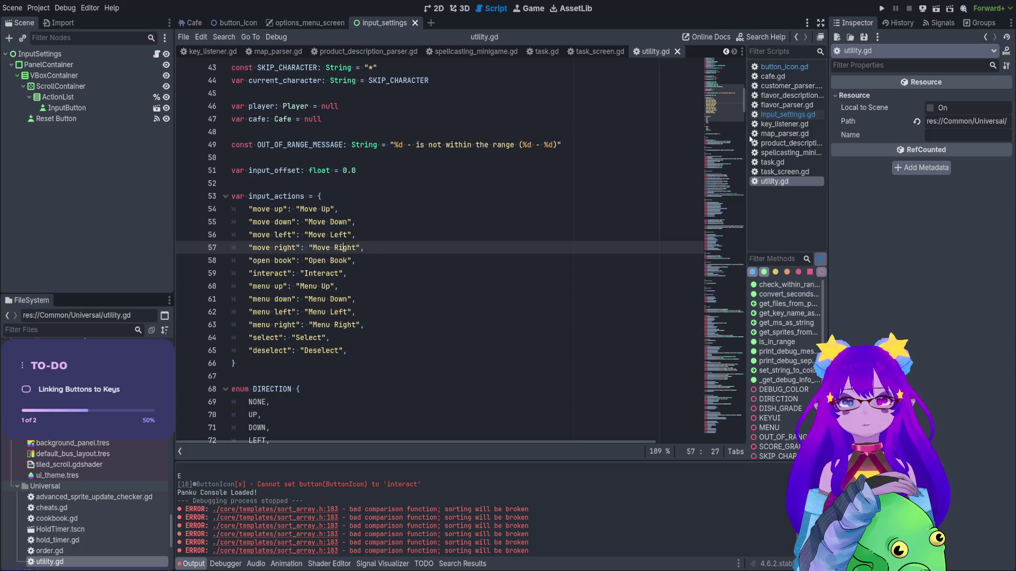
{"action": "left_click", "coordinate": [728, 70]}
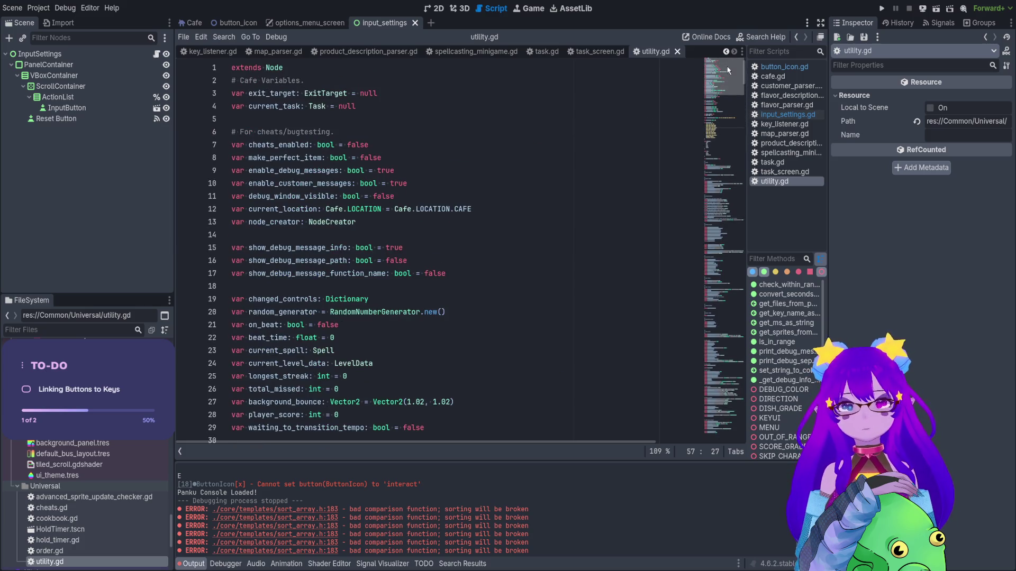
{"action": "left_click_drag", "start_coordinate": [727, 69], "coordinate": [733, 104]}
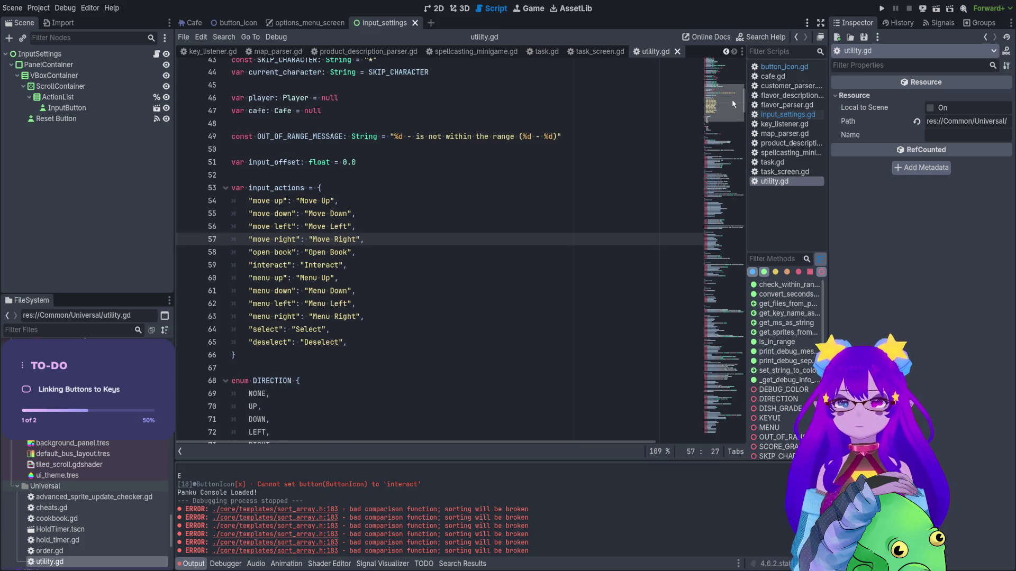
{"action": "scroll", "coordinate": [470, 284], "scroll_direction": "up", "scroll_amount": 8}
{"action": "scroll", "coordinate": [471, 284], "scroll_direction": "down", "scroll_amount": 8}
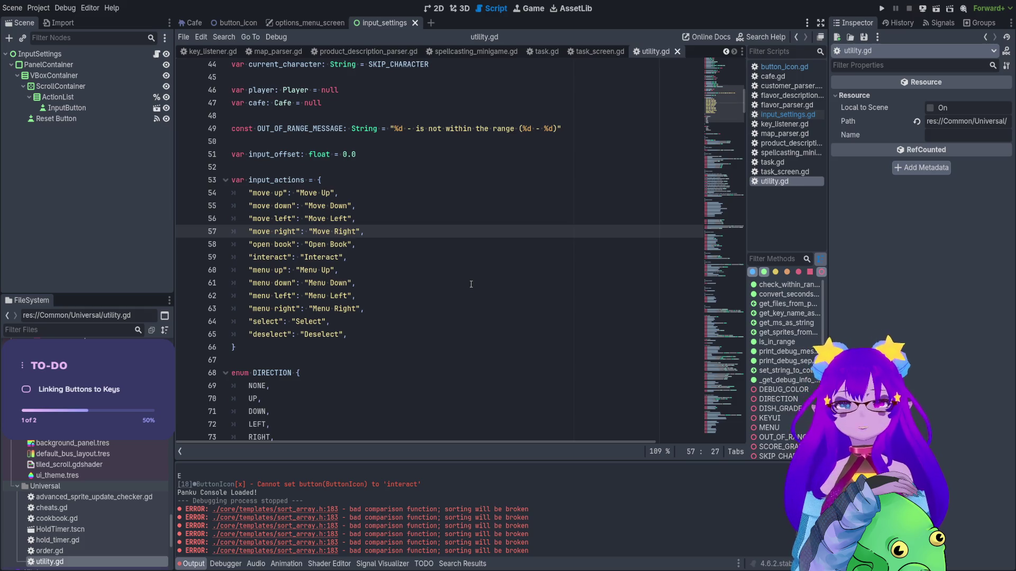
{"action": "mouse_move", "coordinate": [721, 109]}
{"action": "left_mouse_down"}
{"action": "mouse_move", "coordinate": [713, 266]}
{"action": "mouse_move", "coordinate": [714, 80]}
{"action": "left_mouse_up"}
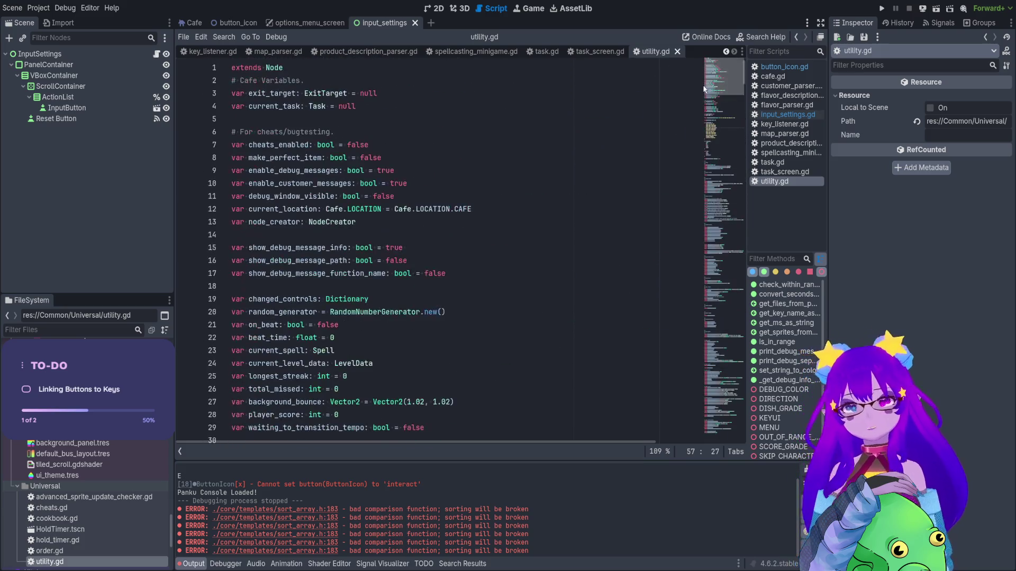
{"action": "scroll", "coordinate": [492, 172], "scroll_direction": "down", "scroll_amount": 2}
{"action": "scroll", "coordinate": [492, 172], "scroll_direction": "down", "scroll_amount": 5}
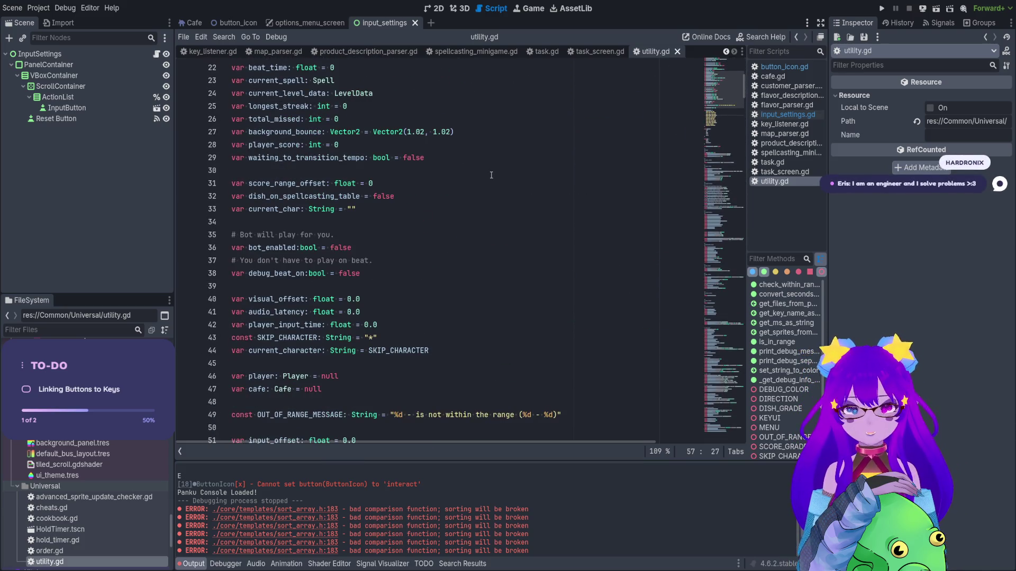
{"action": "scroll", "coordinate": [491, 175], "scroll_direction": "down", "scroll_amount": 5}
{"action": "scroll", "coordinate": [491, 175], "scroll_direction": "up", "scroll_amount": 3}
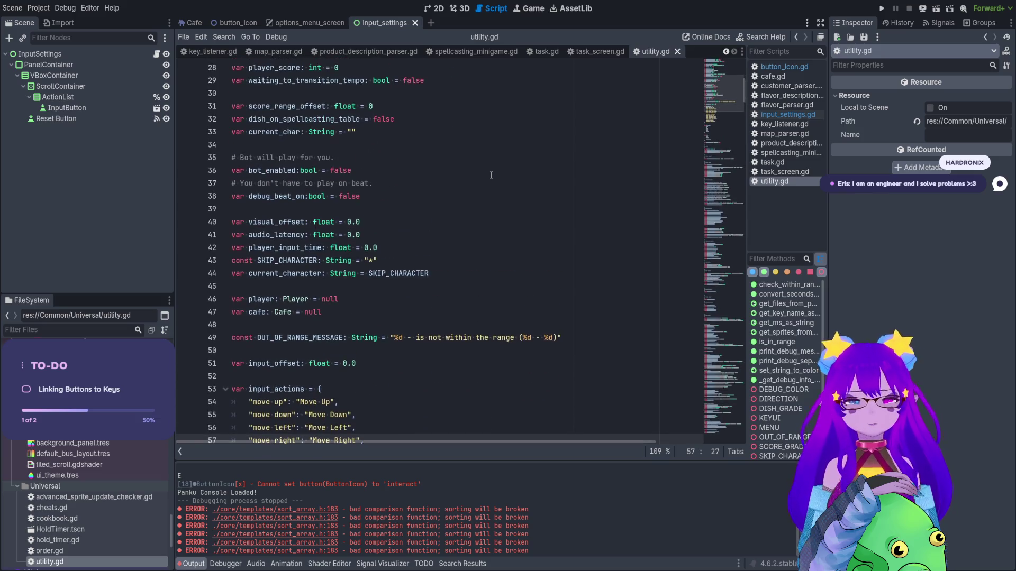
{"action": "scroll", "coordinate": [492, 172], "scroll_direction": "up", "scroll_amount": 4}
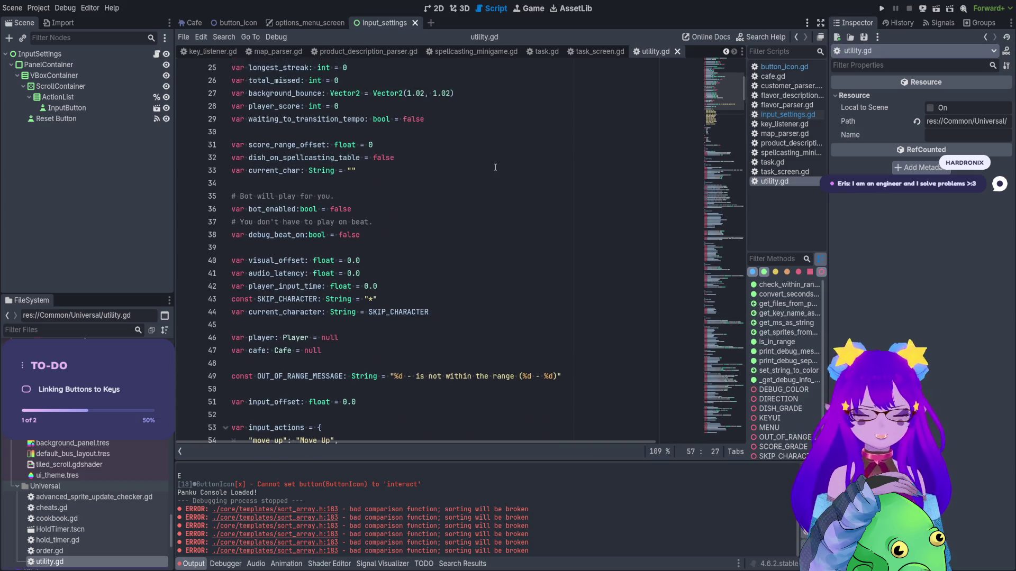
{"action": "scroll", "coordinate": [495, 167], "scroll_direction": "down", "scroll_amount": 9}
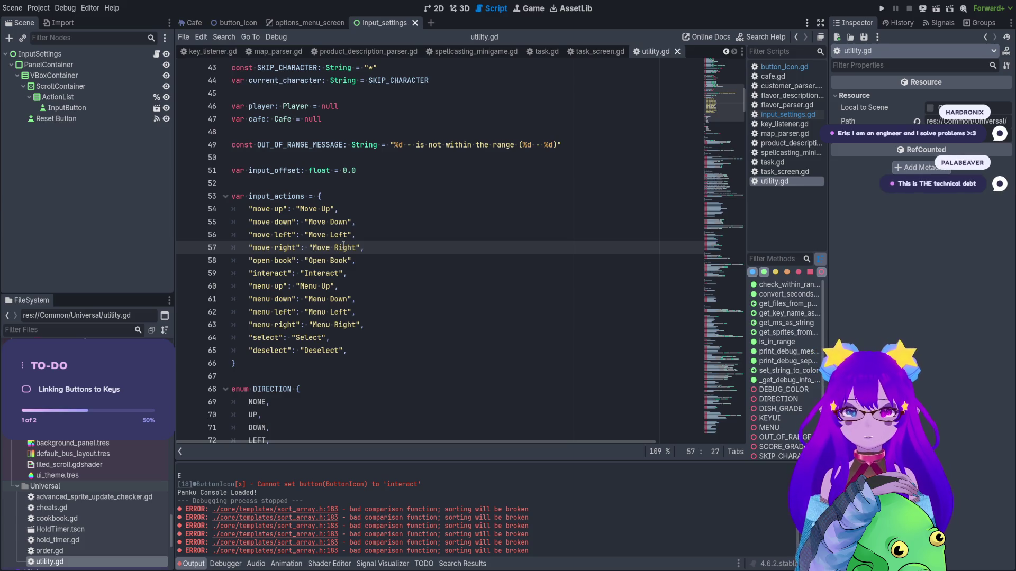
- Insert blank lines after the input_actions dictionary's closing brace on line 66
{"action": "double_click", "coordinate": [294, 196]}
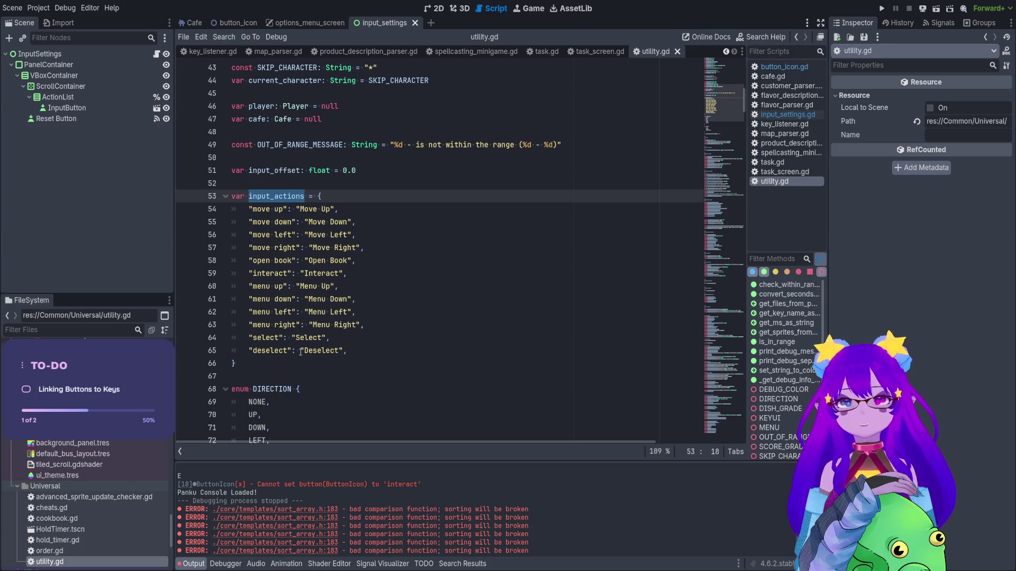
{"action": "left_click", "coordinate": [284, 357]}
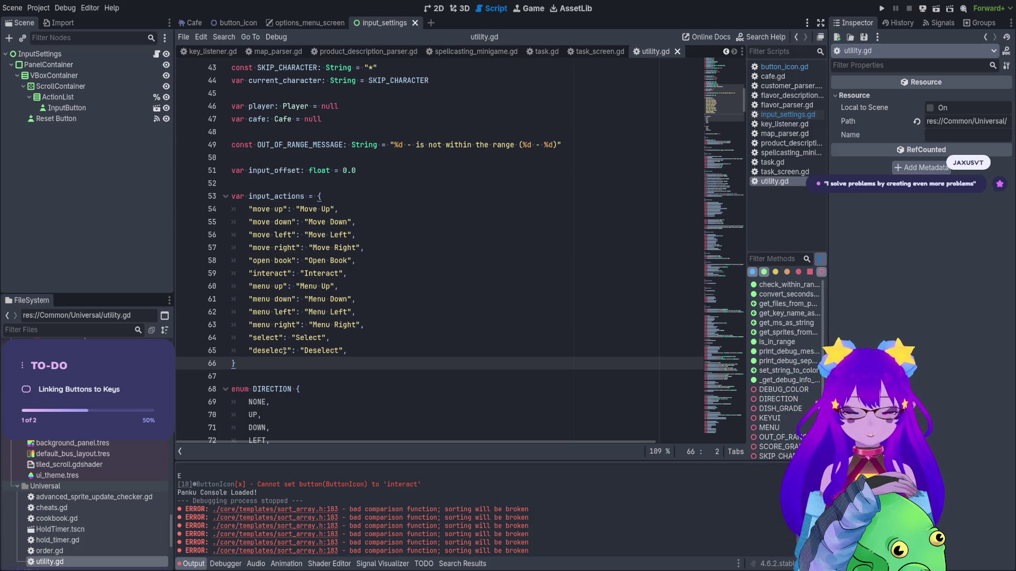
{"action": "key", "text": "Return"}
{"action": "key", "text": "Return"}
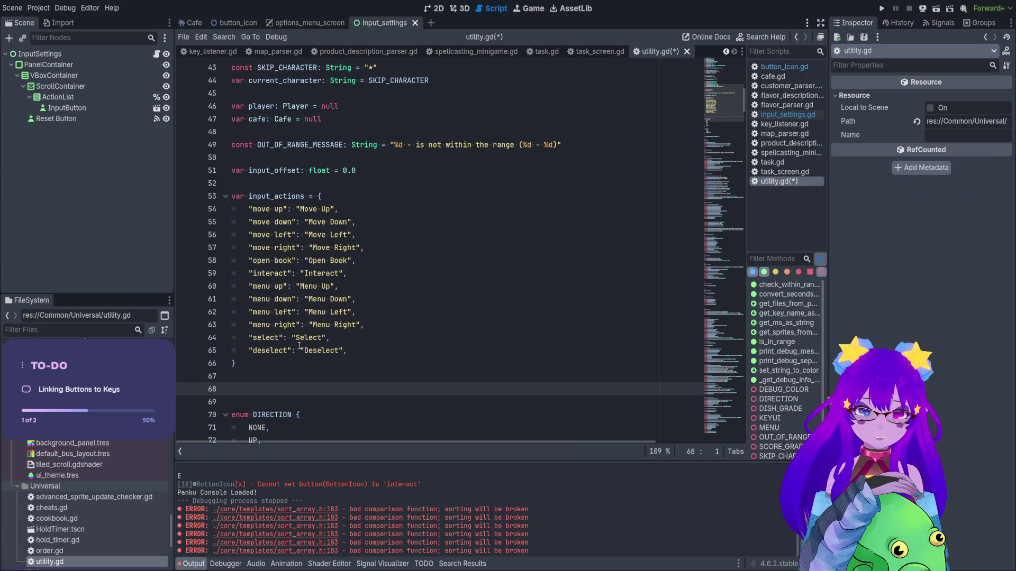
{"action": "left_click", "coordinate": [362, 351]}
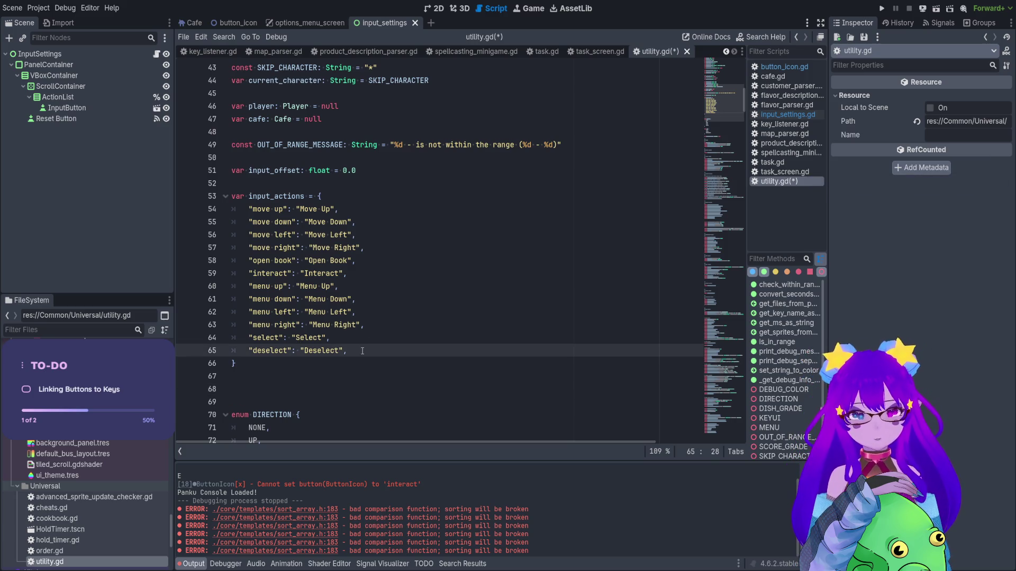
{"action": "mouse_move", "coordinate": [363, 350]}
{"action": "left_mouse_down"}
{"action": "mouse_move", "coordinate": [249, 339]}
{"action": "mouse_move", "coordinate": [240, 213]}
{"action": "mouse_move", "coordinate": [230, 210]}
{"action": "left_mouse_up"}
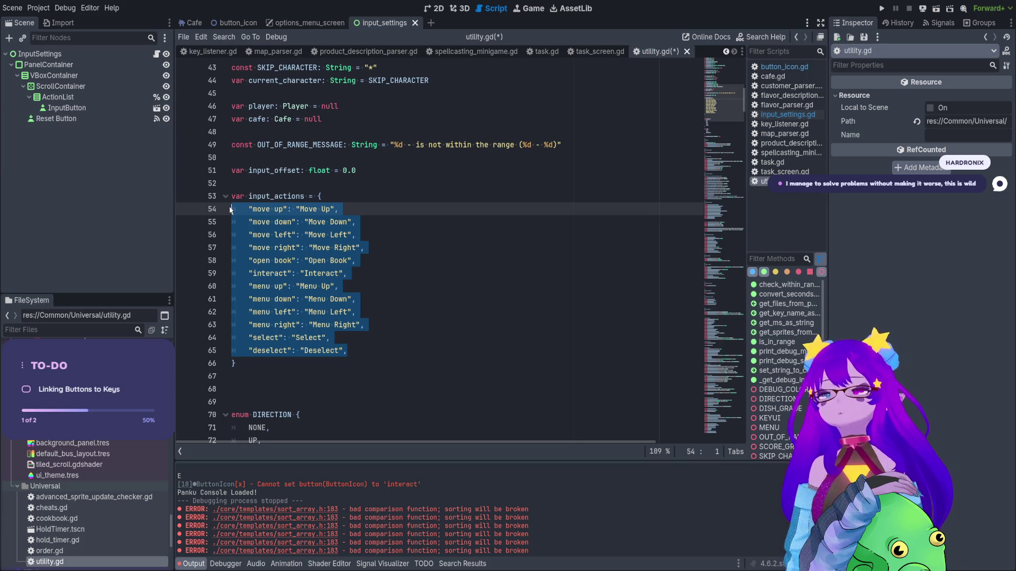
{"action": "left_click", "coordinate": [351, 194]}
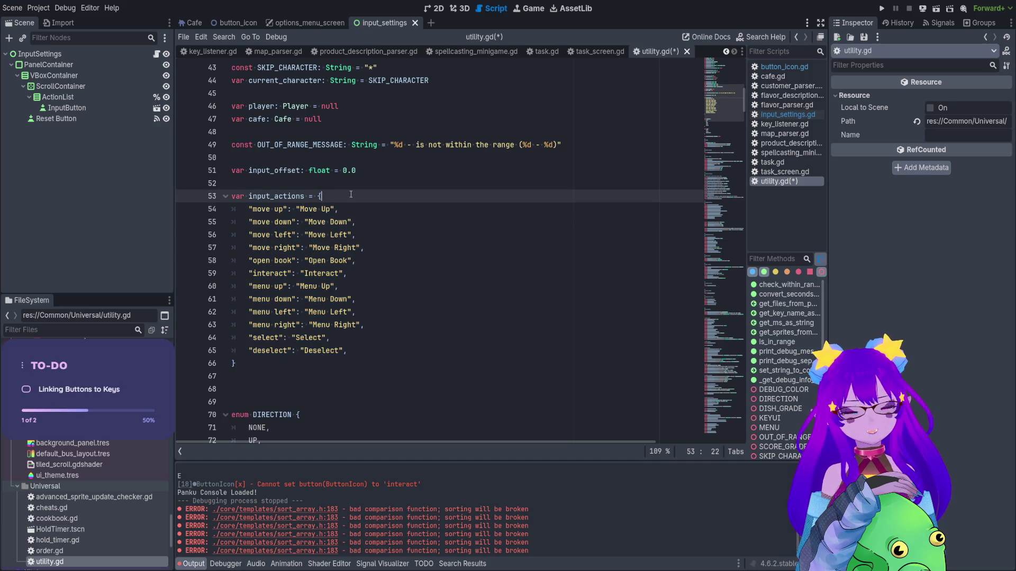
- Reselect the input_actions declaration name, then bring up task_screen.gd
{"action": "left_click_drag", "start_coordinate": [268, 351], "coordinate": [303, 352]}
{"action": "left_click", "coordinate": [308, 352]}
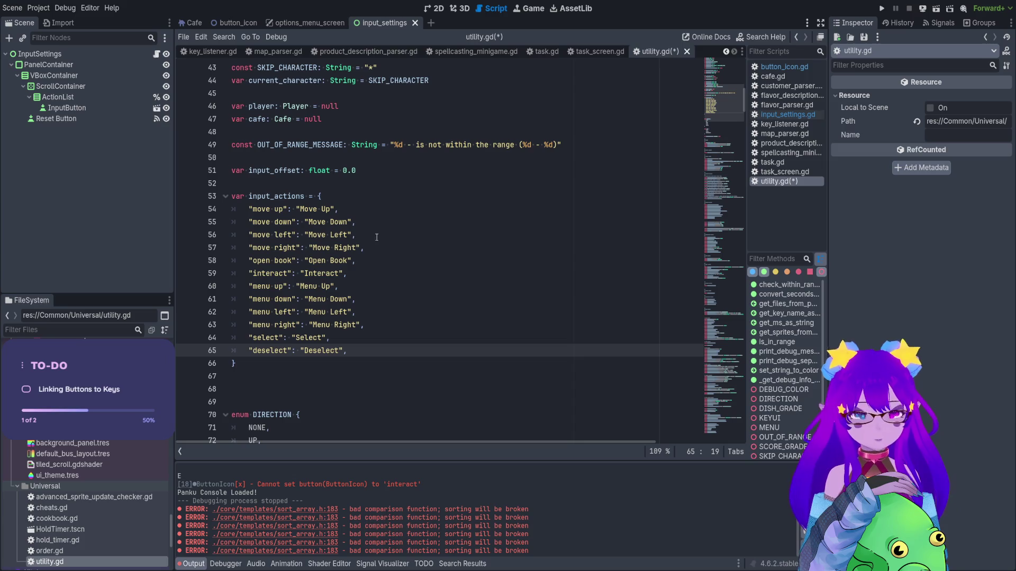
{"action": "double_click", "coordinate": [288, 196]}
{"action": "left_click", "coordinate": [302, 197]}
{"action": "triple_click", "coordinate": [303, 196]}
{"action": "double_click", "coordinate": [300, 196]}
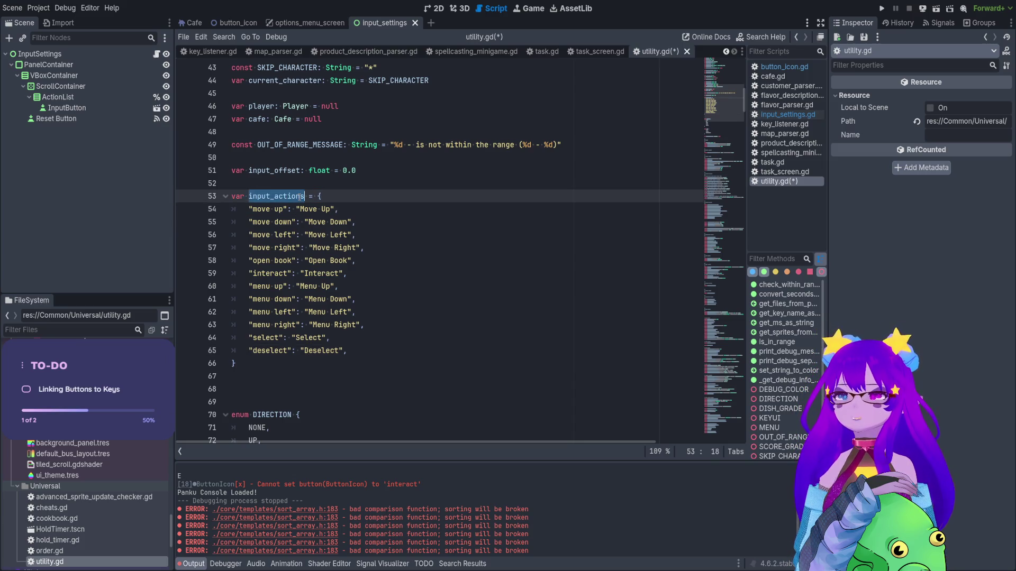
{"action": "left_click", "coordinate": [582, 53]}
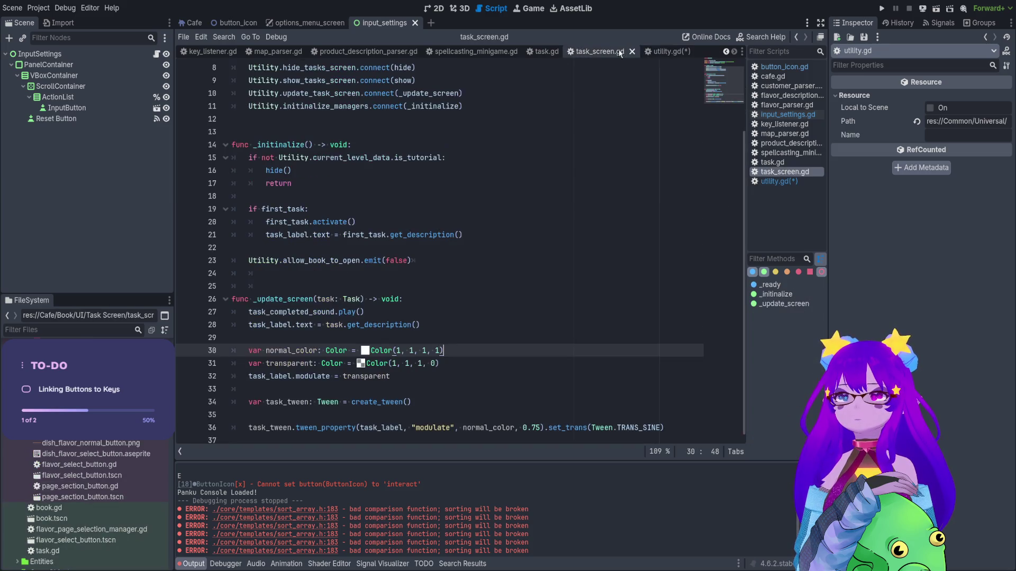
- Close task_screen.gd, task.gd, spellcasting_minigame.gd and product_description_parser.gd, then open input_settings.gd
{"action": "left_click", "coordinate": [633, 53]}
{"action": "left_click", "coordinate": [609, 51]}
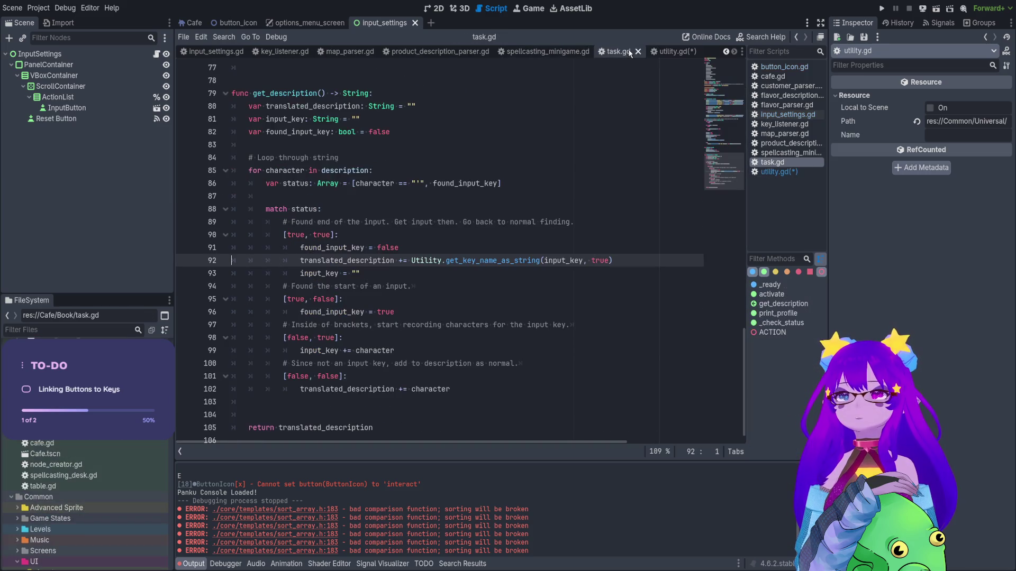
{"action": "left_click", "coordinate": [637, 52]}
{"action": "left_click", "coordinate": [597, 52]}
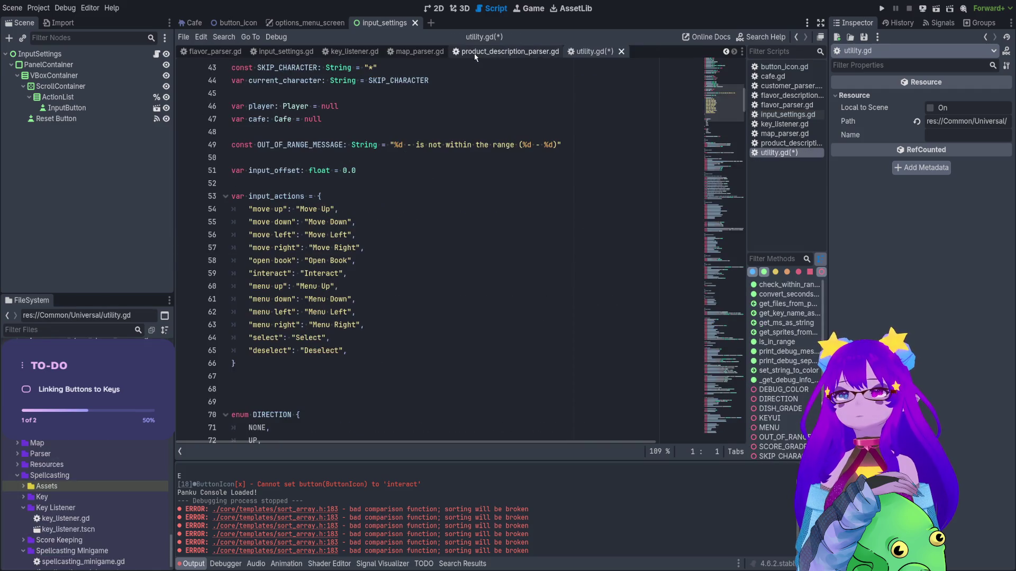
{"action": "left_click", "coordinate": [474, 53]}
{"action": "left_click", "coordinate": [567, 51]}
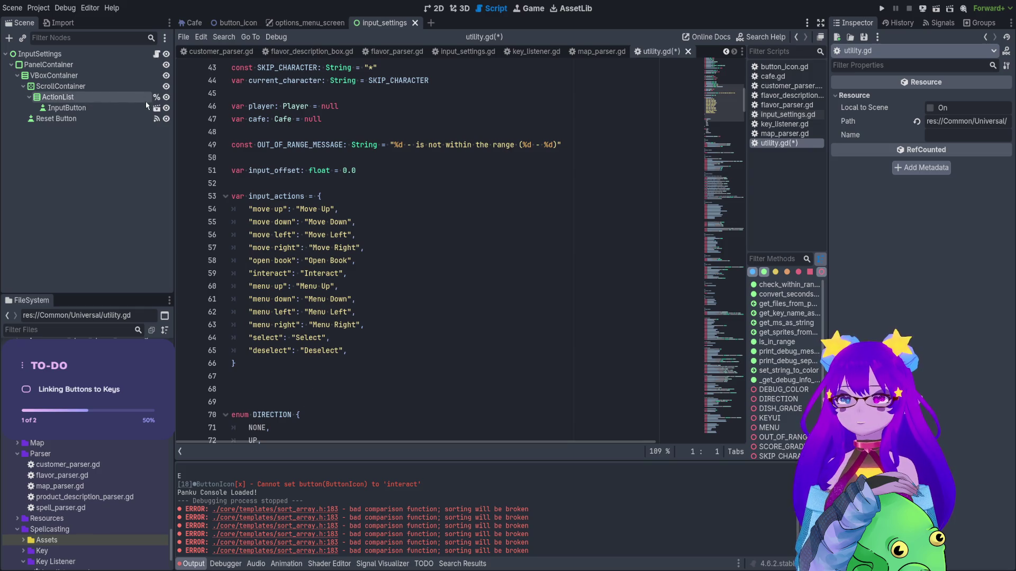
{"action": "left_click", "coordinate": [156, 54]}
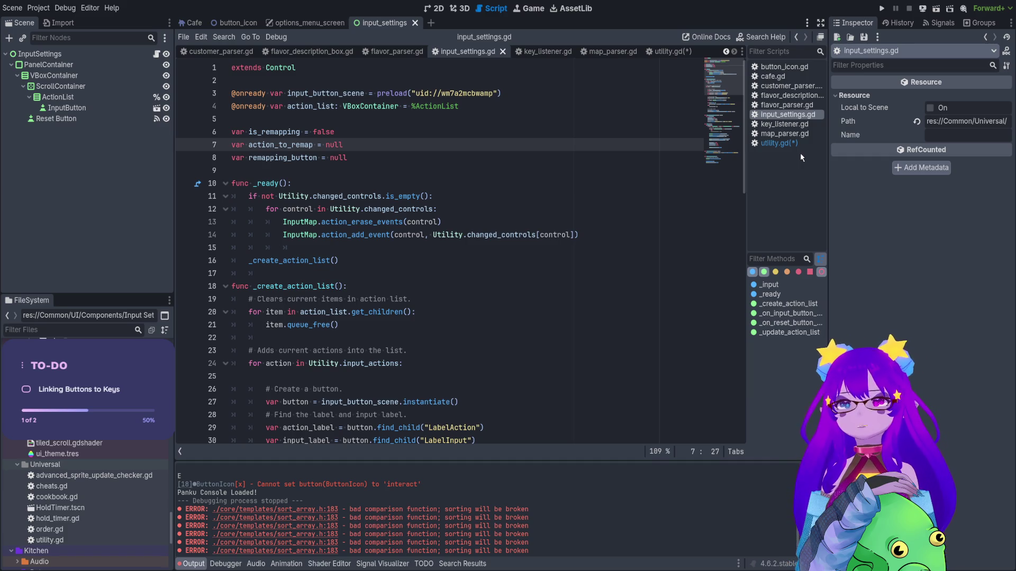
- Select input_actions in utility.gd and run Find in Files for it across the project
{"action": "left_click_drag", "start_coordinate": [517, 94], "coordinate": [335, 92]}
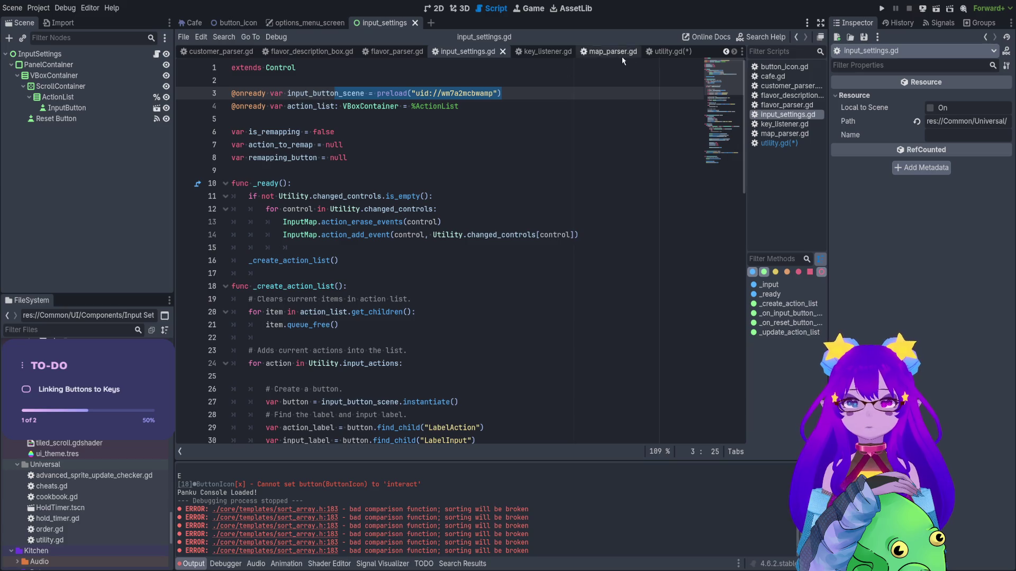
{"action": "left_click", "coordinate": [668, 51]}
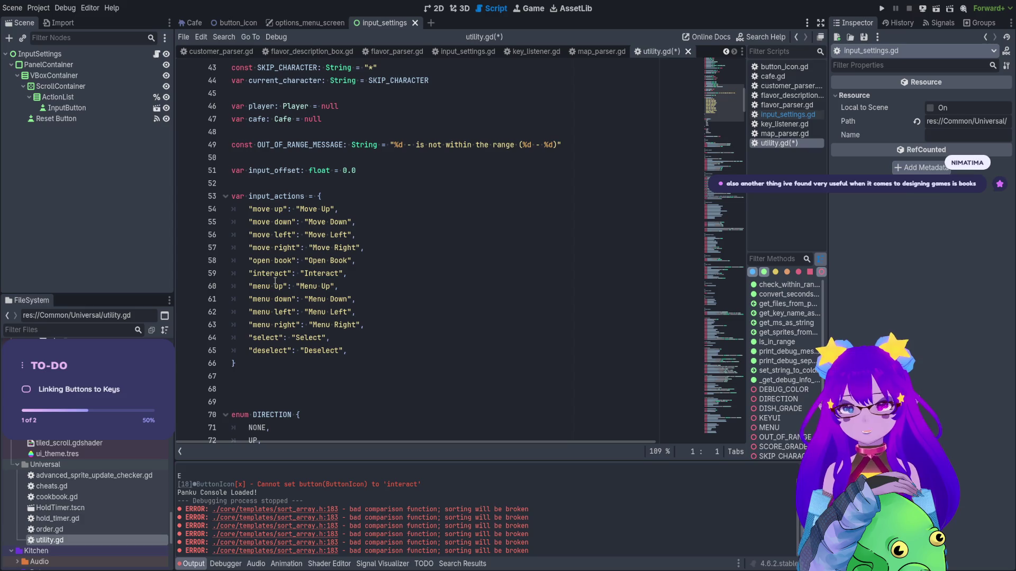
{"action": "double_click", "coordinate": [294, 195]}
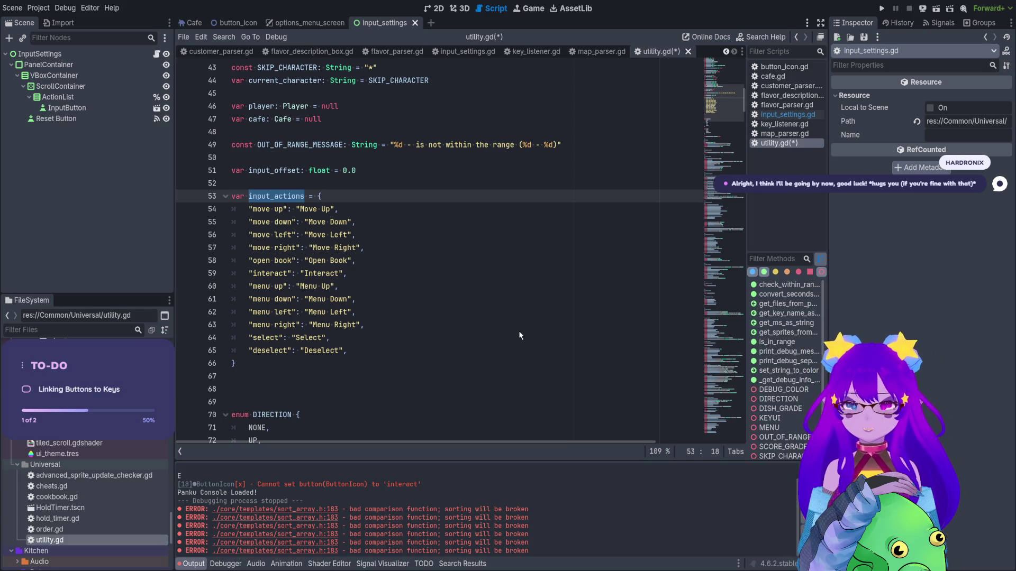
{"action": "key", "text": "ctrl+shift+f"}
{"action": "key", "text": "Return"}
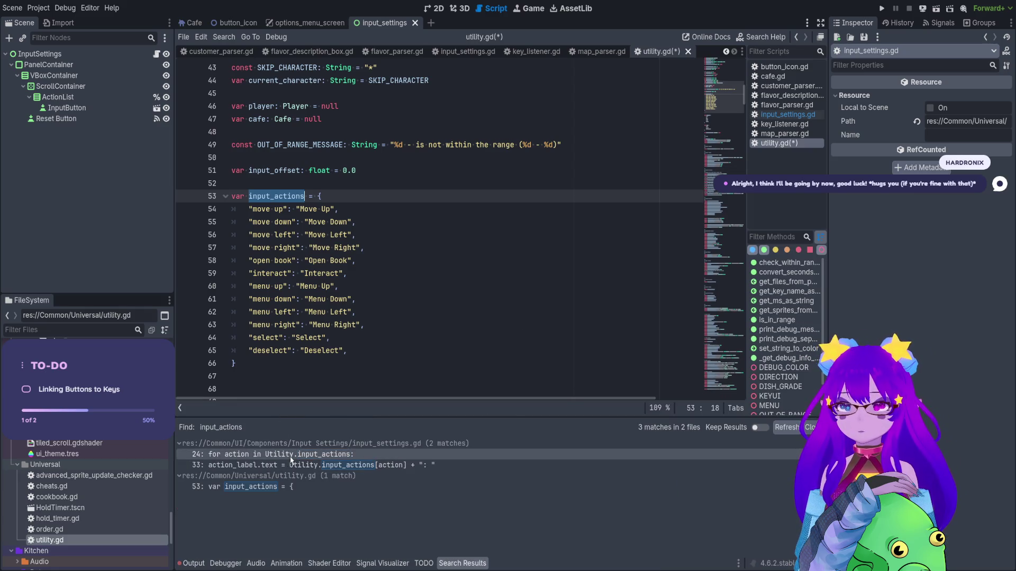
- Jump through the input_actions matches at lines 24 and 53, ending on input_settings.gd line 33
{"action": "left_click", "coordinate": [291, 456]}
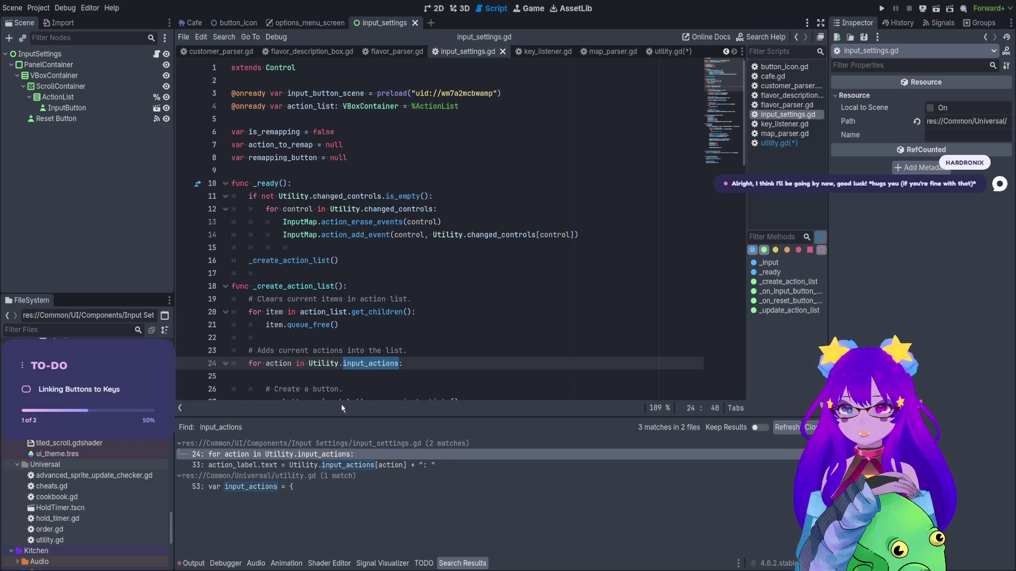
{"action": "left_click", "coordinate": [236, 486]}
{"action": "left_click", "coordinate": [262, 465]}
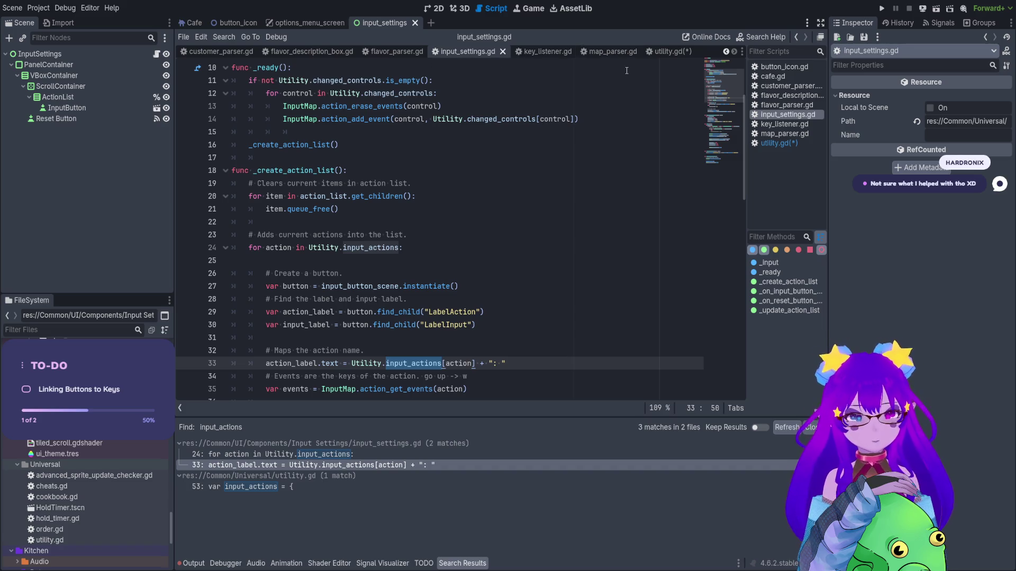
- Cut the whole input_actions dictionary out of utility.gd and remove the leftover blank lines
{"action": "left_click", "coordinate": [686, 53]}
{"action": "mouse_move", "coordinate": [311, 361]}
{"action": "left_mouse_down"}
{"action": "mouse_move", "coordinate": [297, 260]}
{"action": "mouse_move", "coordinate": [231, 196]}
{"action": "left_mouse_up"}
{"action": "key", "text": "ctrl+c"}
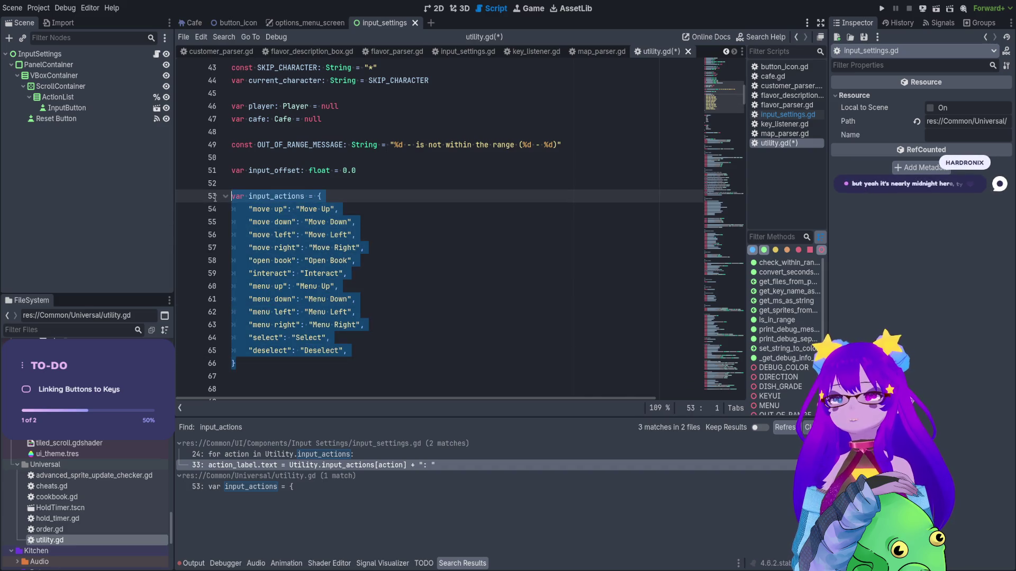
{"action": "key", "text": "BackSpace"}
{"action": "key", "text": "Return"}
{"action": "key", "text": "BackSpace"}
{"action": "key", "text": "BackSpace"}
{"action": "key", "text": "BackSpace"}
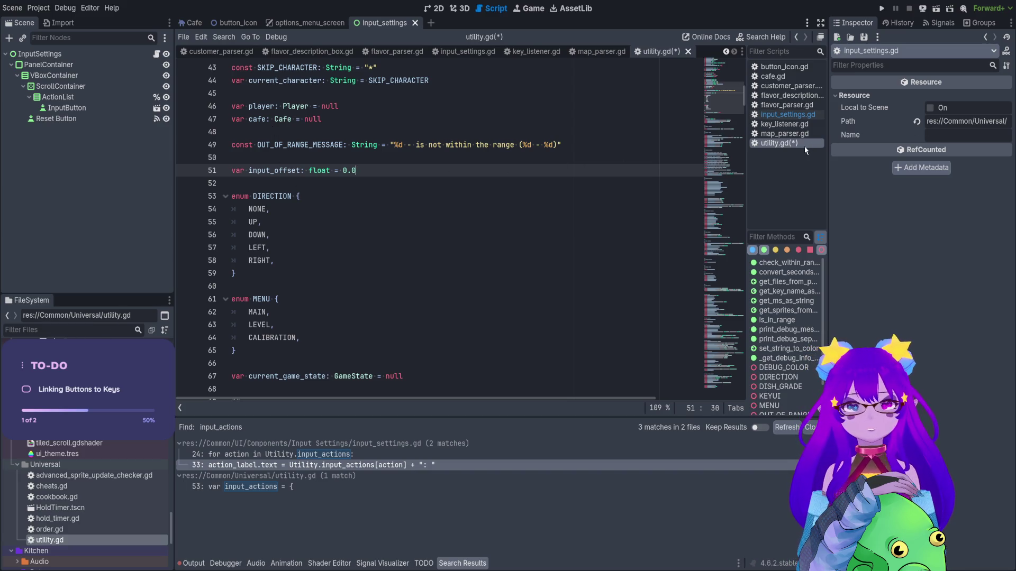
- Filter the FileSystem by 'Input' and reopen input_settings.gd at its input_actions usage
{"action": "left_click", "coordinate": [69, 331]}
{"action": "type", "text": "Input"}
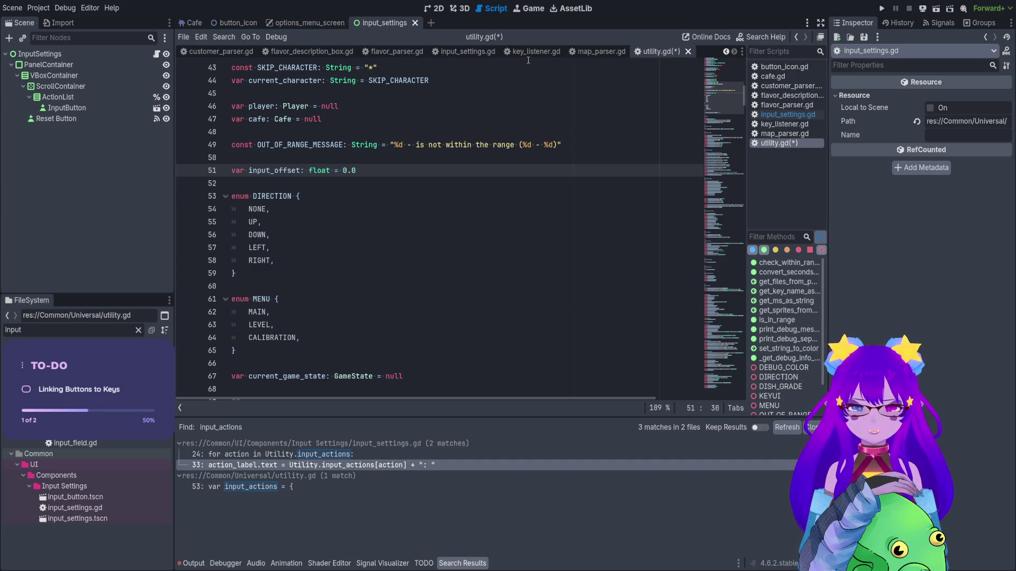
{"action": "left_click", "coordinate": [156, 55]}
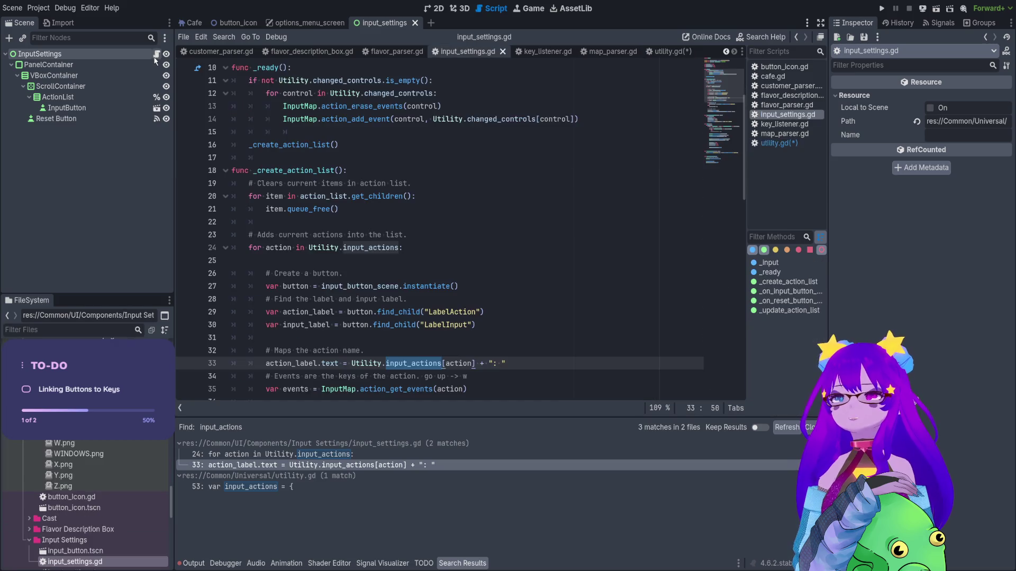
- Paste the input_actions dictionary above _ready in input_settings.gd and save
{"action": "scroll", "coordinate": [321, 194], "scroll_direction": "up", "scroll_amount": 3}
{"action": "left_click", "coordinate": [302, 174]}
{"action": "key", "text": "Return"}
{"action": "key", "text": "Return"}
{"action": "key", "text": "Up"}
{"action": "key", "text": "ctrl+v"}
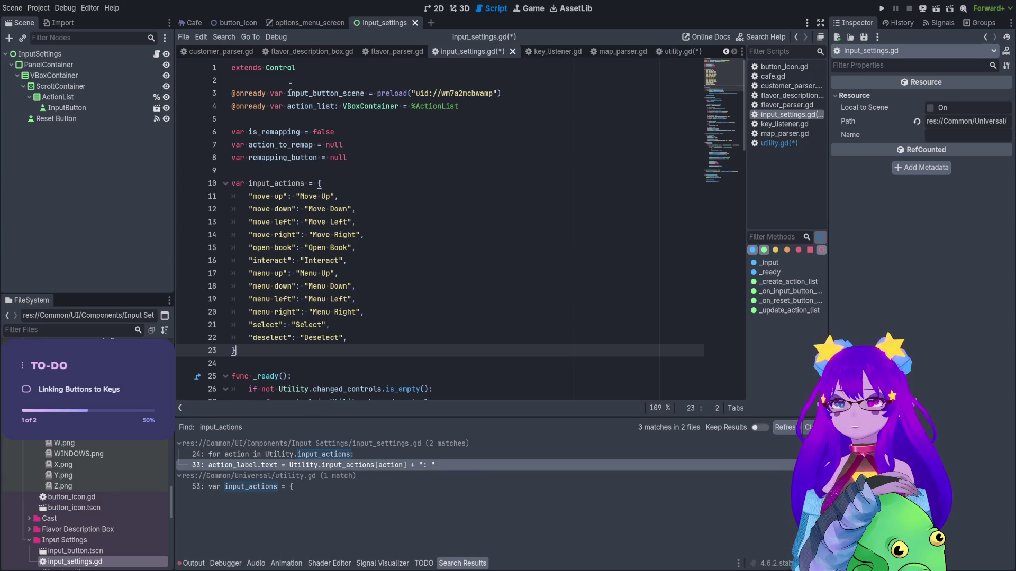
{"action": "key", "text": "ctrl+s"}
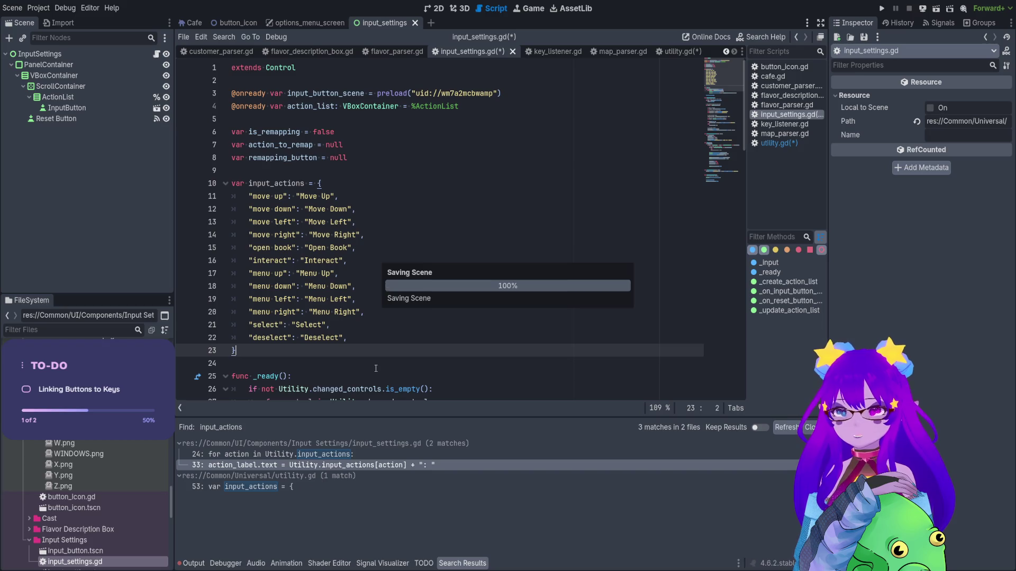
- Step through the search matches and refresh the input_actions search, landing on line 10
{"action": "left_click", "coordinate": [319, 465]}
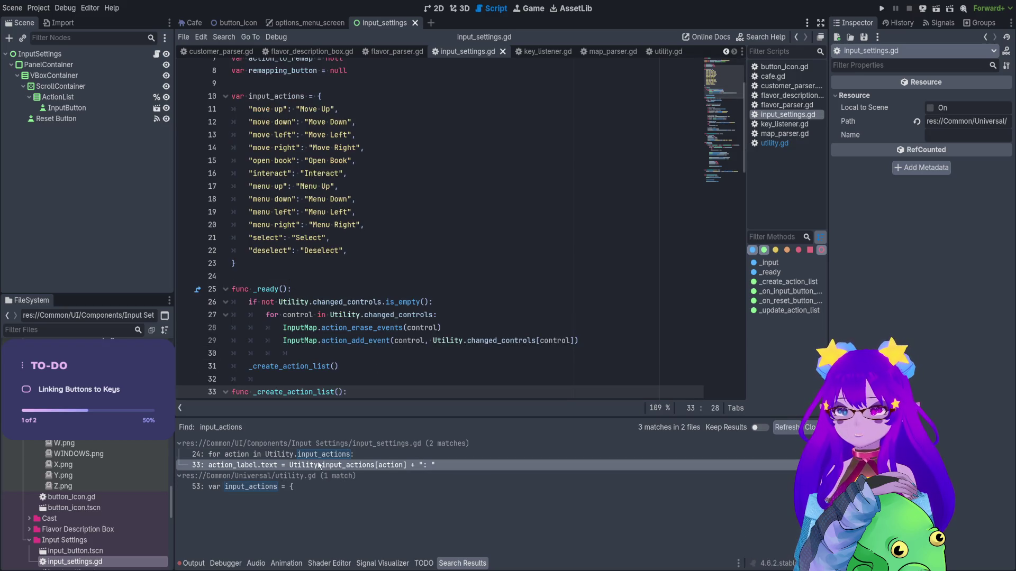
{"action": "scroll", "coordinate": [323, 353], "scroll_direction": "down", "scroll_amount": 3}
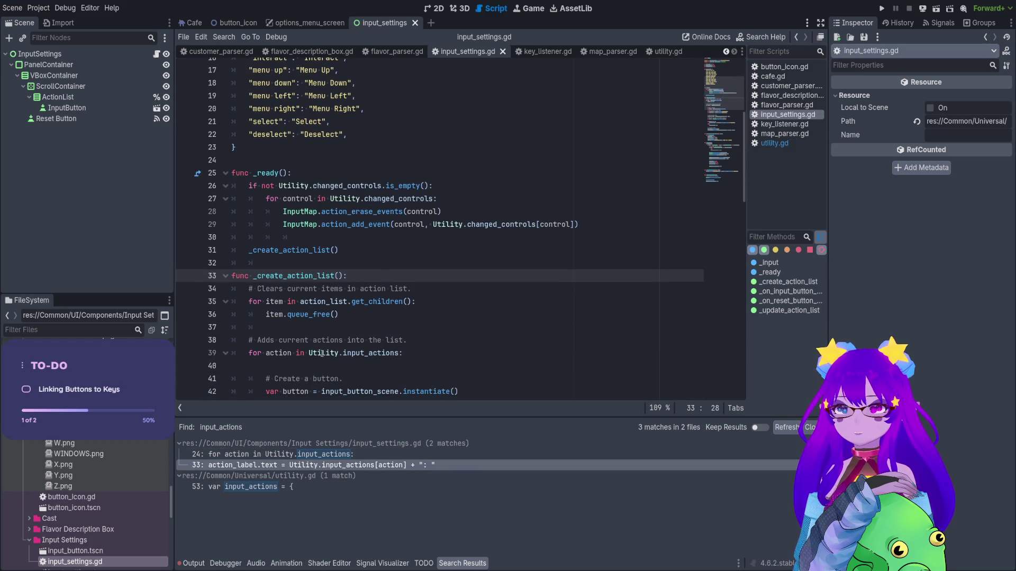
{"action": "left_click", "coordinate": [326, 455]}
{"action": "left_click", "coordinate": [326, 465]}
{"action": "left_click", "coordinate": [326, 456]}
{"action": "left_click", "coordinate": [326, 465]}
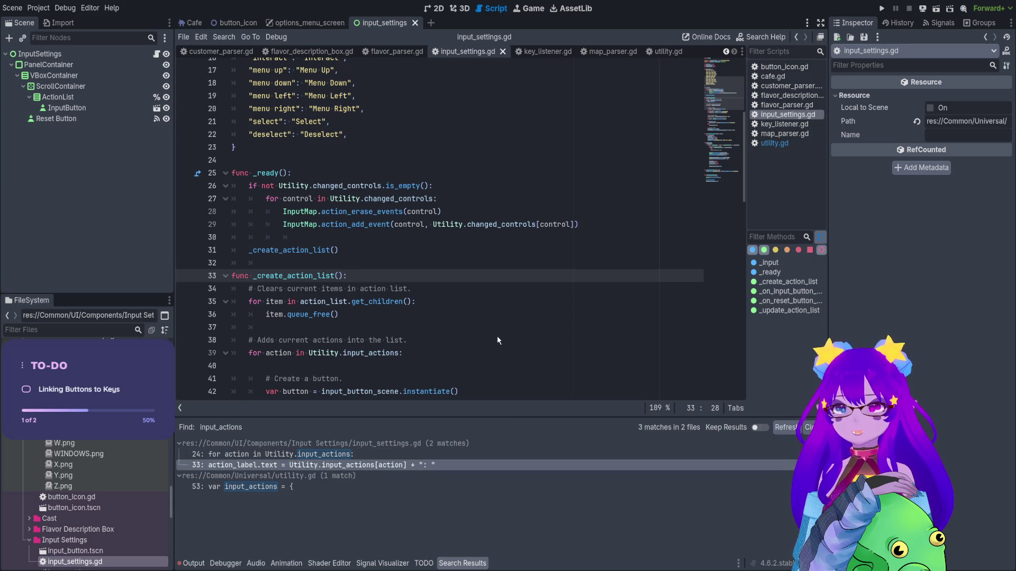
{"action": "left_click", "coordinate": [354, 461]}
{"action": "left_click", "coordinate": [351, 458]}
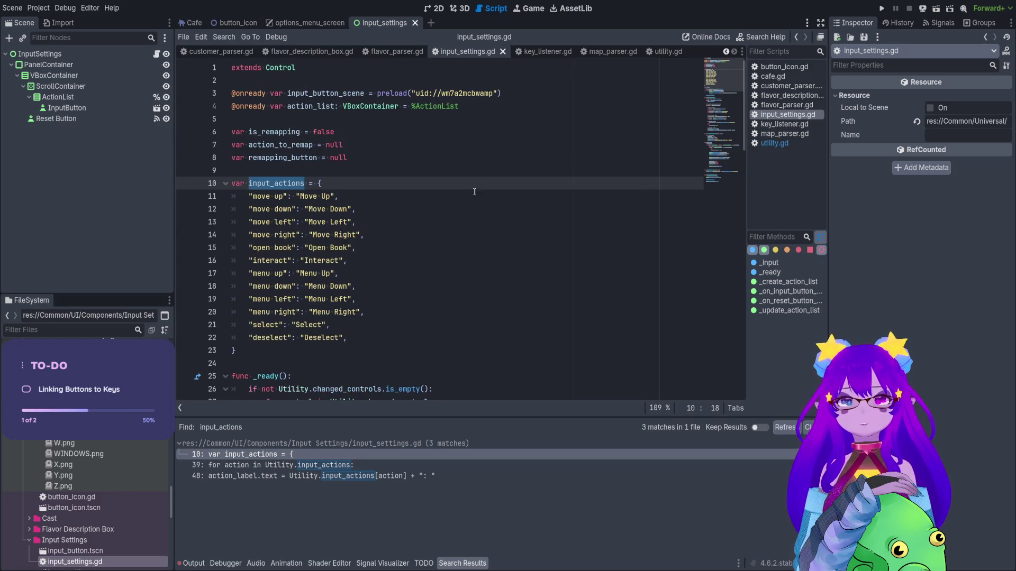
- Replace Utility with InputSettings on line 39 of input_settings.gd
{"action": "left_click", "coordinate": [355, 465]}
{"action": "double_click", "coordinate": [325, 390]}
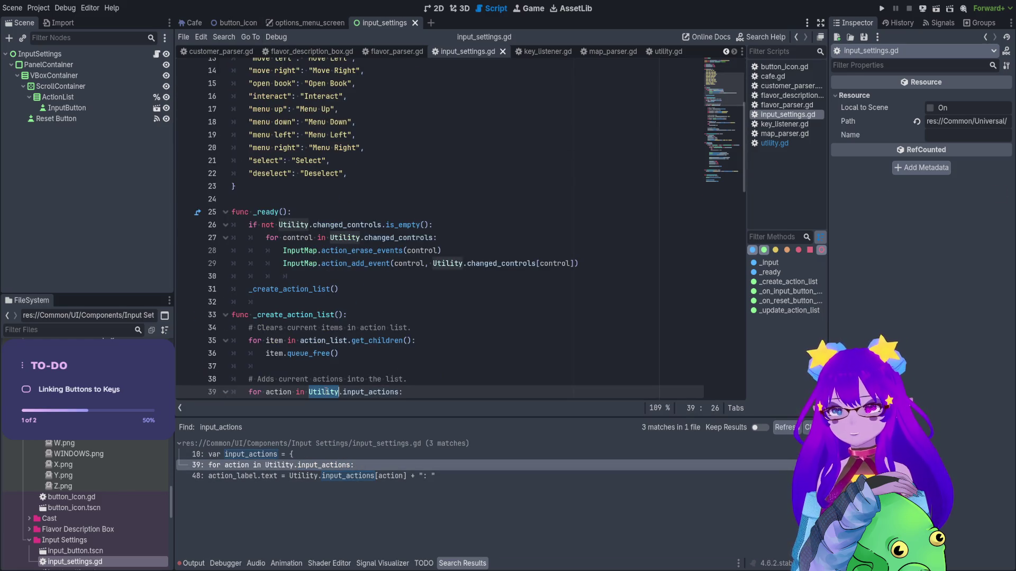
{"action": "type", "text": "InputSe"}
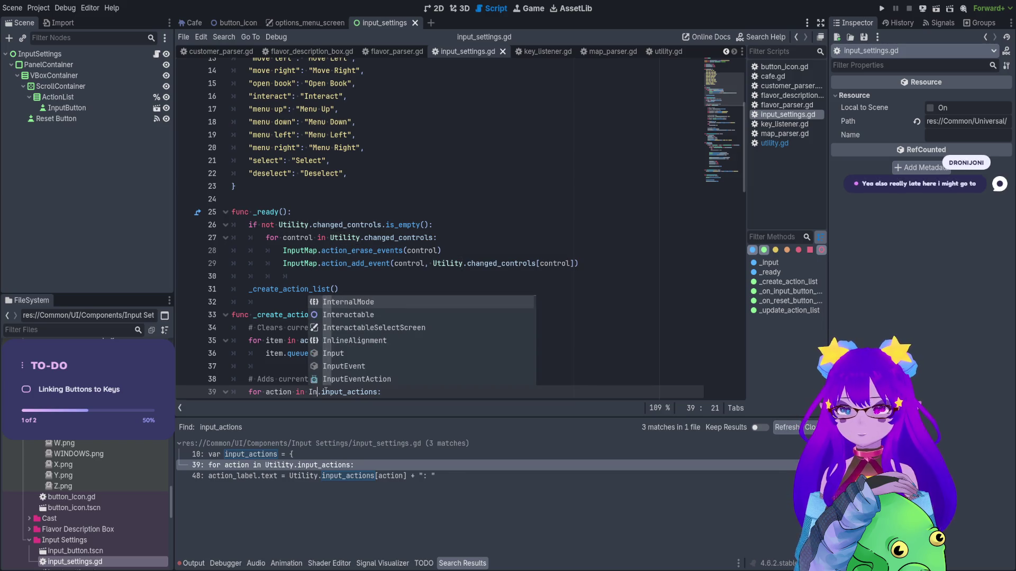
{"action": "type", "text": "tt"}
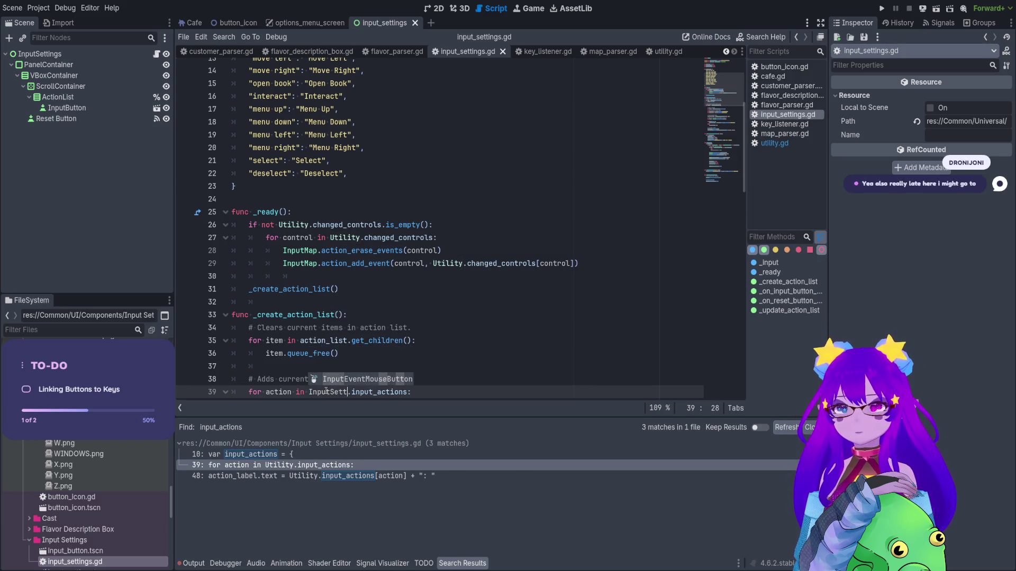
{"action": "key", "text": "BackSpace"}
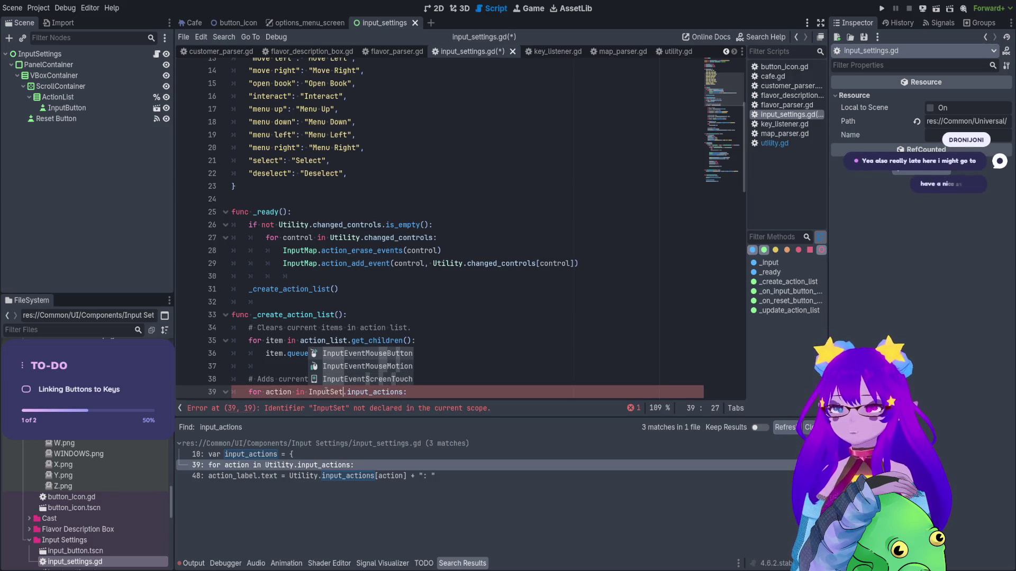
{"action": "type", "text": "tings"}
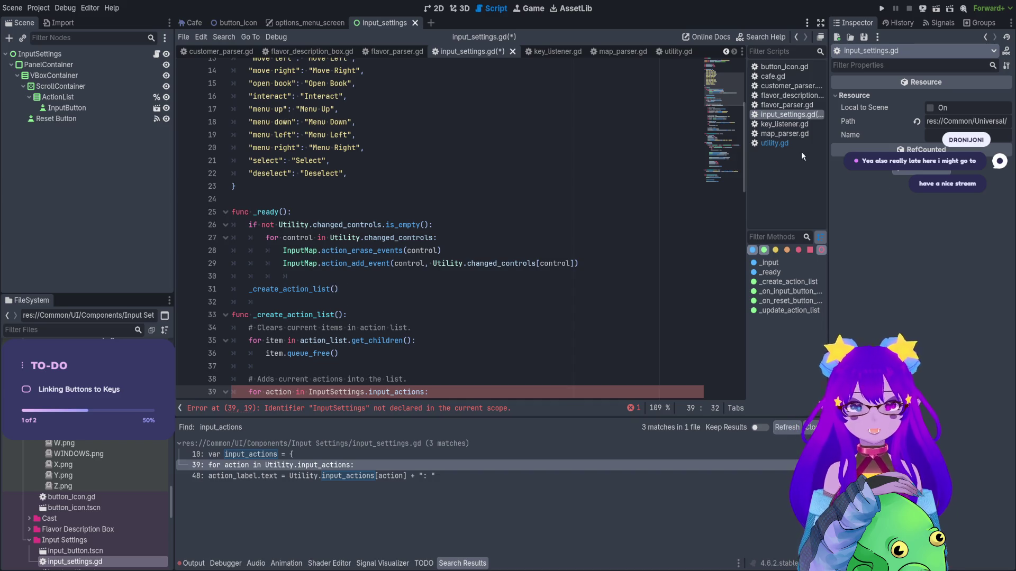
{"action": "double_click", "coordinate": [357, 392]}
{"action": "type", "text": "InputS"}
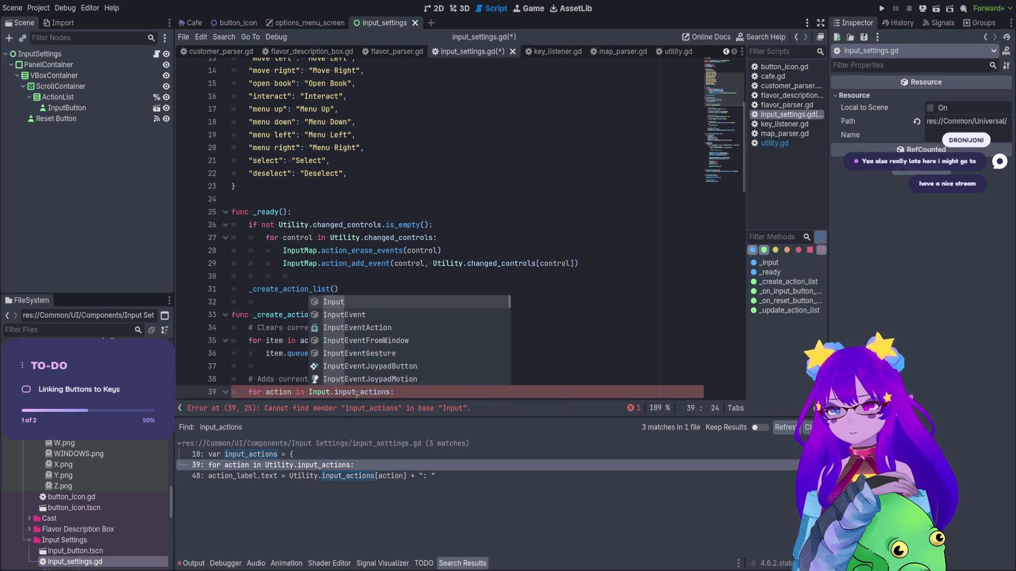
{"action": "type", "text": "et"}
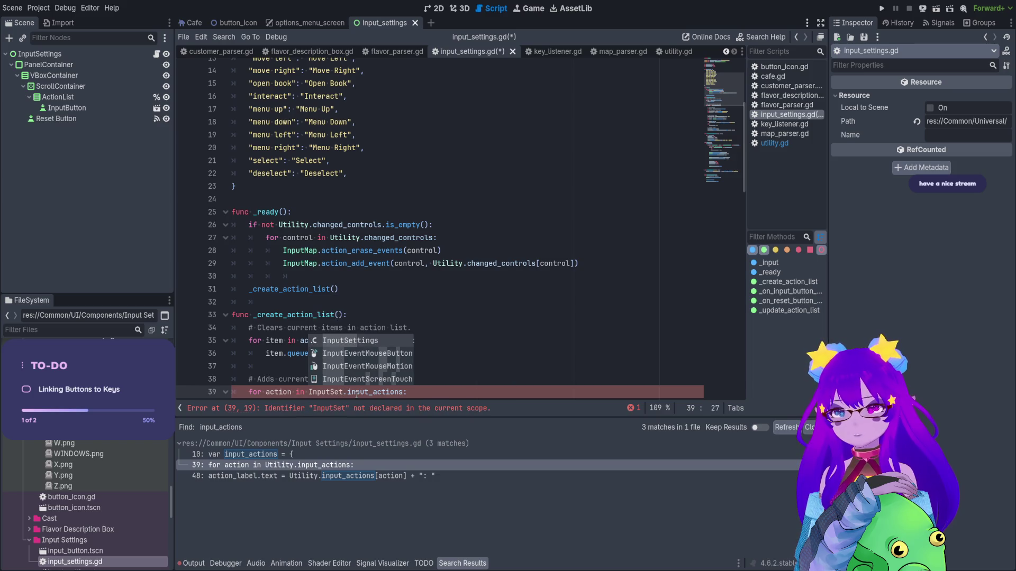
{"action": "key", "text": "Return"}
{"action": "left_click_drag", "start_coordinate": [357, 393], "coordinate": [357, 400]}
{"action": "key", "text": "ctrl+c"}
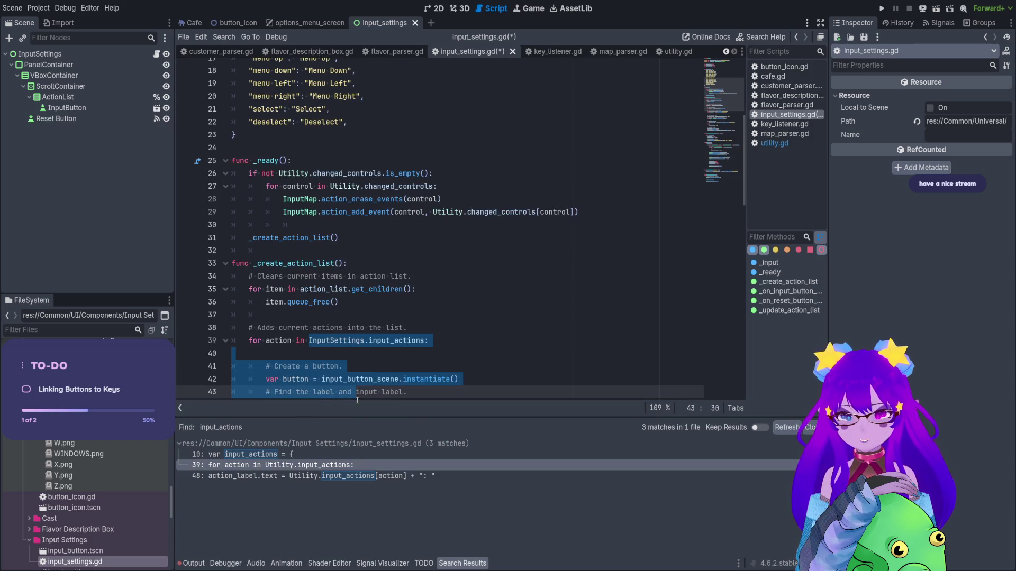
- Replace Utility with InputSettings on line 48 as well
{"action": "left_click", "coordinate": [307, 455]}
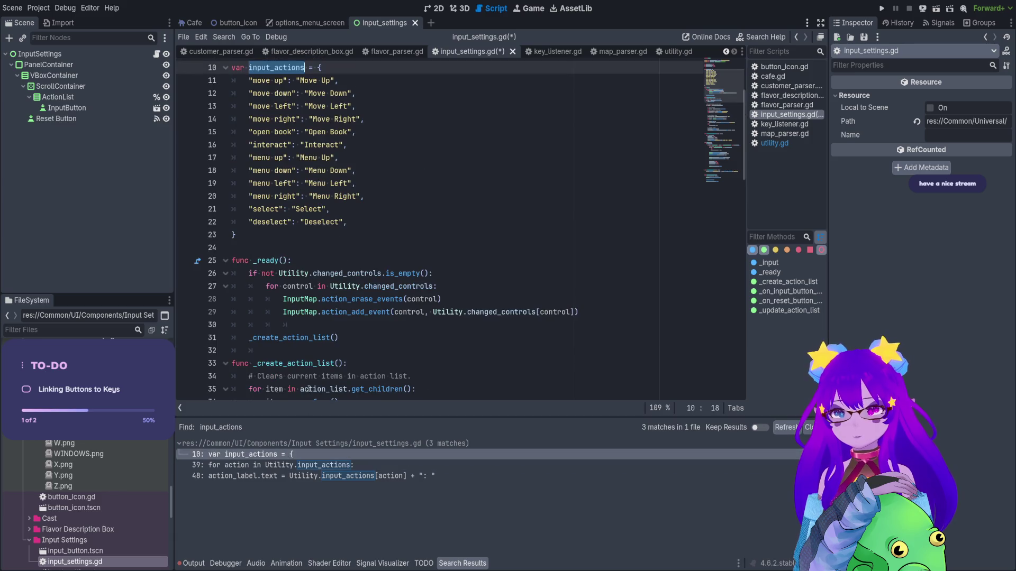
{"action": "left_click", "coordinate": [331, 476]}
{"action": "double_click", "coordinate": [367, 392]}
{"action": "key", "text": "ctrl+v"}
{"action": "left_click", "coordinate": [501, 380]}
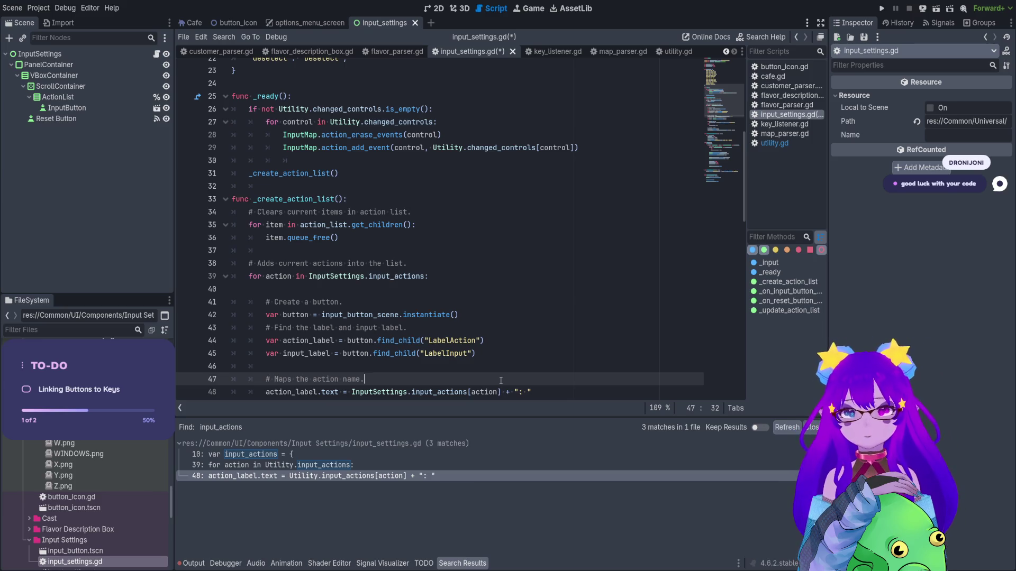
{"action": "double_click", "coordinate": [439, 392]}
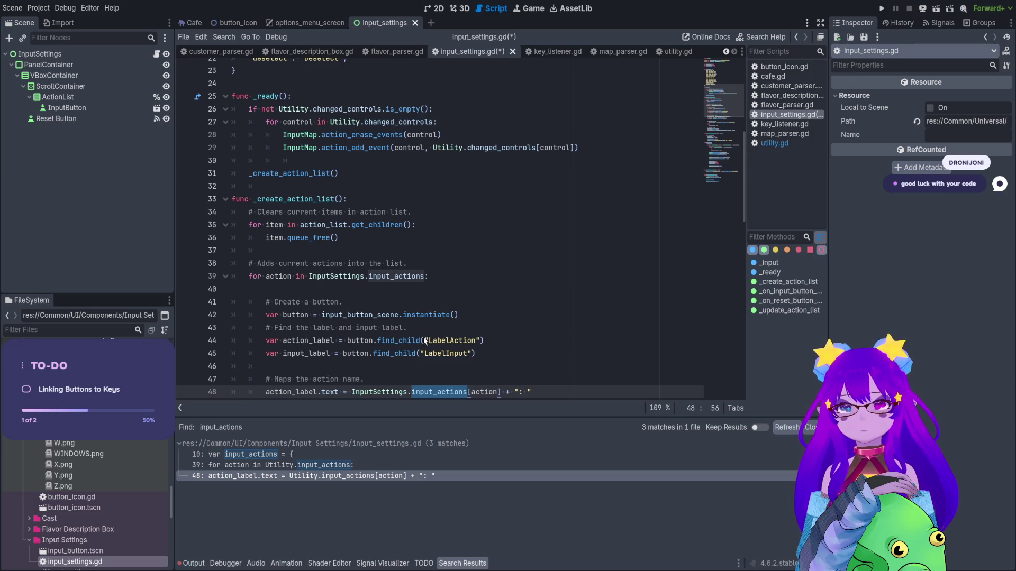
- Switch Search Results to replace mode and try, then undo, removing the input_ prefix on line 10
{"action": "key", "text": "ctrl+shift+r"}
{"action": "left_click", "coordinate": [379, 450]}
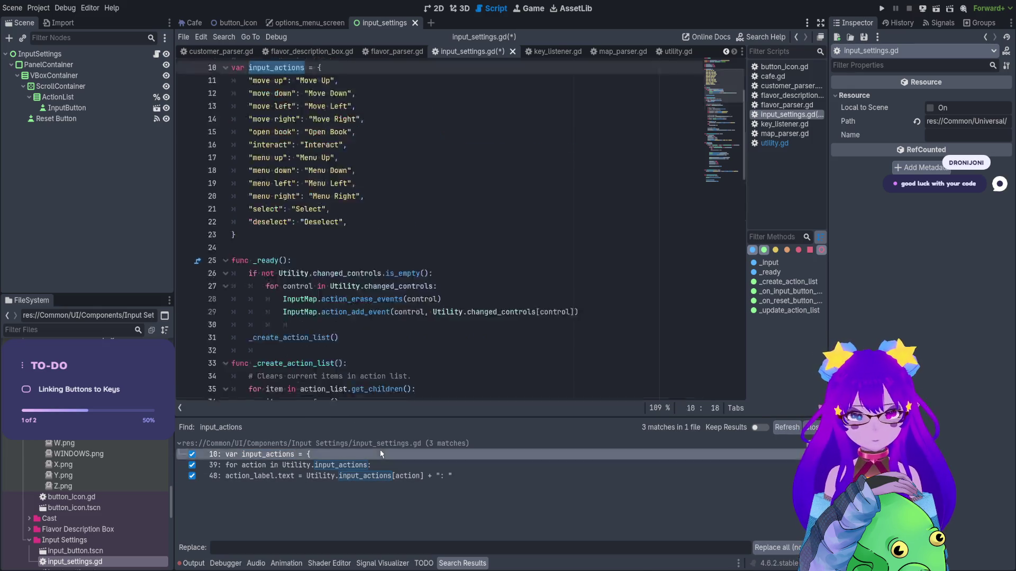
{"action": "left_click", "coordinate": [273, 145]}
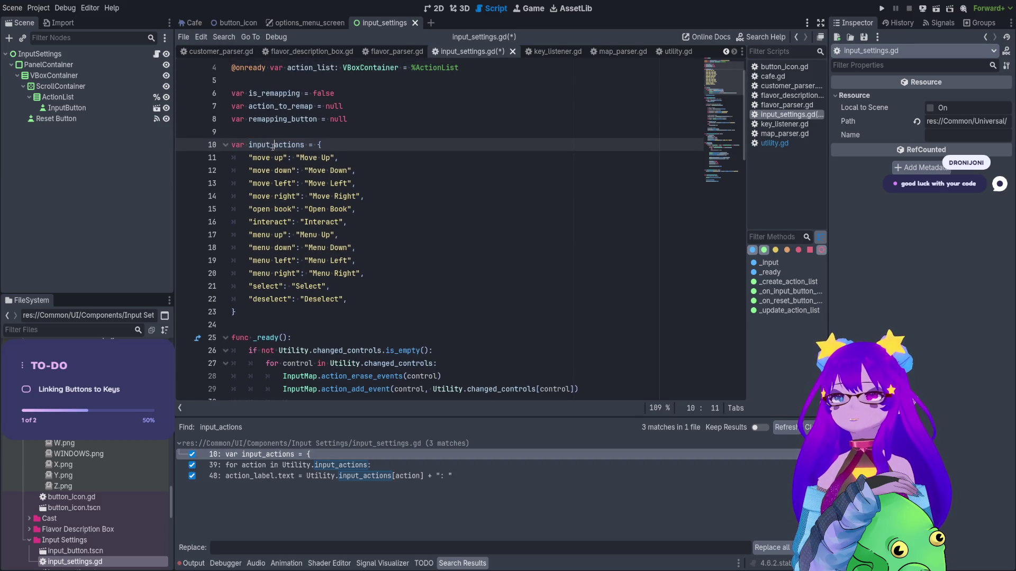
{"action": "left_click_drag", "start_coordinate": [273, 145], "coordinate": [250, 145]}
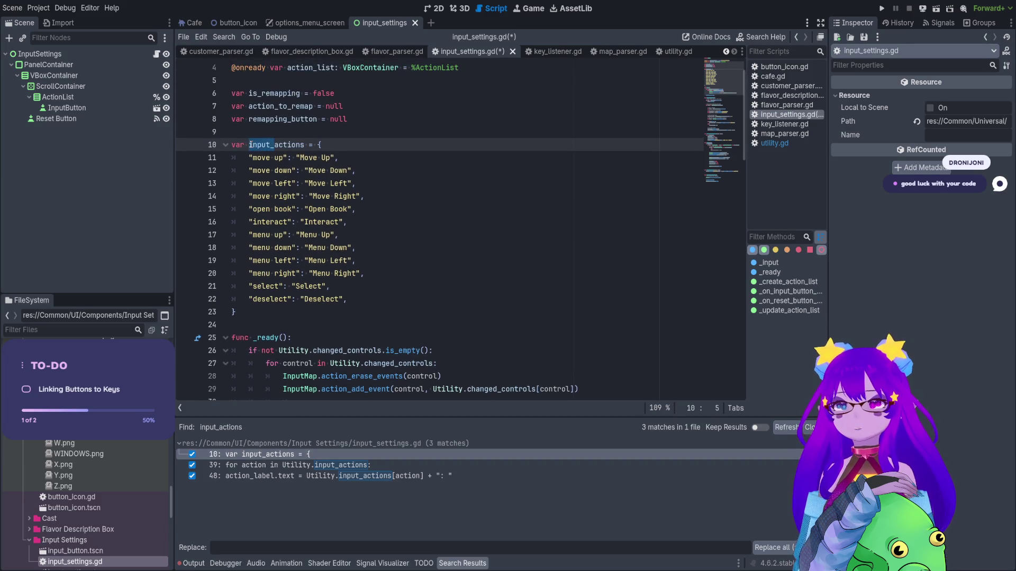
{"action": "key", "text": "BackSpace"}
{"action": "left_click", "coordinate": [279, 145]}
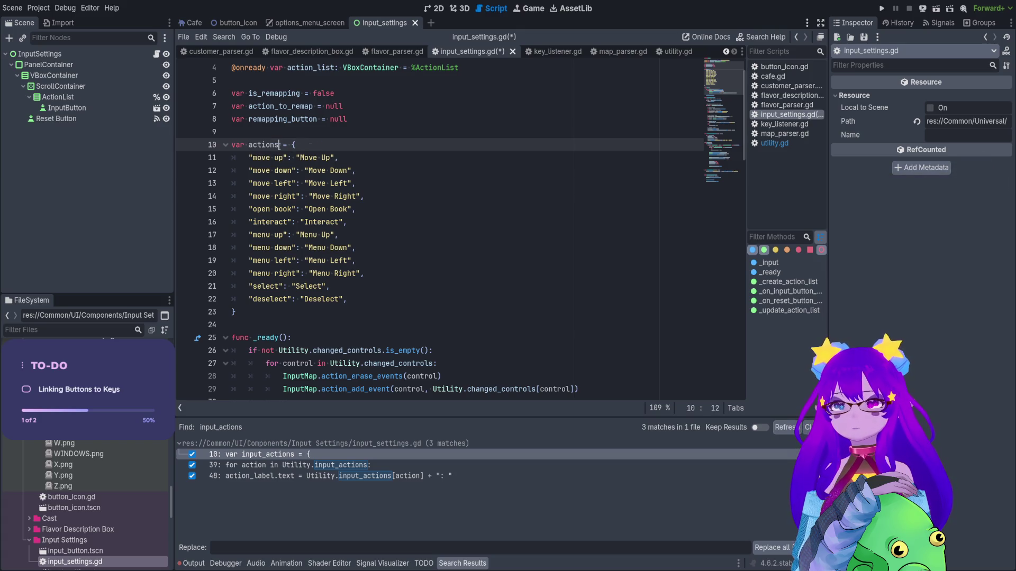
{"action": "key", "text": "ctrl+z"}
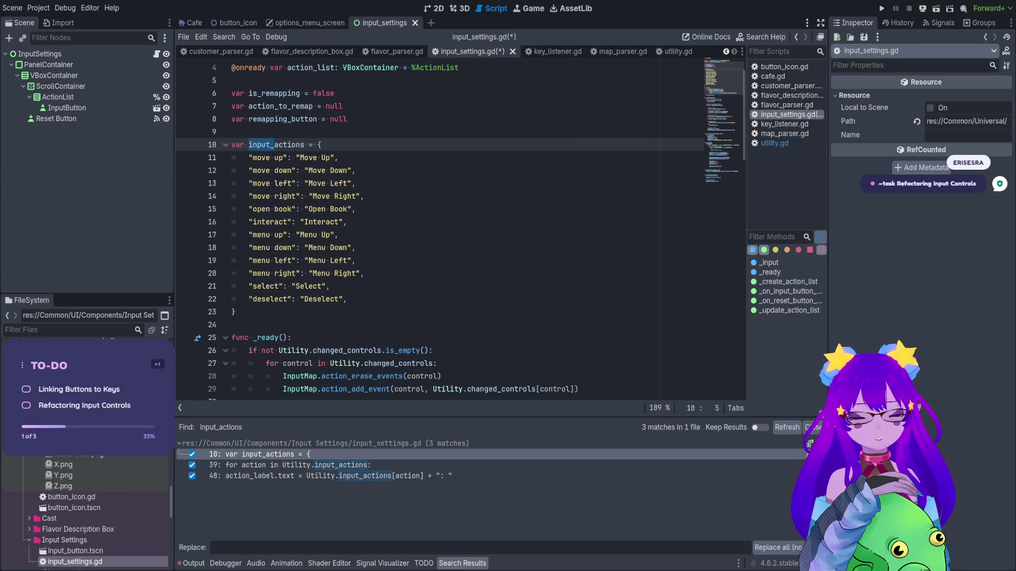
- Start a new line below the dictionary reading 'var BUTTON'
{"action": "left_click", "coordinate": [529, 68]}
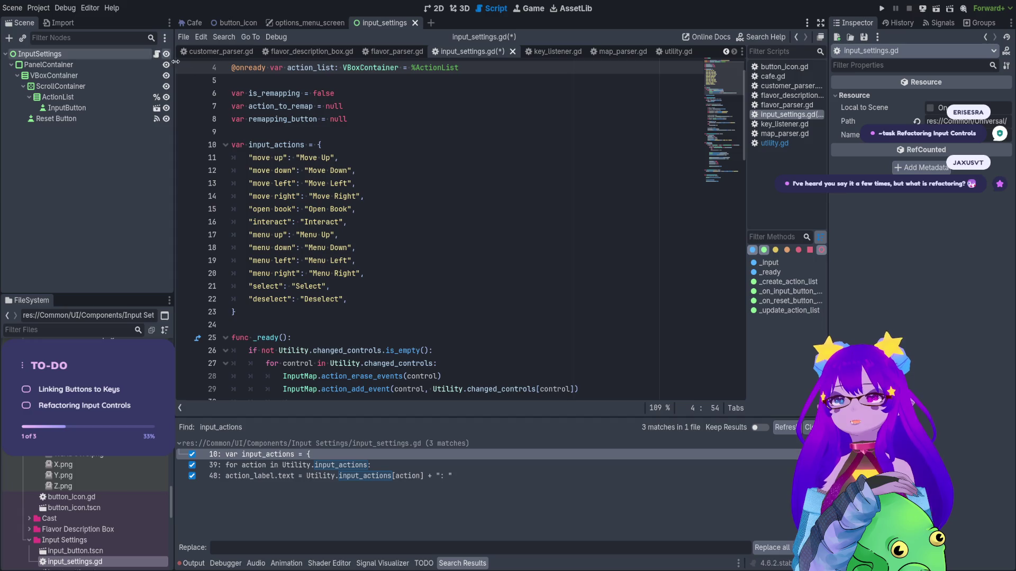
{"action": "left_click", "coordinate": [271, 317]}
{"action": "key", "text": "Return"}
{"action": "key", "text": "Return"}
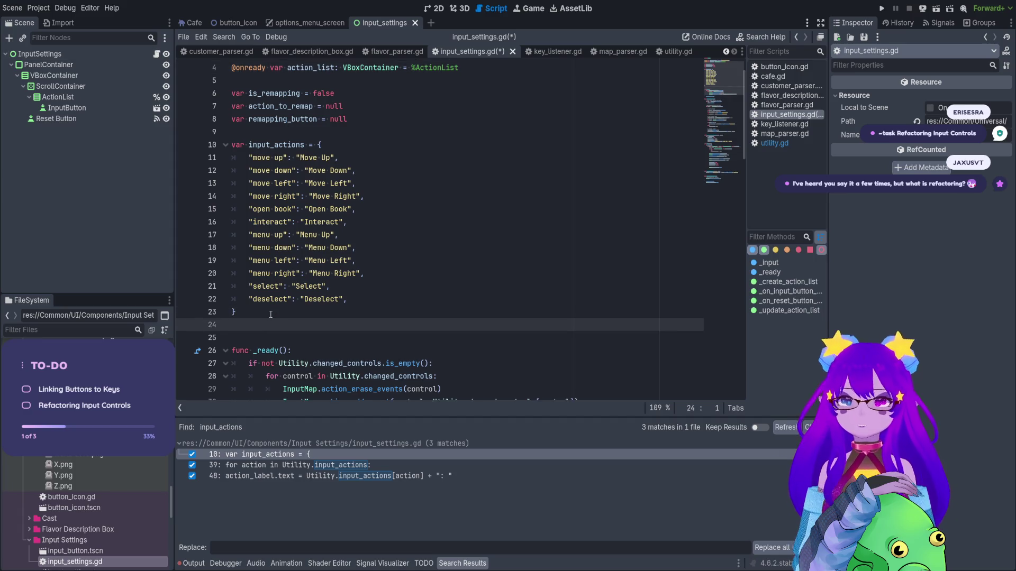
{"action": "type", "text": "var B"}
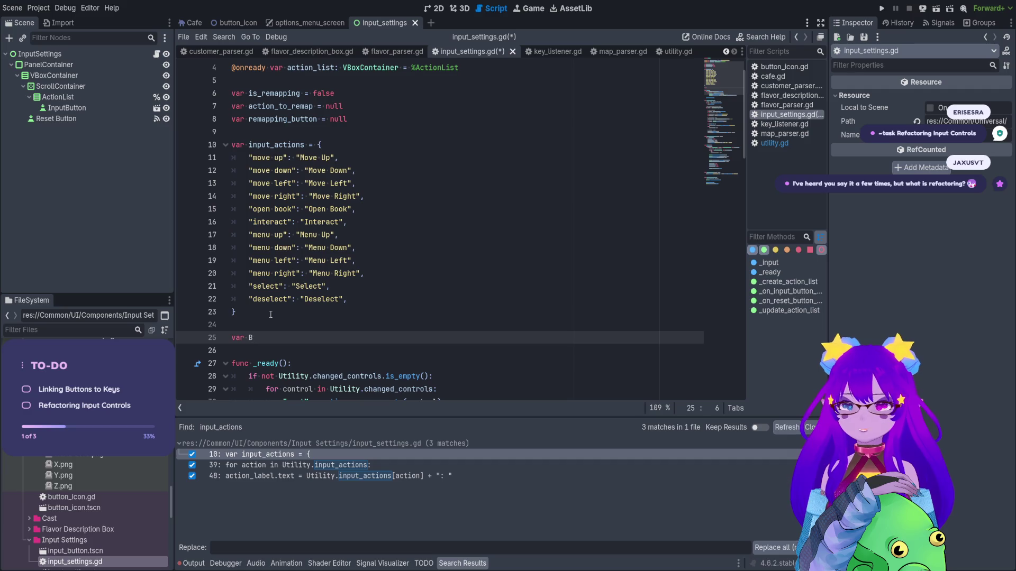
{"action": "type", "text": "UTTON"}
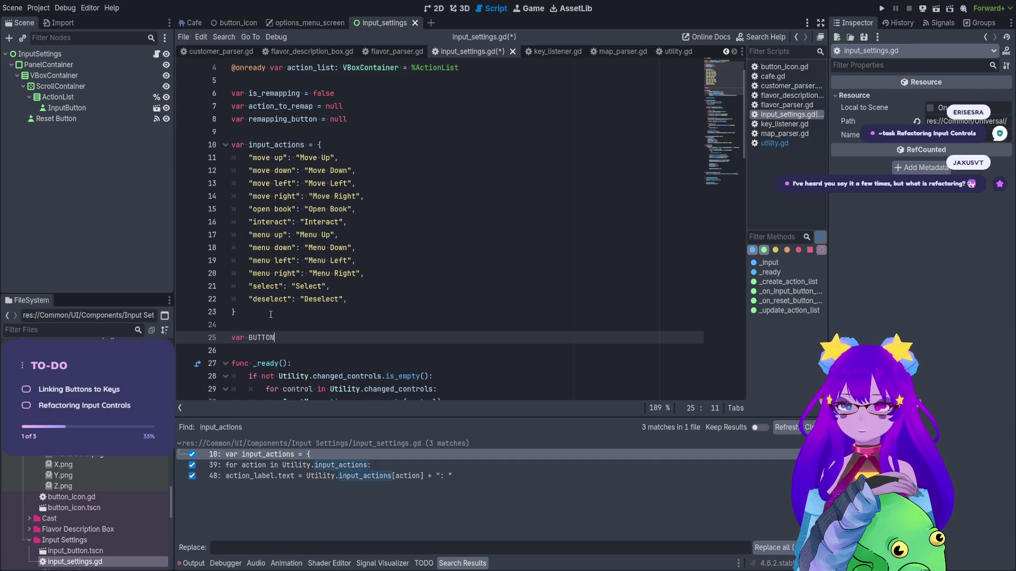
- Turn line 25 into 'enum BUTTON {' with MOVEUP as its first entry and an empty line after
{"action": "double_click", "coordinate": [238, 337]}
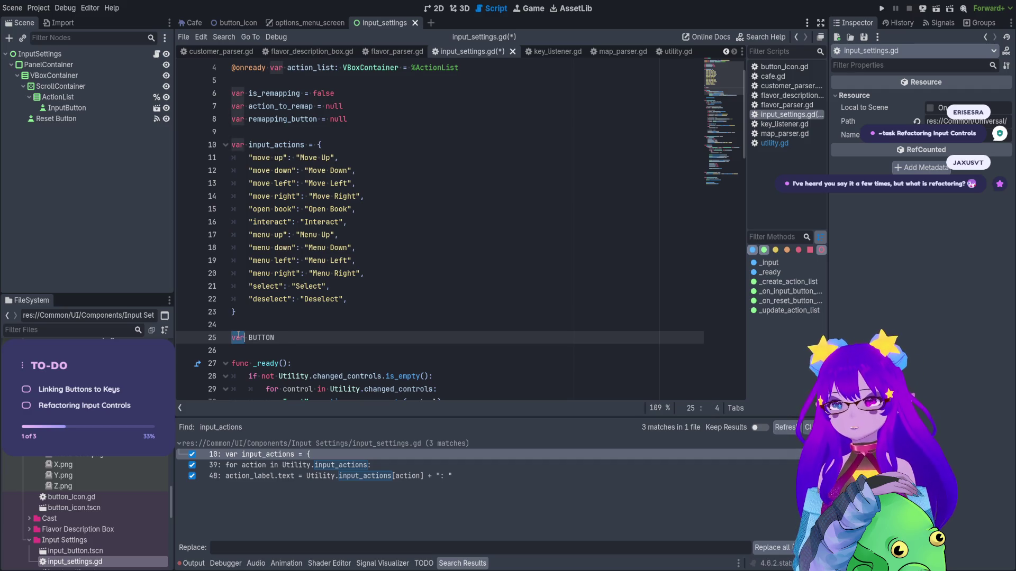
{"action": "type", "text": "enum"}
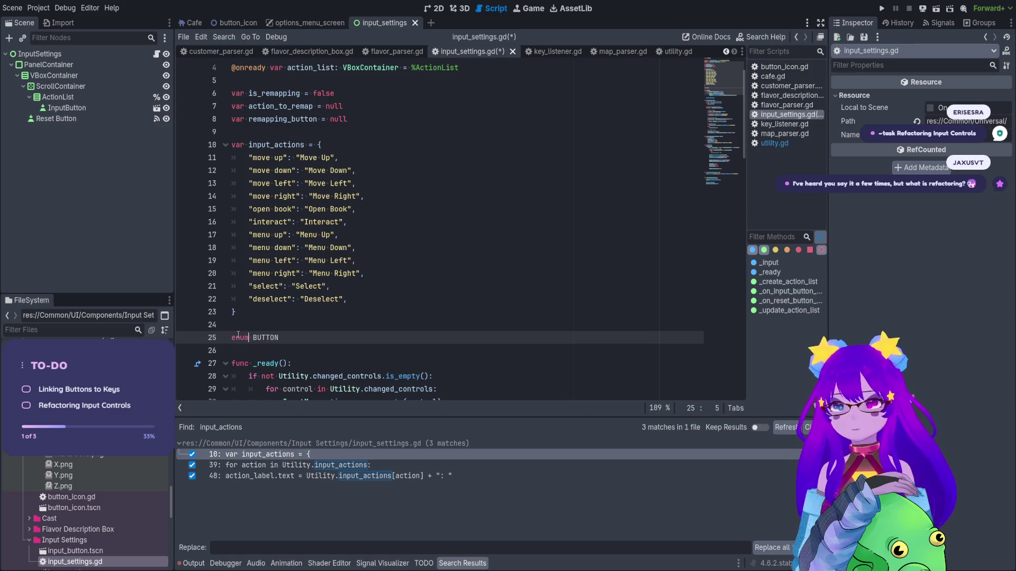
{"action": "left_click", "coordinate": [298, 337]}
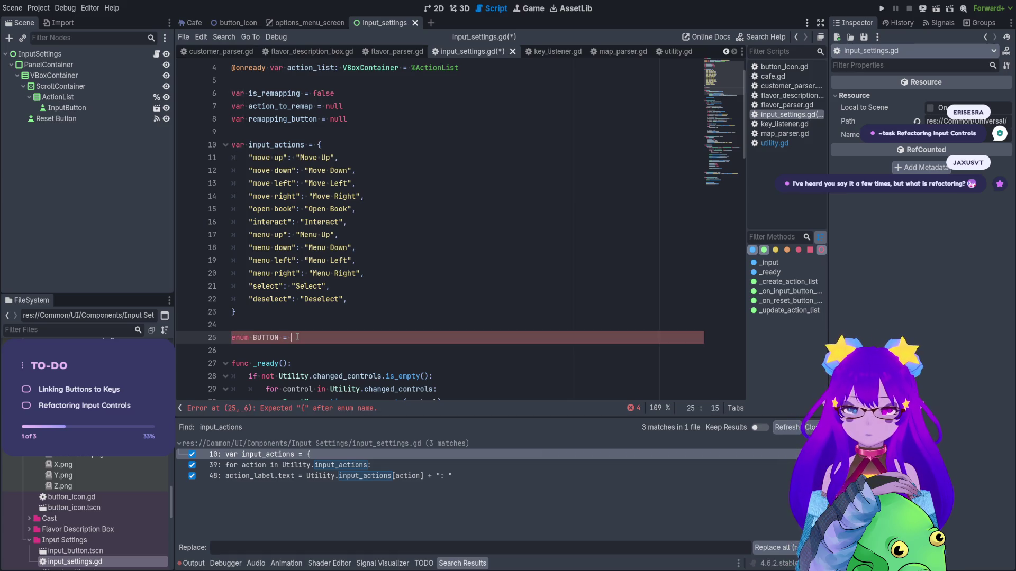
{"action": "type", "text": "{"}
{"action": "key", "text": "Return"}
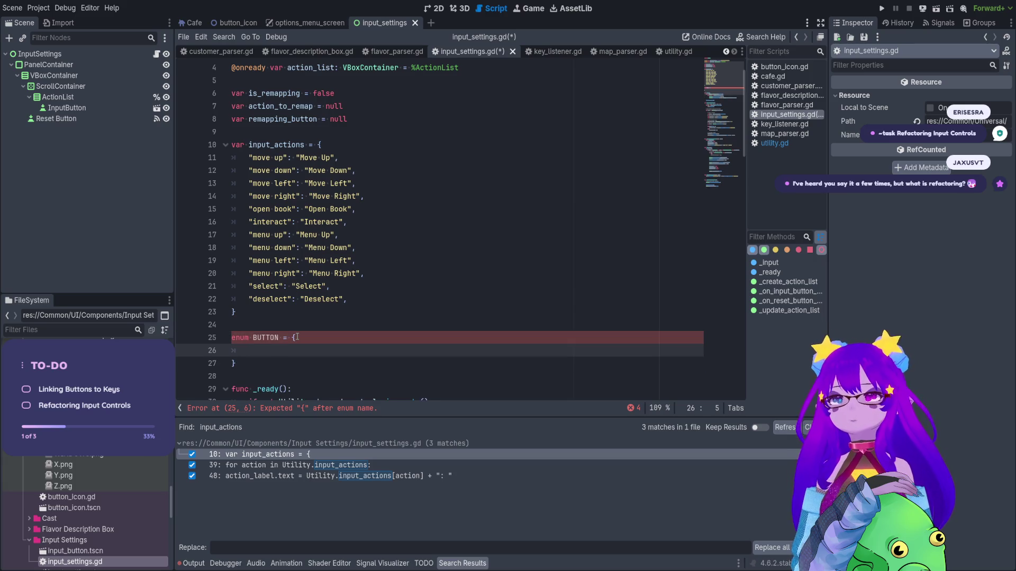
{"action": "scroll", "coordinate": [281, 196], "scroll_direction": "down", "scroll_amount": 1}
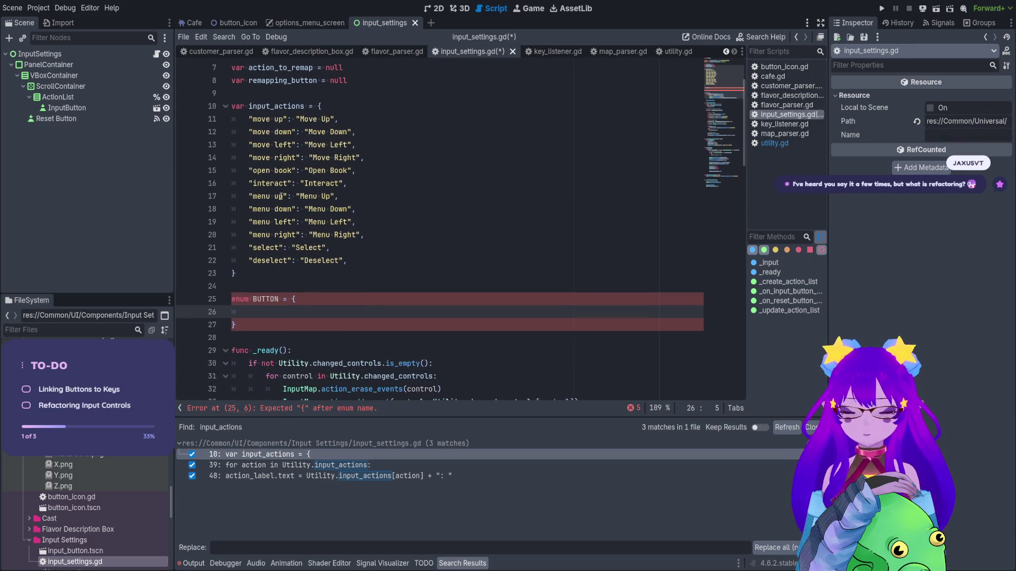
{"action": "type", "text": "MOVEUP,"}
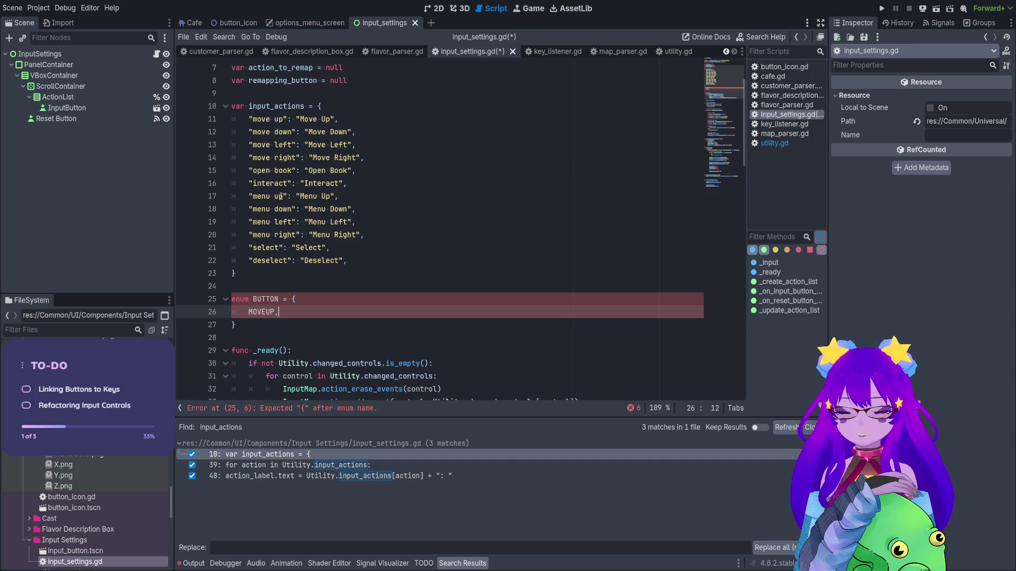
{"action": "key", "text": "Return"}
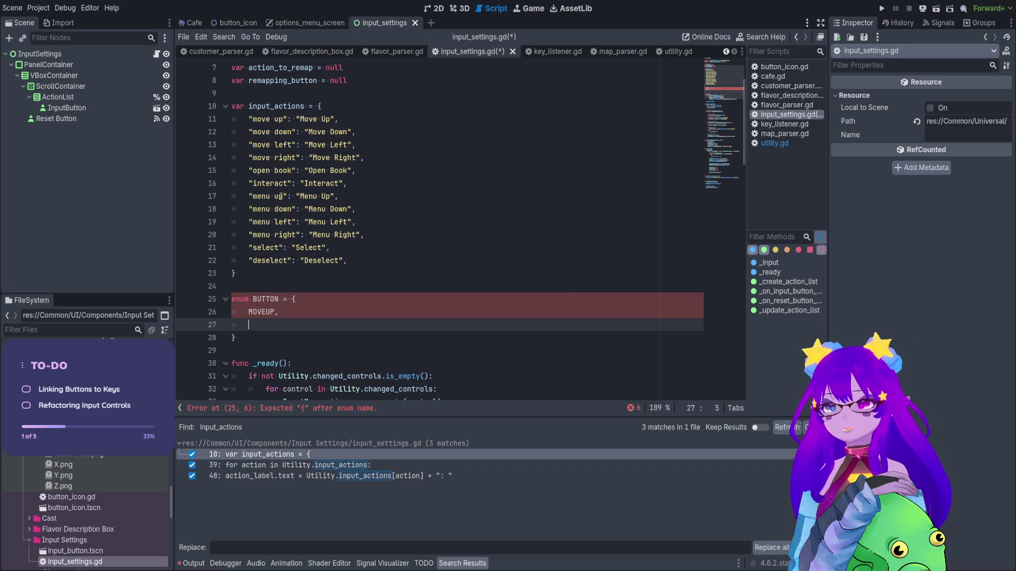
- Swap the BUTTON enum's curly braces for square brackets
{"action": "key", "text": "BackSpace"}
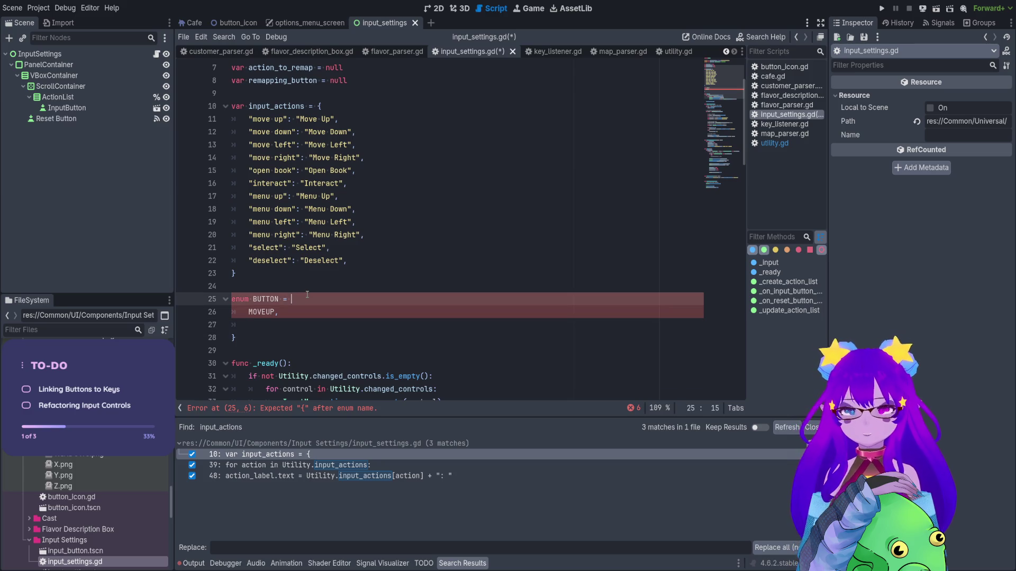
{"action": "type", "text": "["}
{"action": "left_click", "coordinate": [255, 337]}
{"action": "key", "text": "BackSpace"}
{"action": "type", "text": "]"}
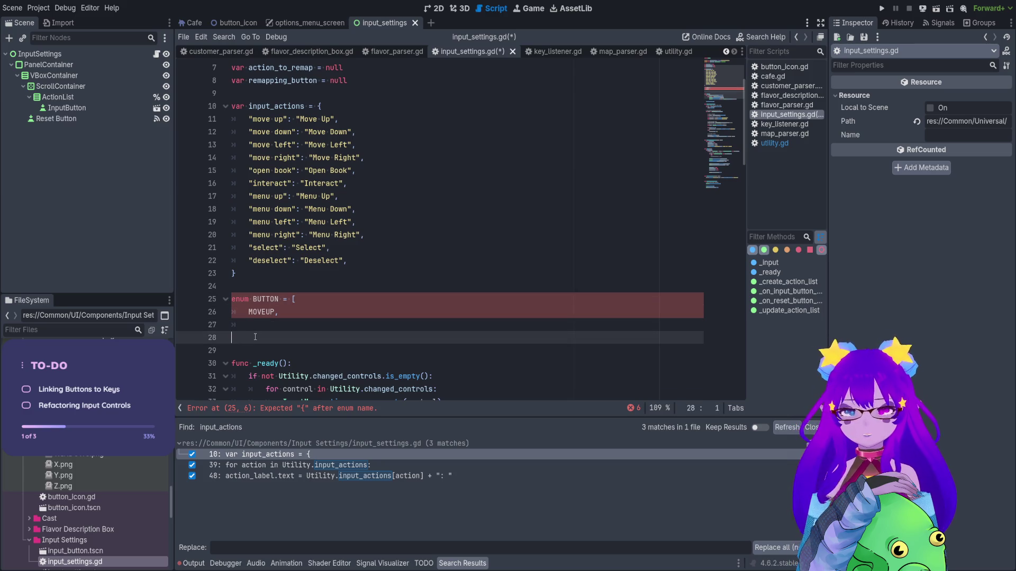
{"action": "left_click", "coordinate": [310, 309]}
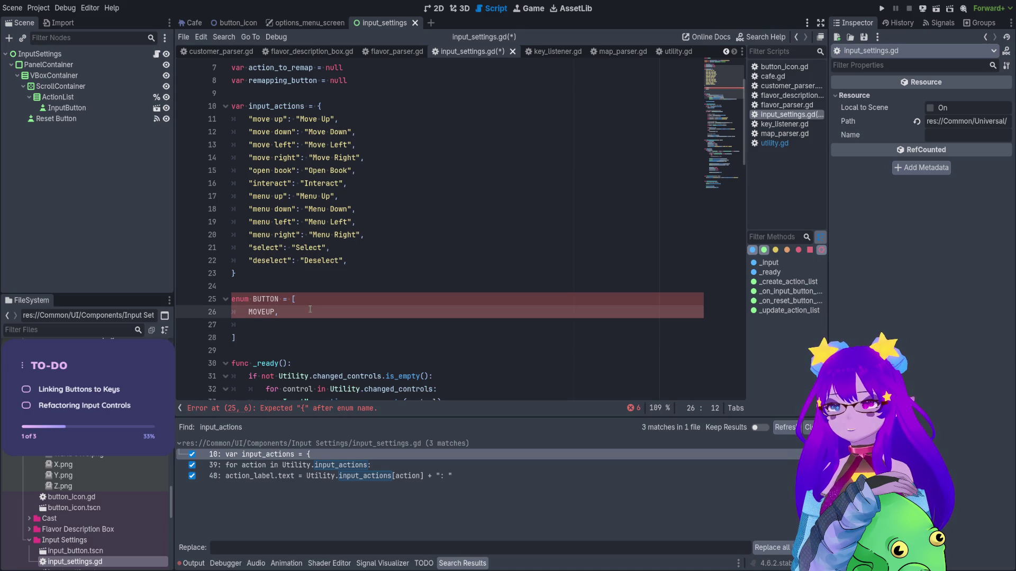
{"action": "scroll", "coordinate": [346, 273], "scroll_direction": "down", "scroll_amount": 3}
{"action": "scroll", "coordinate": [359, 273], "scroll_direction": "up", "scroll_amount": 5}
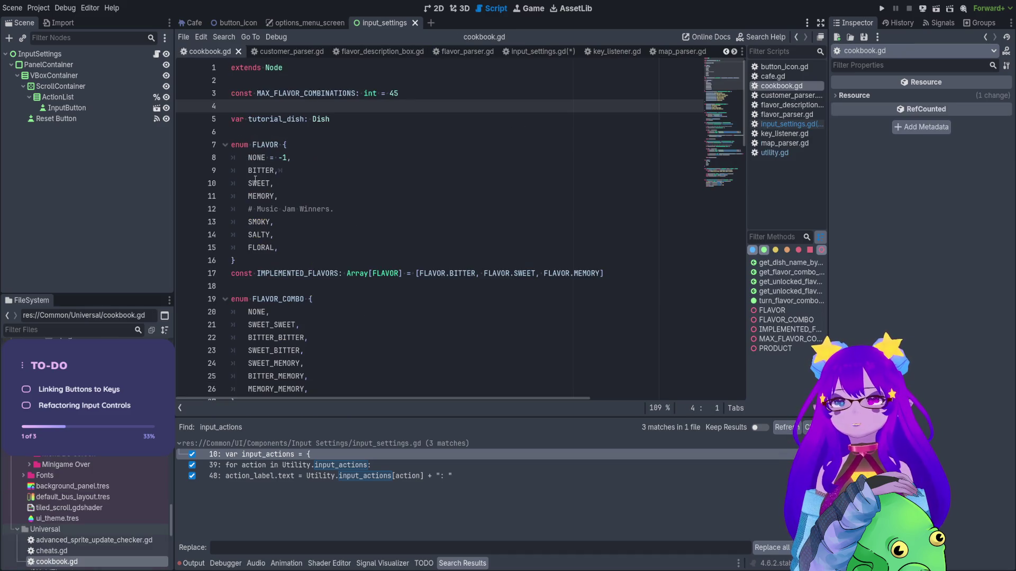
- Back in input_settings.gd, remove the ' =' and the square bracket after BUTTON
{"action": "left_click", "coordinate": [156, 54]}
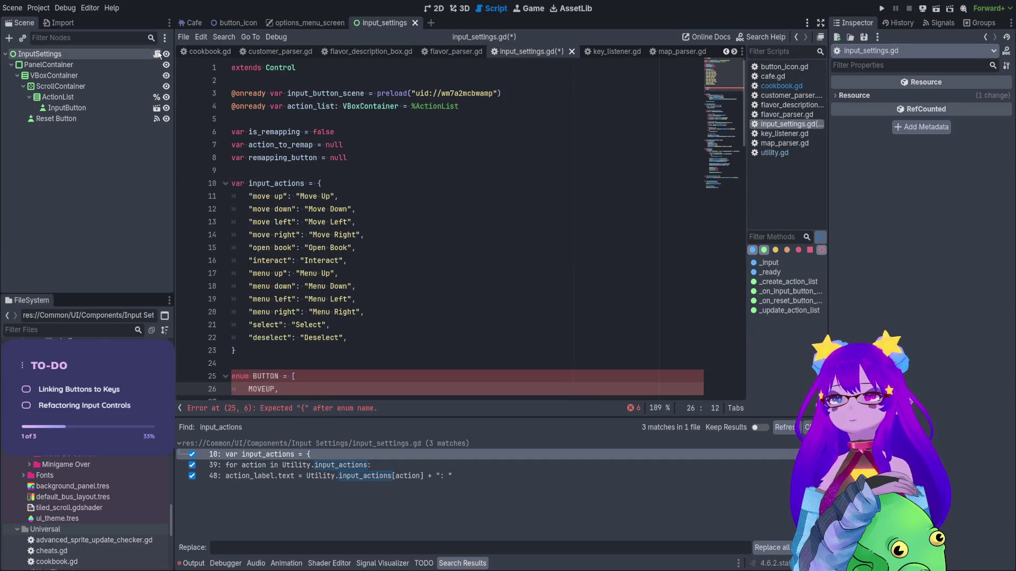
{"action": "key", "text": "BackSpace"}
{"action": "key", "text": "BackSpace"}
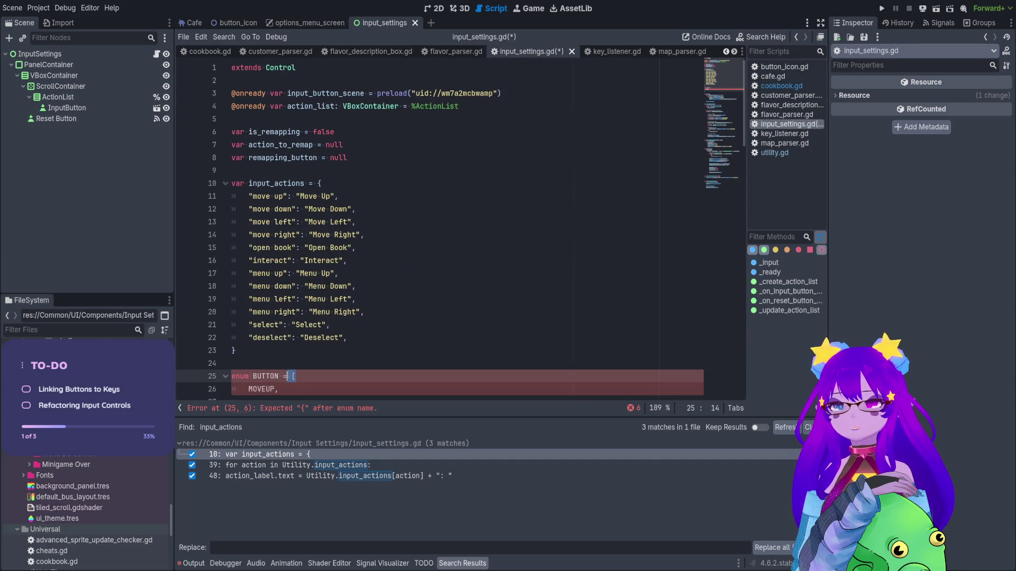
{"action": "scroll", "coordinate": [307, 353], "scroll_direction": "down", "scroll_amount": 5}
{"action": "key", "text": "End"}
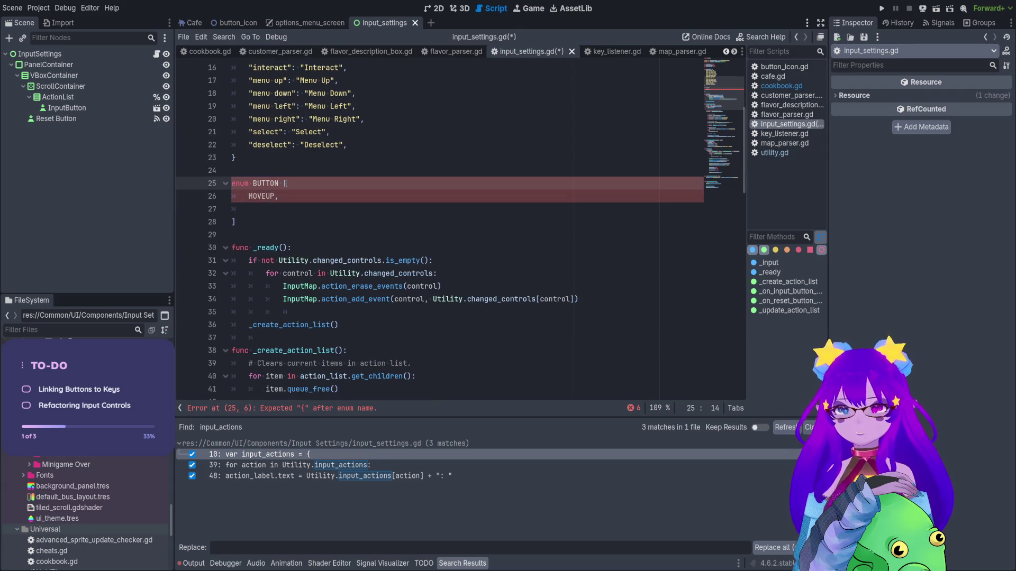
{"action": "key", "text": "BackSpace"}
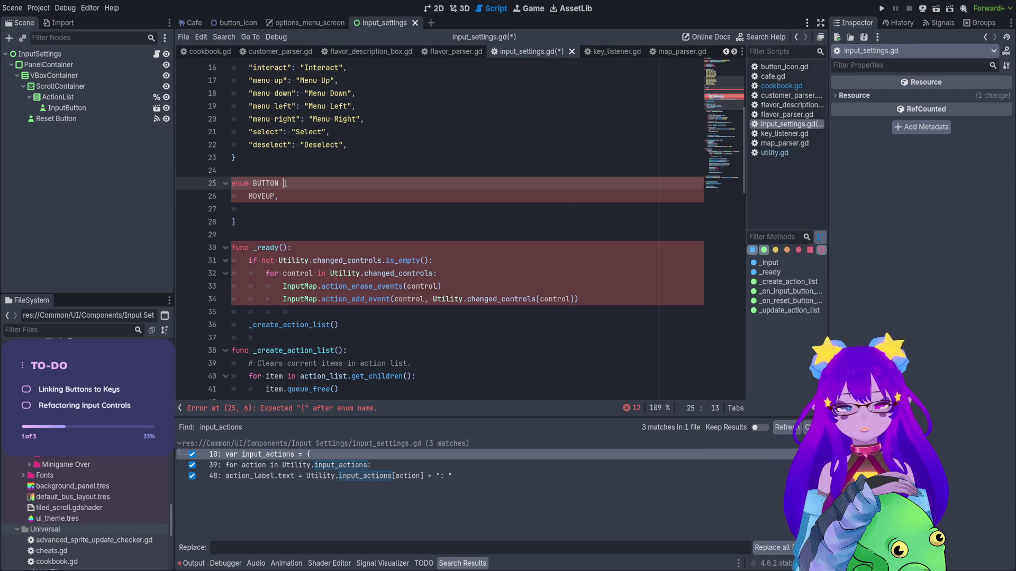
- Wrap MOVEUP in curly braces and delete the empty line inside the enum
{"action": "type", "text": "{"}
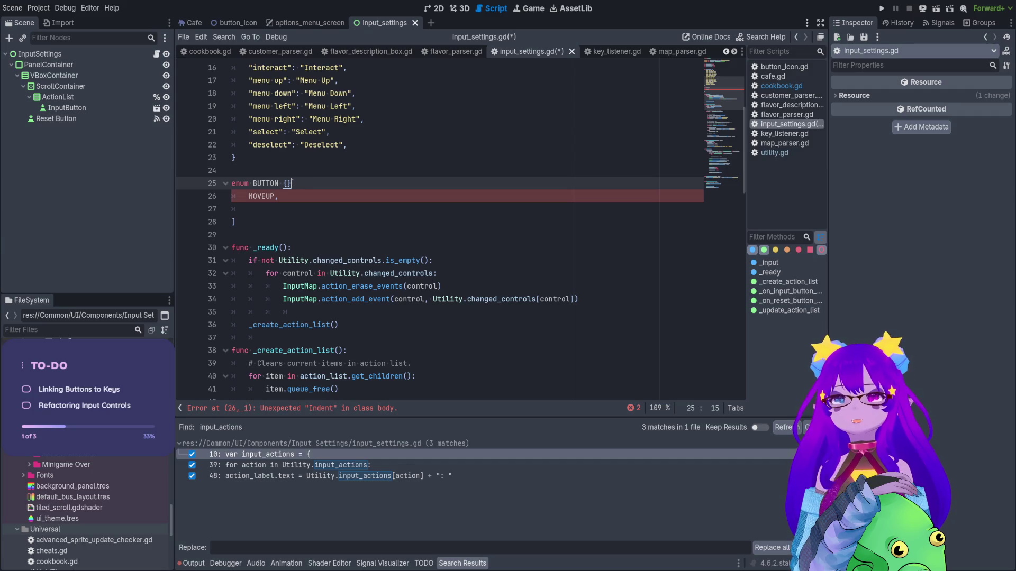
{"action": "key", "text": "Delete"}
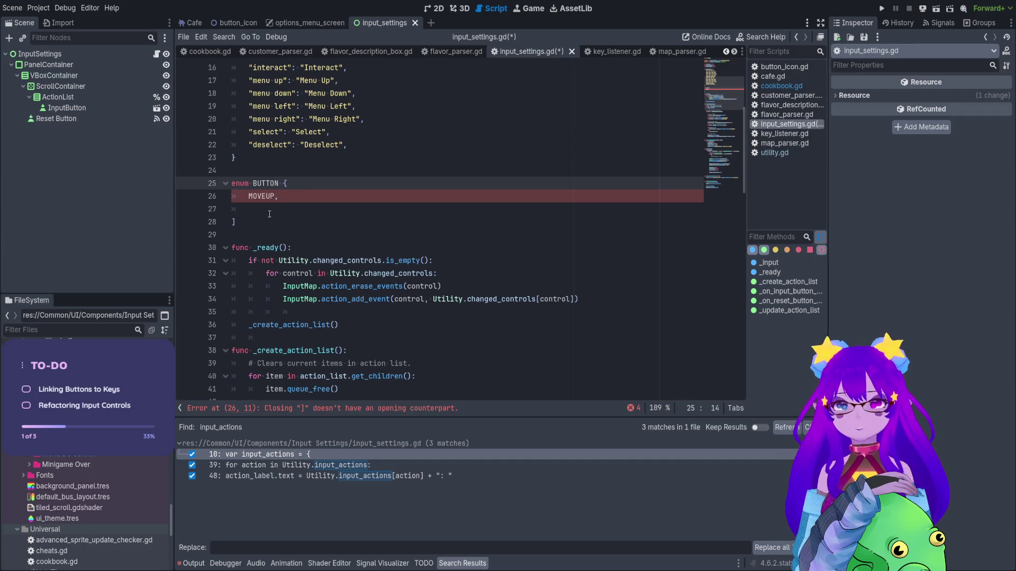
{"action": "left_click", "coordinate": [231, 222]}
{"action": "type", "text": "}"}
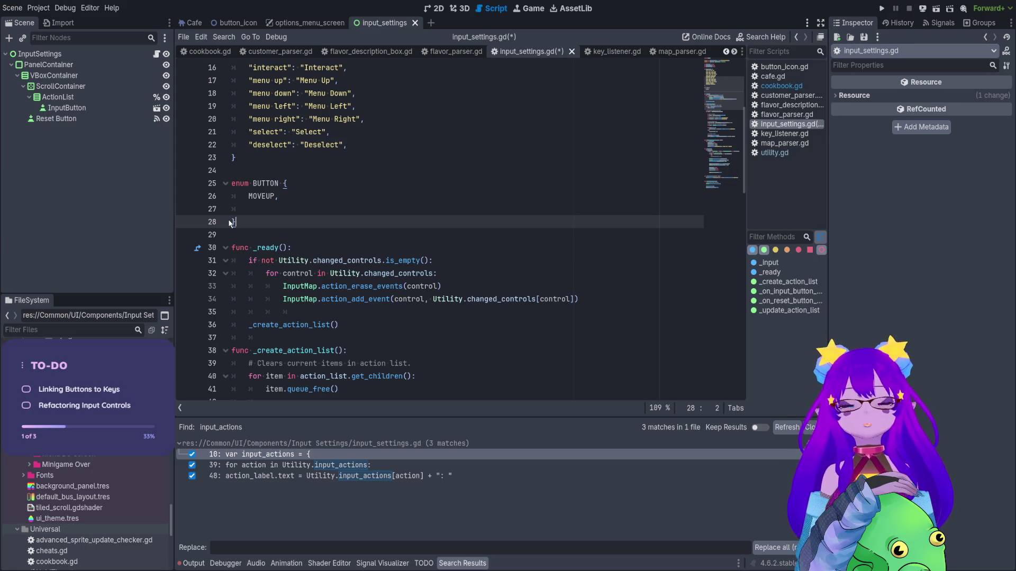
{"action": "left_click", "coordinate": [246, 211]}
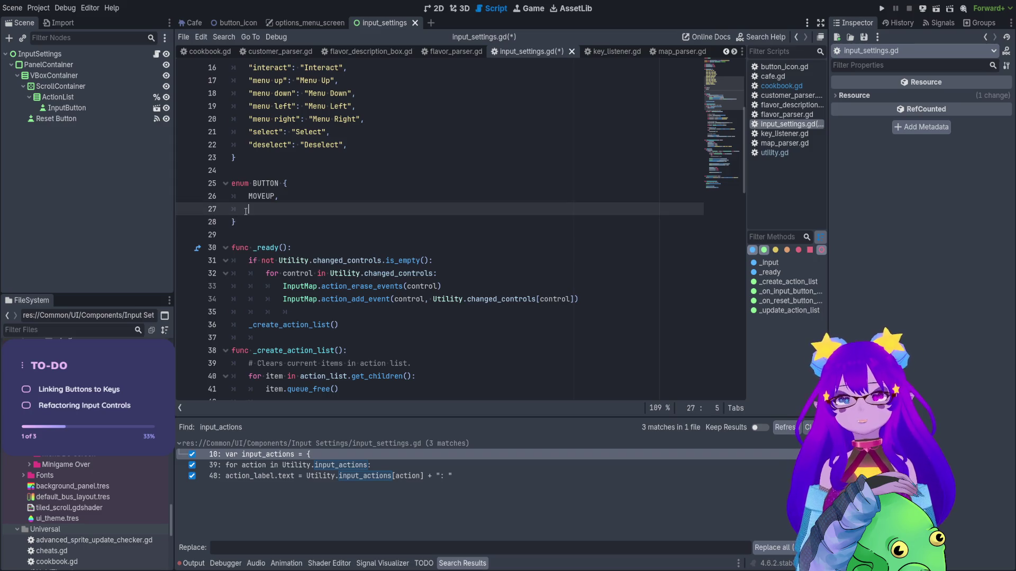
{"action": "key", "text": "BackSpace"}
{"action": "key", "text": "BackSpace"}
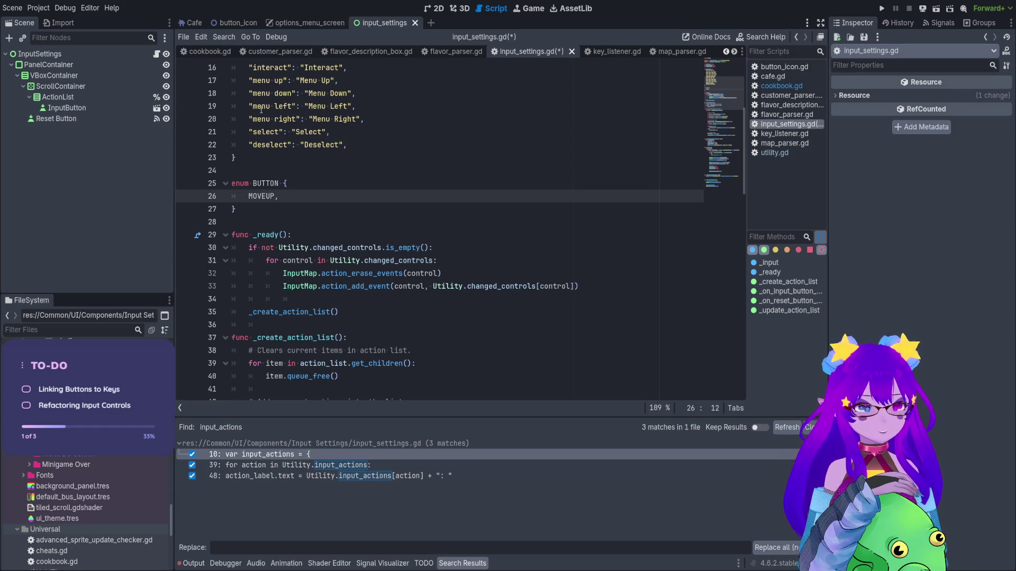
- Duplicate MOVEUP and rename the copies MOVEDOWN, MOVELEFT and MOVERIGHT
{"action": "key", "text": "ctrl+shift+d"}
{"action": "key", "text": "ctrl+shift+d"}
{"action": "key", "text": "ctrl+shift+d"}
{"action": "scroll", "coordinate": [336, 183], "scroll_direction": "up", "scroll_amount": 3}
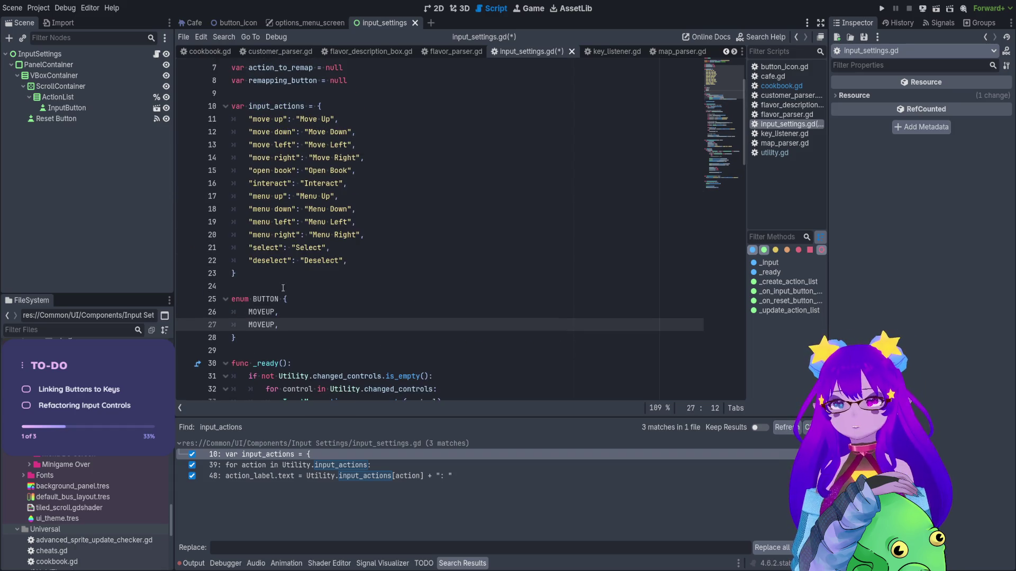
{"action": "double_click", "coordinate": [271, 329]}
{"action": "type", "text": "MOVEDOWN"}
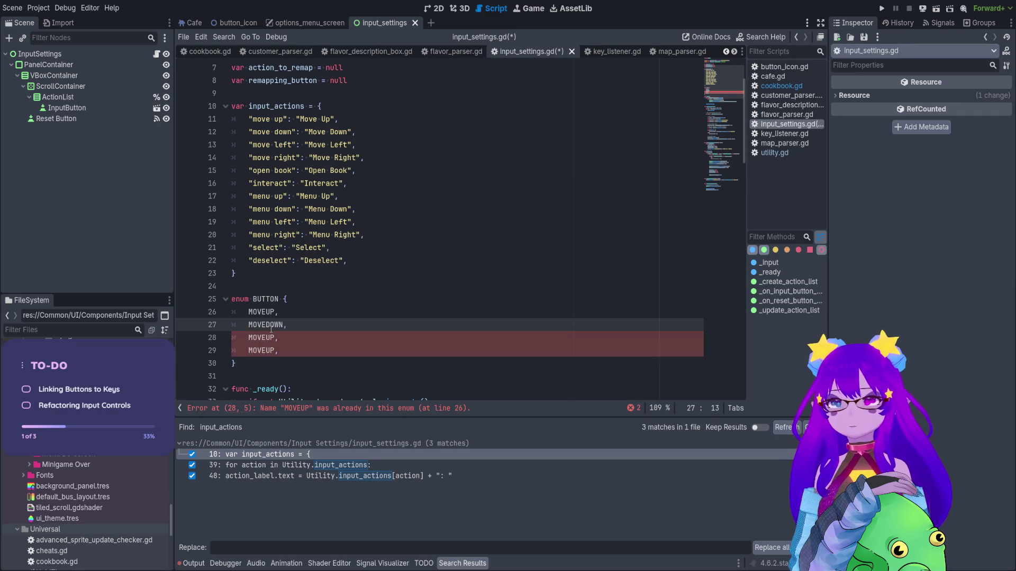
{"action": "double_click", "coordinate": [267, 338]}
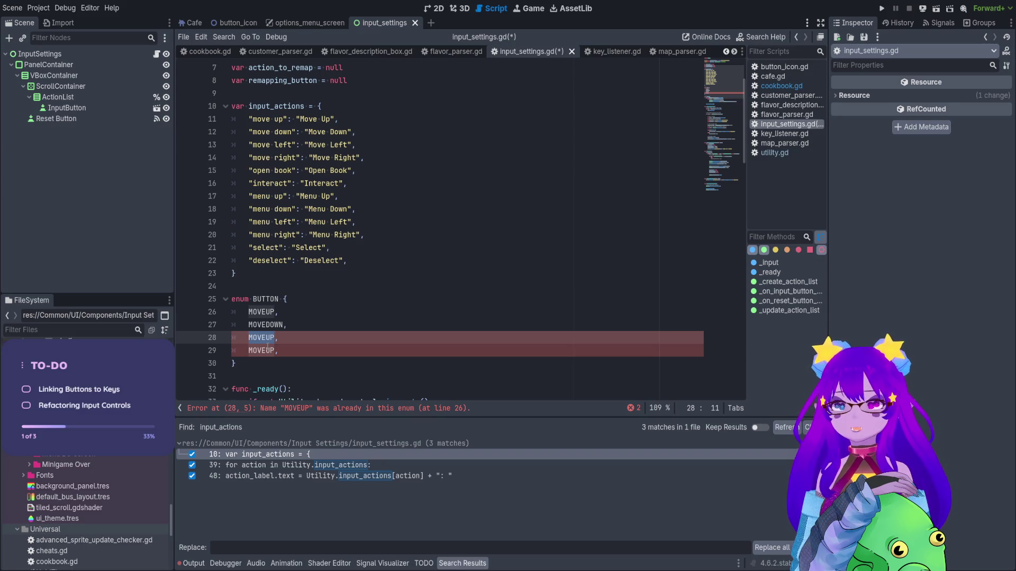
{"action": "type", "text": "MOVELEFT"}
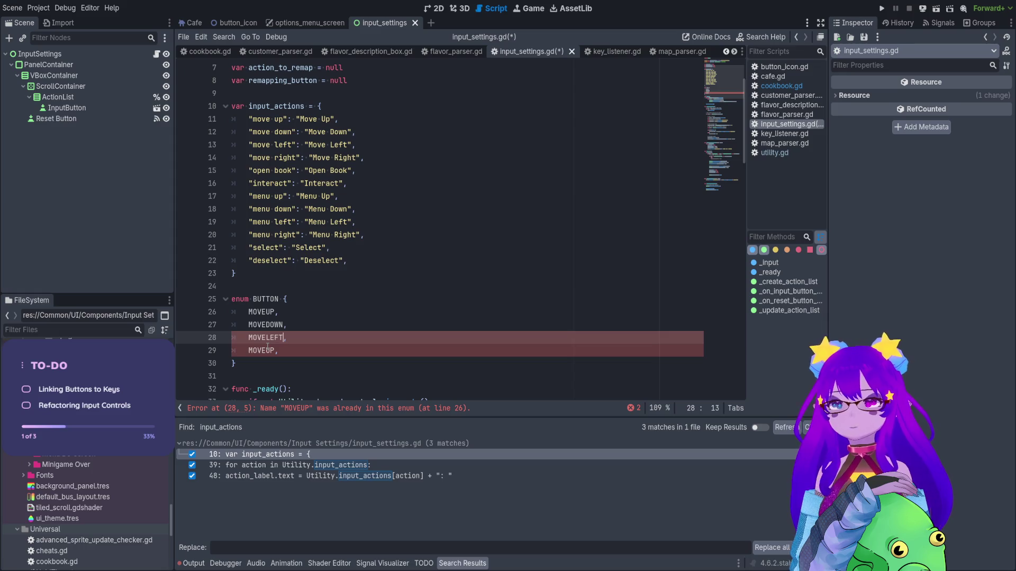
{"action": "double_click", "coordinate": [274, 351]}
{"action": "type", "text": "MOVERIGHT"}
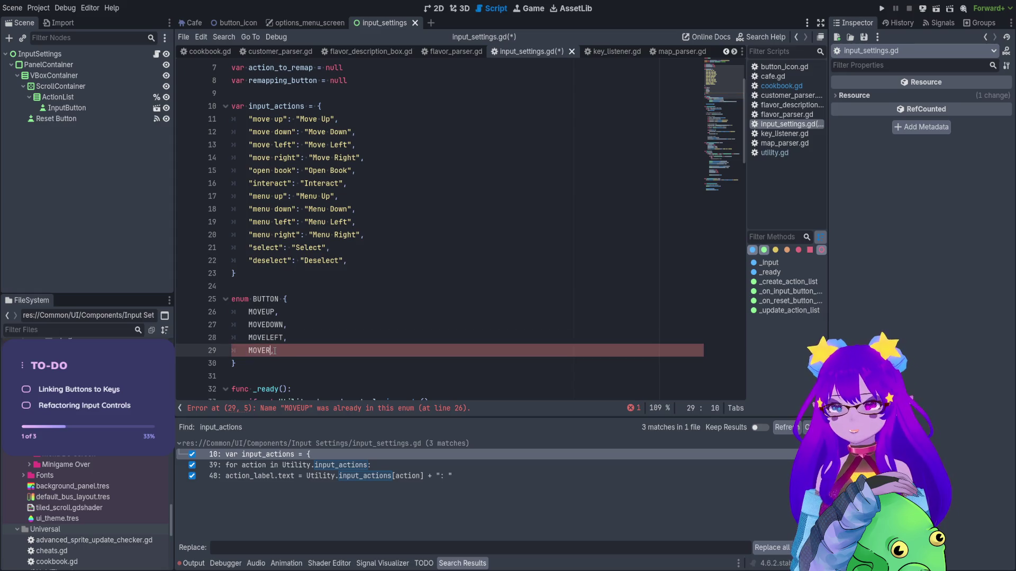
- Duplicate MOVERIGHT, renaming the first extra copy OPENBOOK and leaving three MOVERIGHT placeholders
{"action": "key", "text": "ctrl+shift+d"}
{"action": "key", "text": "ctrl+shift+d"}
{"action": "key", "text": "ctrl+shift+d"}
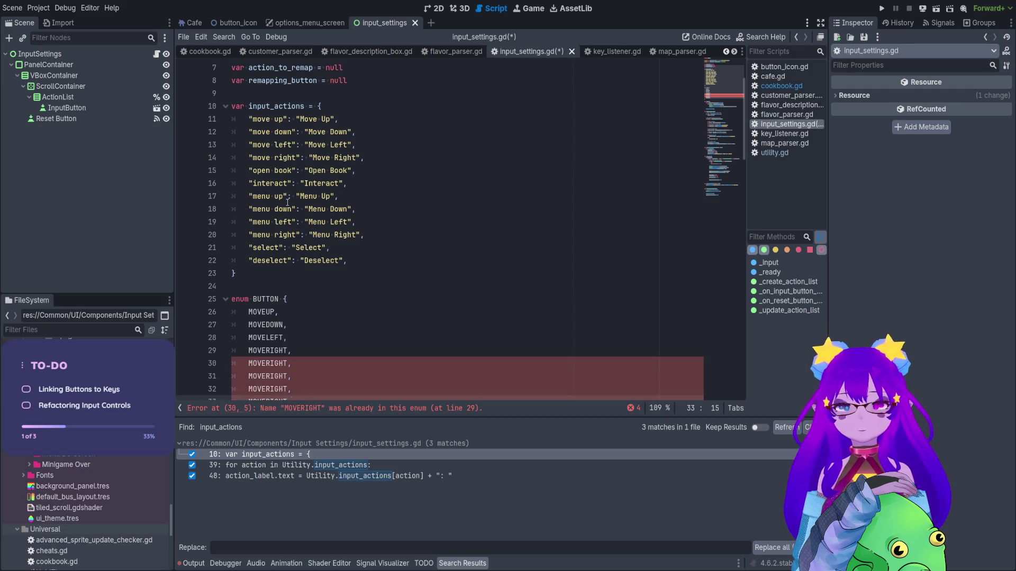
{"action": "scroll", "coordinate": [287, 202], "scroll_direction": "down", "scroll_amount": 1}
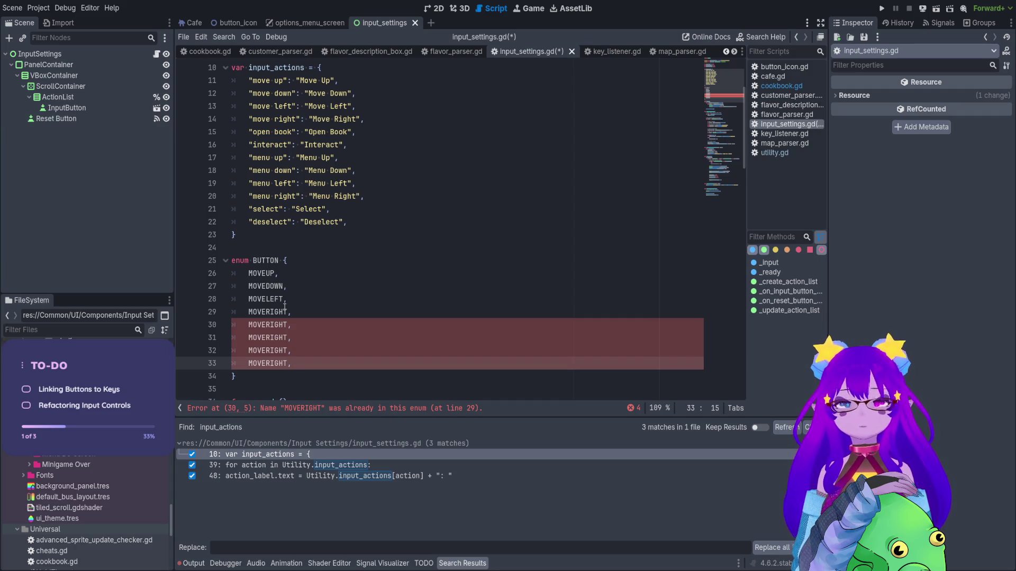
{"action": "left_click", "coordinate": [264, 275]}
{"action": "left_click", "coordinate": [264, 287]}
{"action": "left_click", "coordinate": [263, 312]}
{"action": "left_click", "coordinate": [263, 324]}
{"action": "double_click", "coordinate": [263, 324]}
{"action": "type", "text": "OPENBOOK,"}
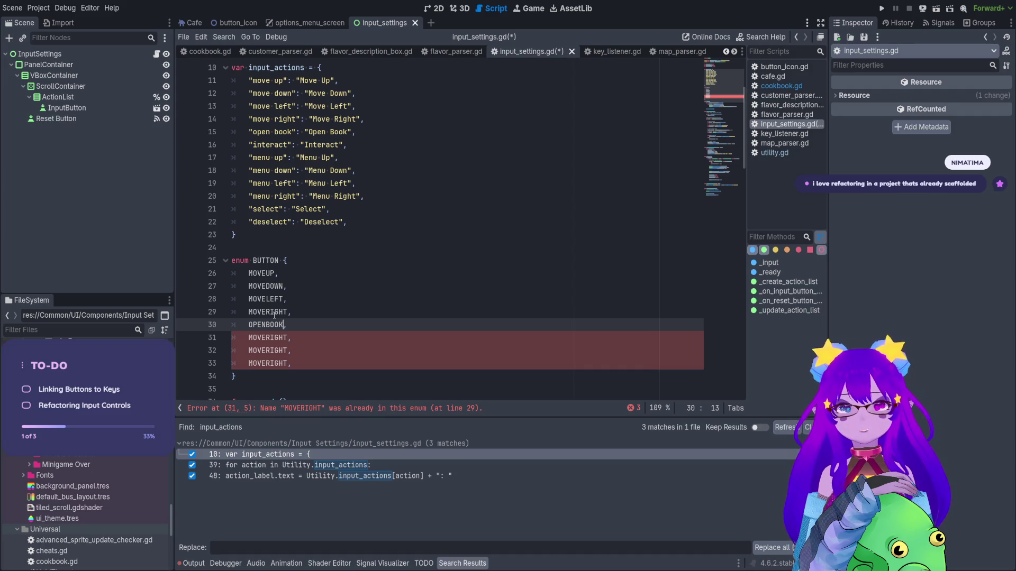
{"action": "double_click", "coordinate": [269, 338]}
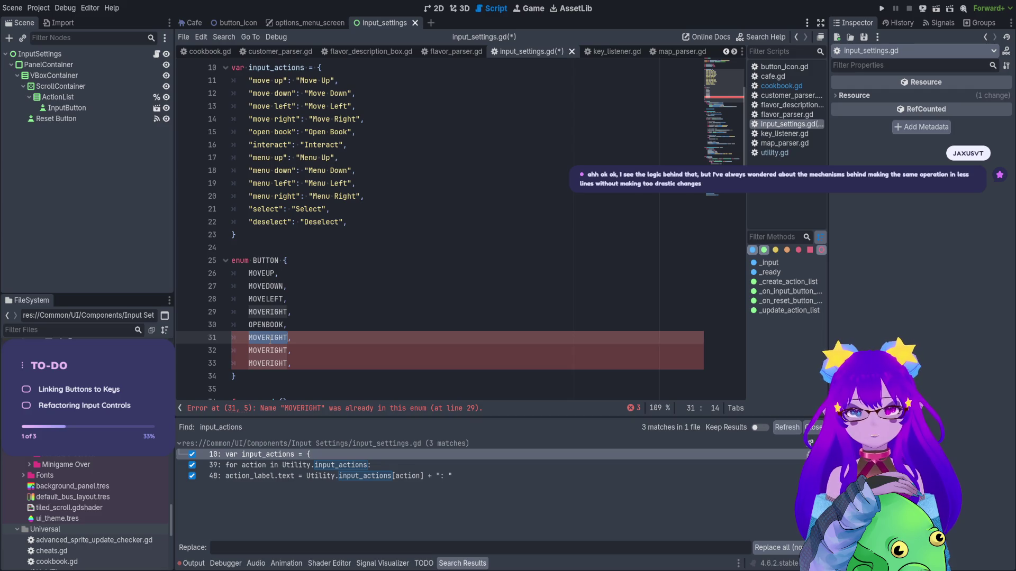
{"action": "scroll", "coordinate": [304, 284], "scroll_direction": "down", "scroll_amount": 3}
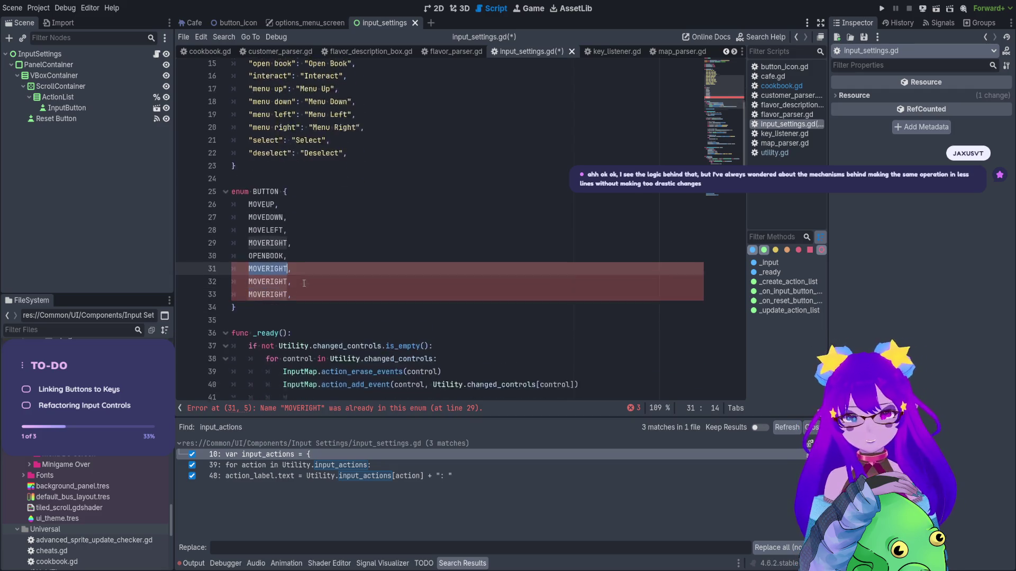
- Add scratch lines 'var int: test = 0' and 'int += 1' below the _ready code
{"action": "scroll", "coordinate": [304, 284], "scroll_direction": "down", "scroll_amount": 3}
{"action": "left_click", "coordinate": [398, 247]}
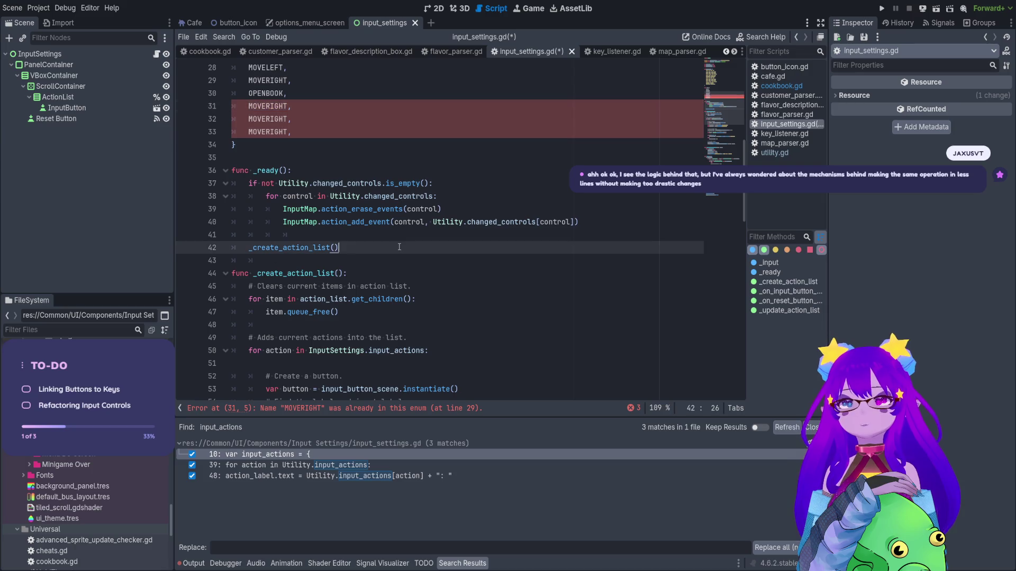
{"action": "key", "text": "Return"}
{"action": "key", "text": "Return"}
{"action": "key", "text": "Return"}
{"action": "key", "text": "Up"}
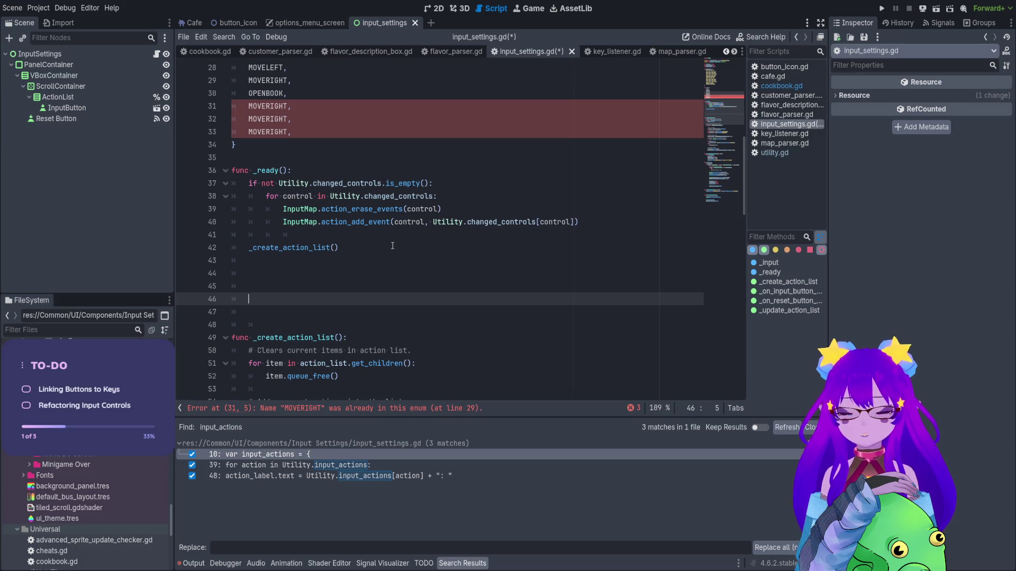
{"action": "type", "text": "var in"}
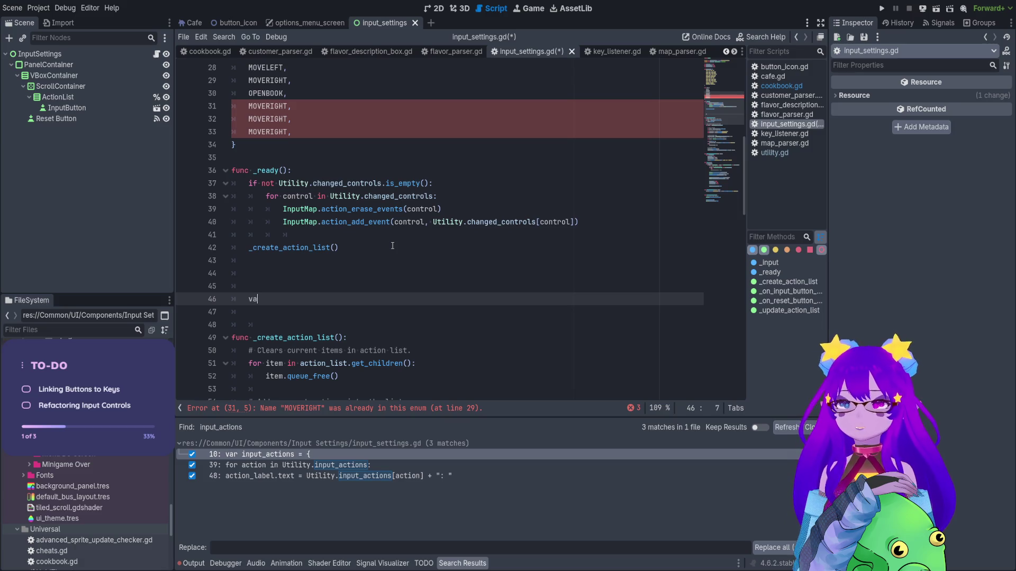
{"action": "type", "text": "t:"}
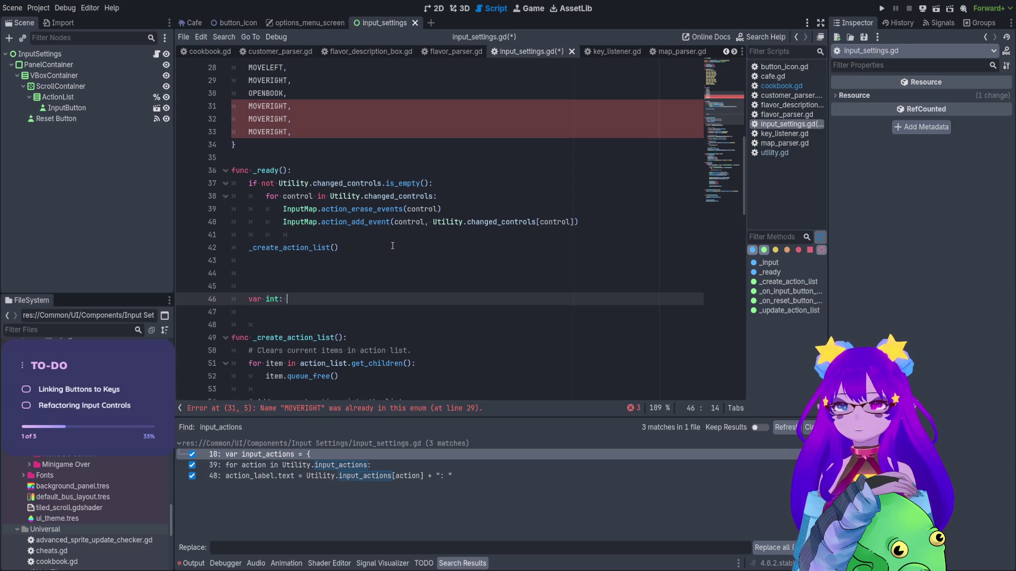
{"action": "type", "text": " test = 0"}
{"action": "key", "text": "Return"}
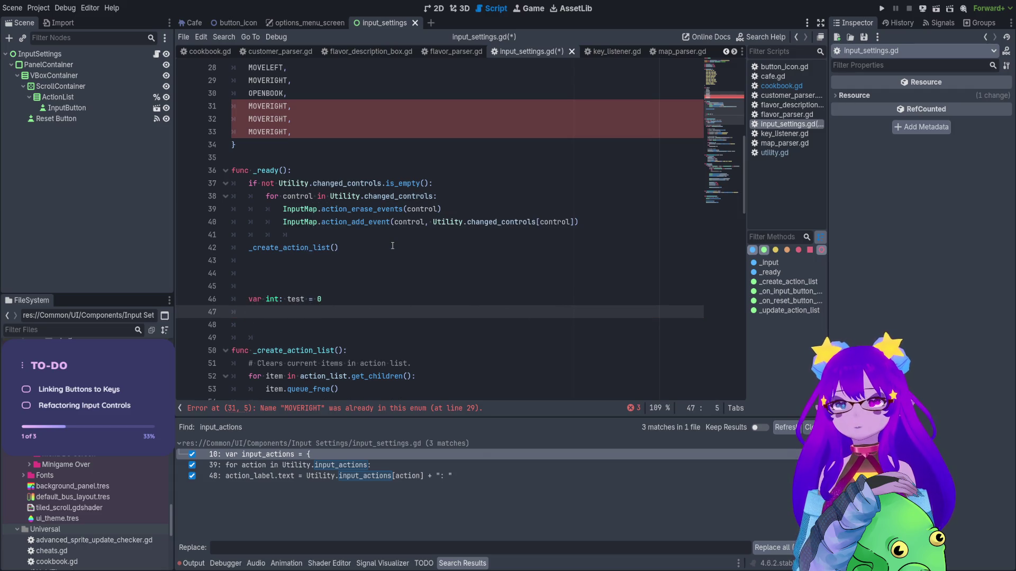
{"action": "type", "text": "int"}
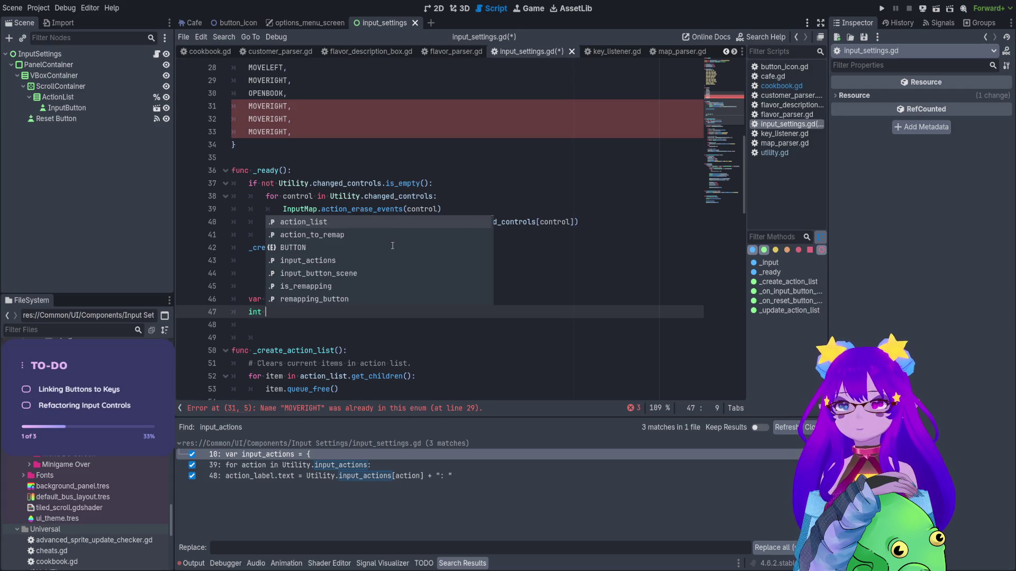
{"action": "type", "text": " ="}
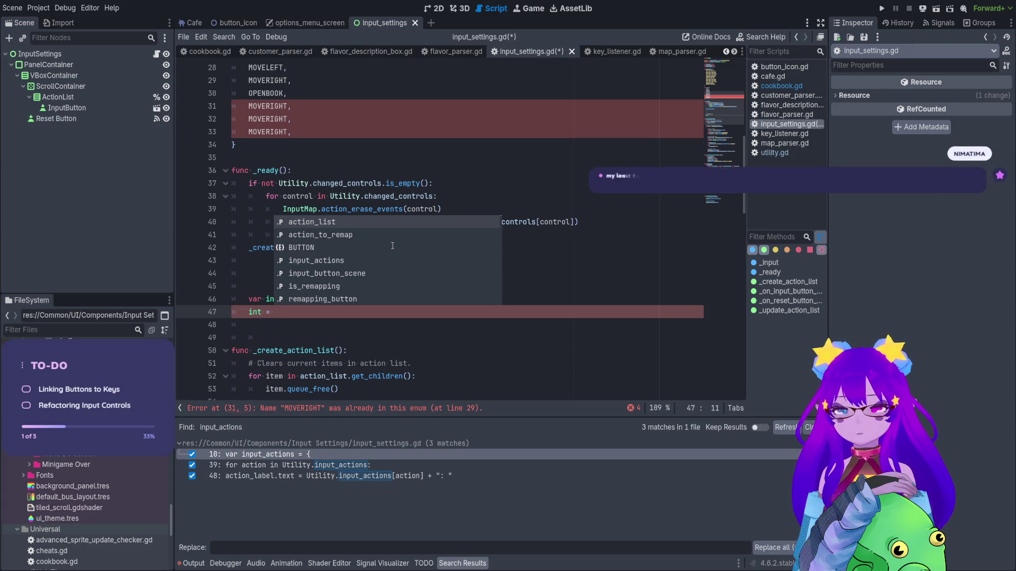
{"action": "key", "text": "BackSpace"}
{"action": "type", "text": "+= 1"}
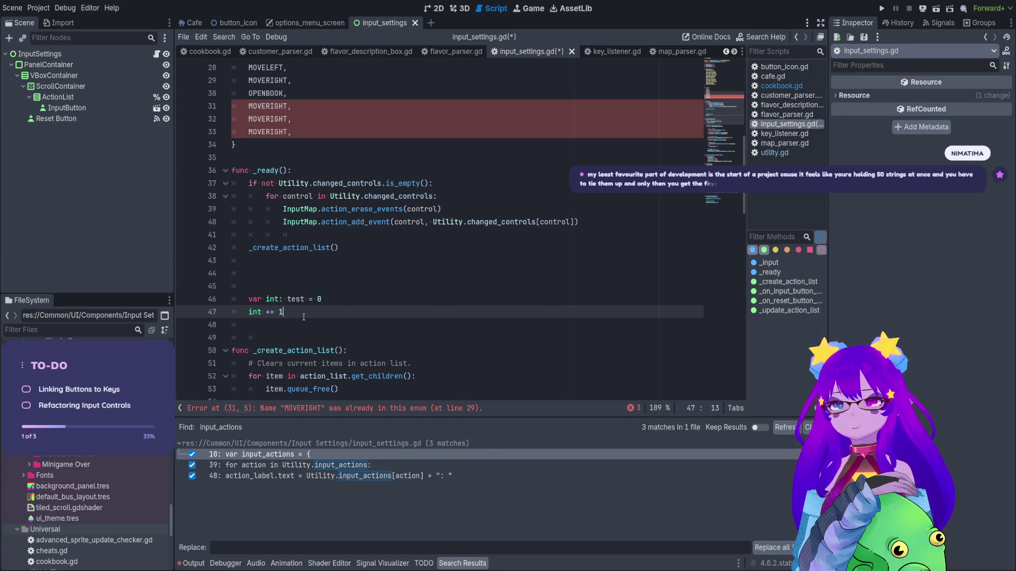
- Duplicate the int += 1 line so it repeats seven times
{"action": "key", "text": "Return"}
{"action": "key", "text": "BackSpace"}
{"action": "key", "text": "ctrl+shift+d"}
{"action": "key", "text": "ctrl+shift+d"}
{"action": "key", "text": "ctrl+shift+d"}
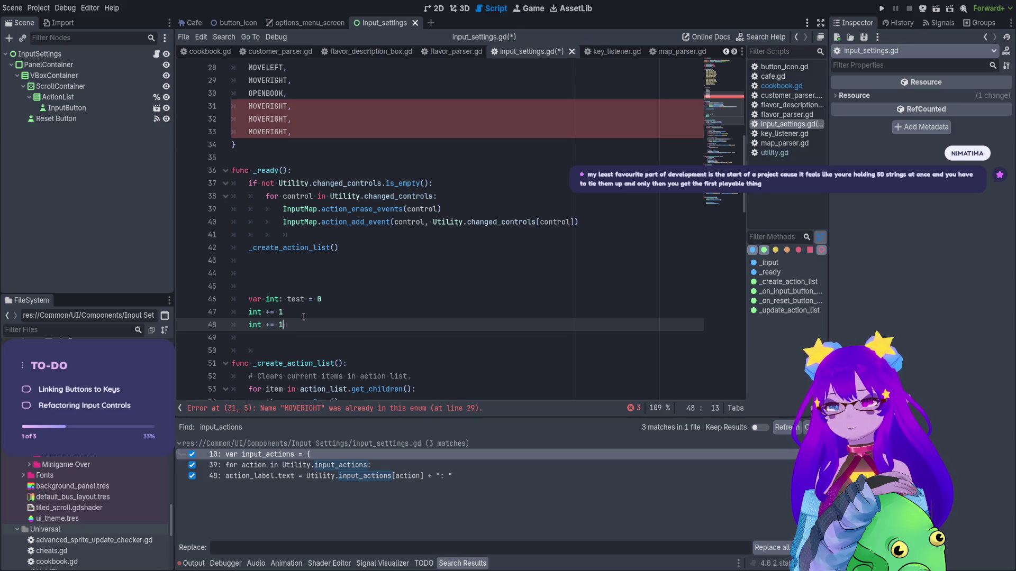
{"action": "scroll", "coordinate": [310, 321], "scroll_direction": "down", "scroll_amount": 4}
{"action": "scroll", "coordinate": [304, 263], "scroll_direction": "up", "scroll_amount": 2}
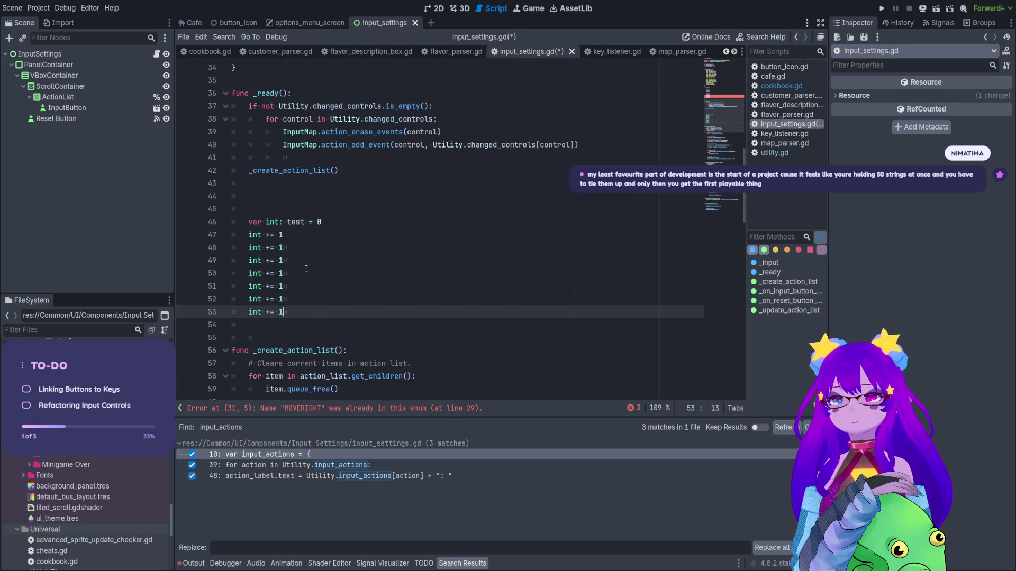
{"action": "left_click_drag", "start_coordinate": [289, 312], "coordinate": [202, 211]}
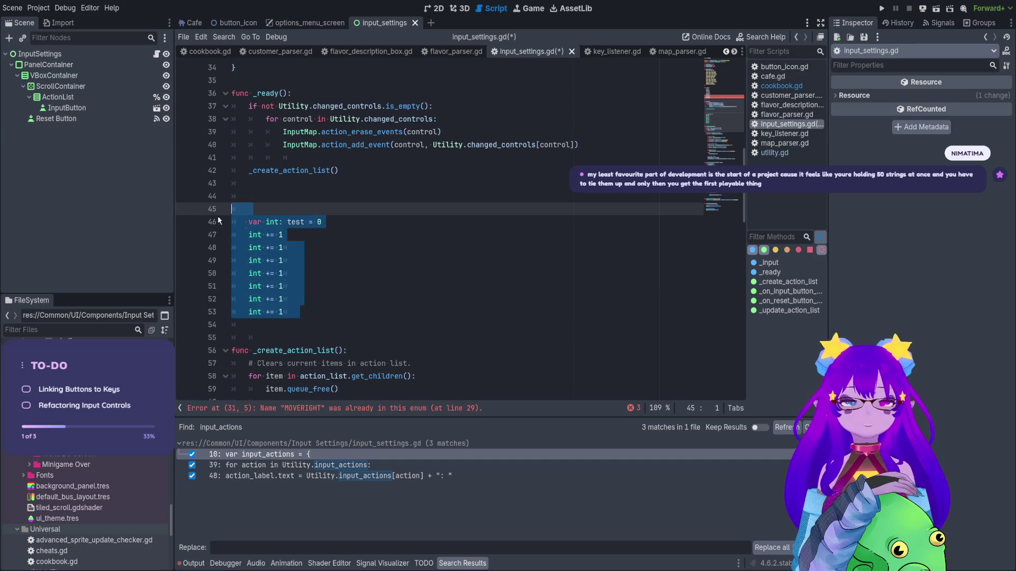
{"action": "left_click", "coordinate": [431, 242]}
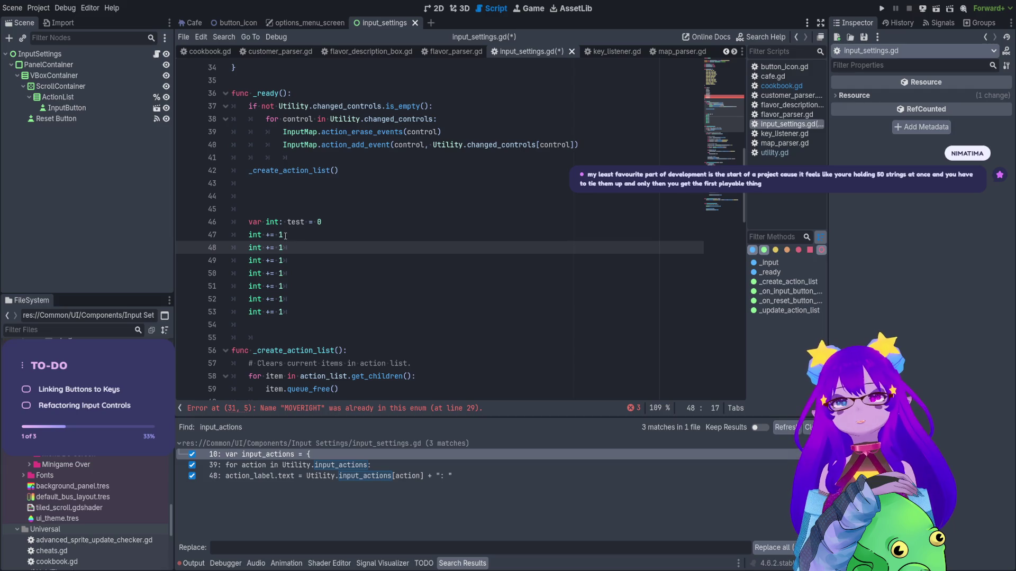
{"action": "left_click", "coordinate": [300, 312]}
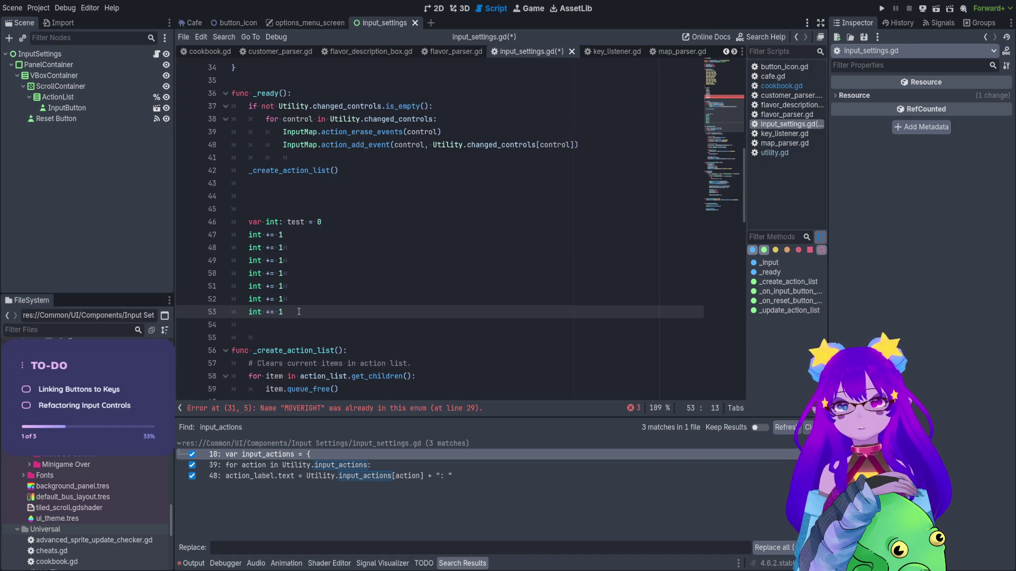
- Add a 'for range(7):' loop whose body is int += 1
{"action": "key", "text": "Return"}
{"action": "key", "text": "Return"}
{"action": "type", "text": "for "}
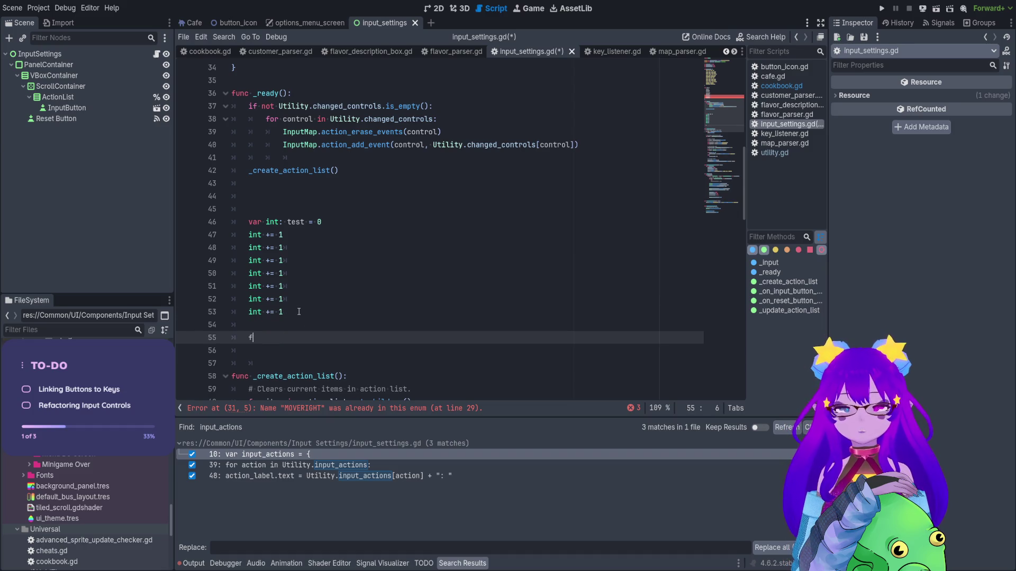
{"action": "type", "text": "range"}
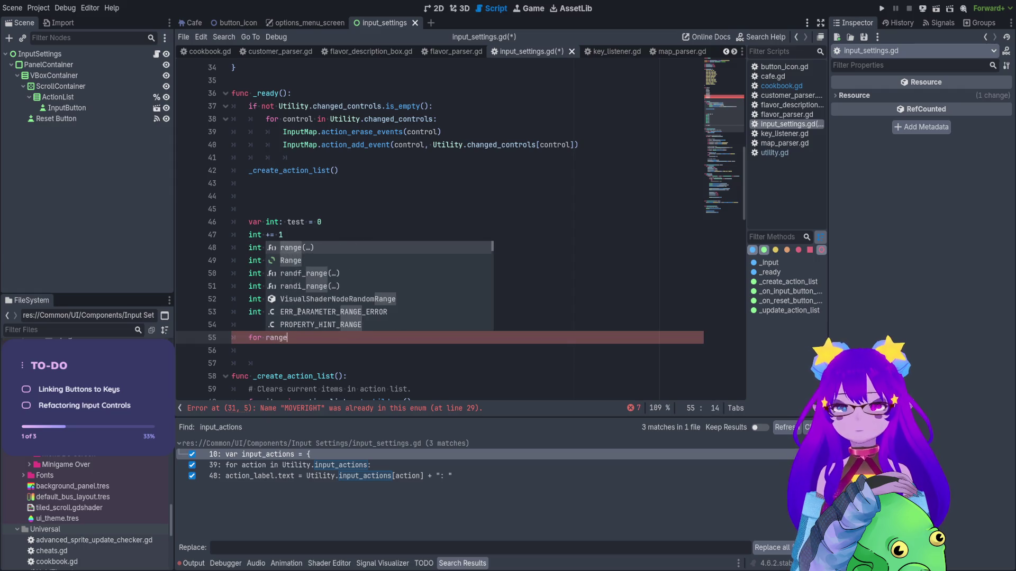
{"action": "key", "text": "Return"}
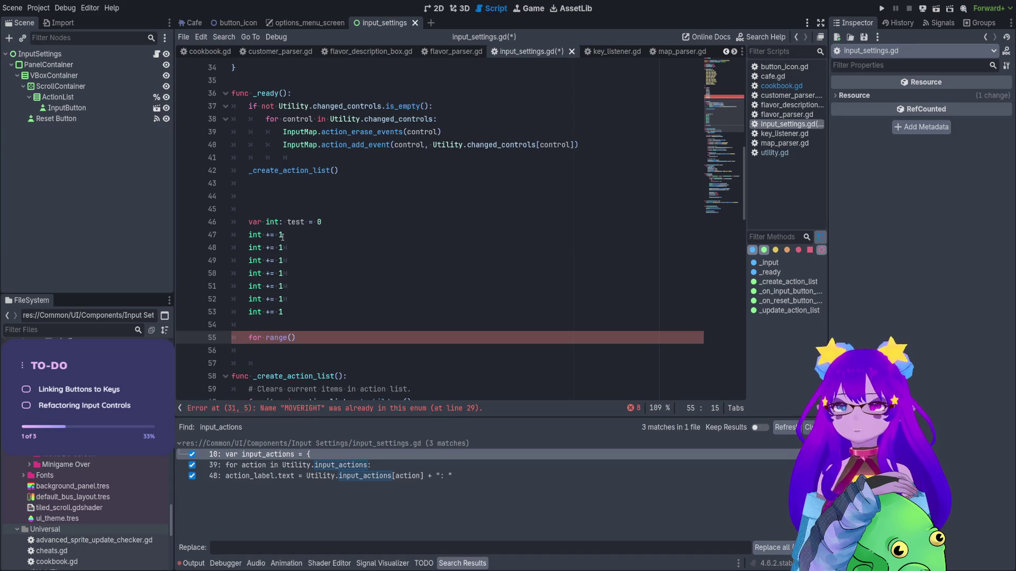
{"action": "left_click", "coordinate": [282, 236]}
{"action": "key", "text": "Down"}
{"action": "key", "text": "Down"}
{"action": "key", "text": "Down"}
{"action": "key", "text": "Down"}
{"action": "key", "text": "Down"}
{"action": "left_click", "coordinate": [293, 339]}
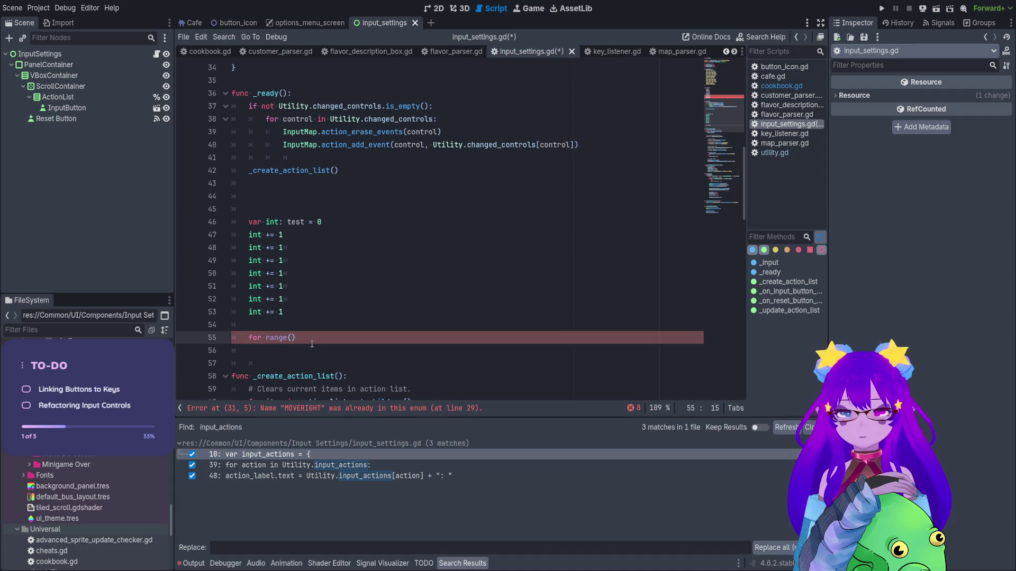
{"action": "type", "text": "7):"}
{"action": "key", "text": "Return"}
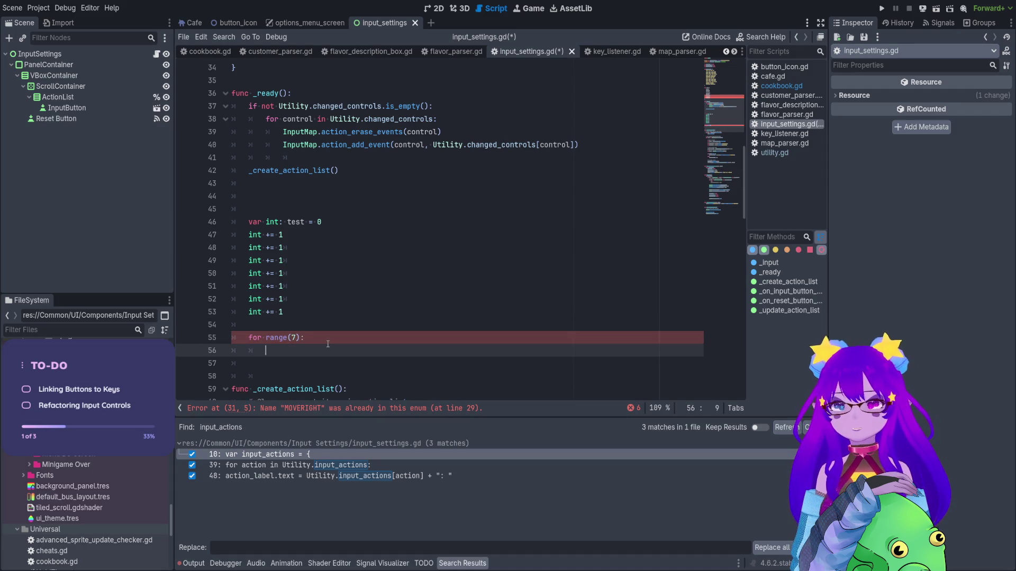
{"action": "type", "text": "int += 1"}
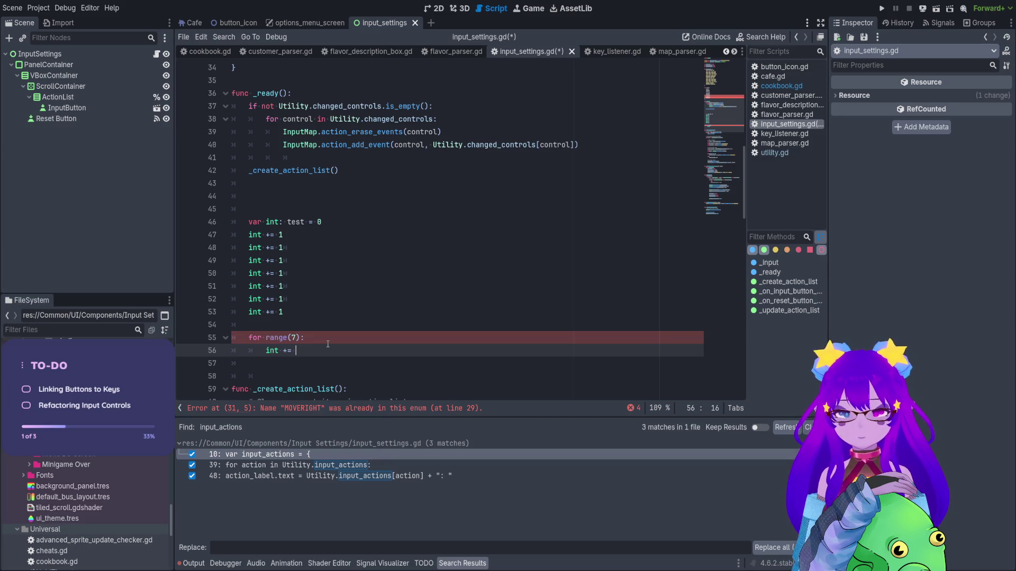
- Comment out the BUTTON enum block with Ctrl+K
{"action": "left_click", "coordinate": [450, 270]}
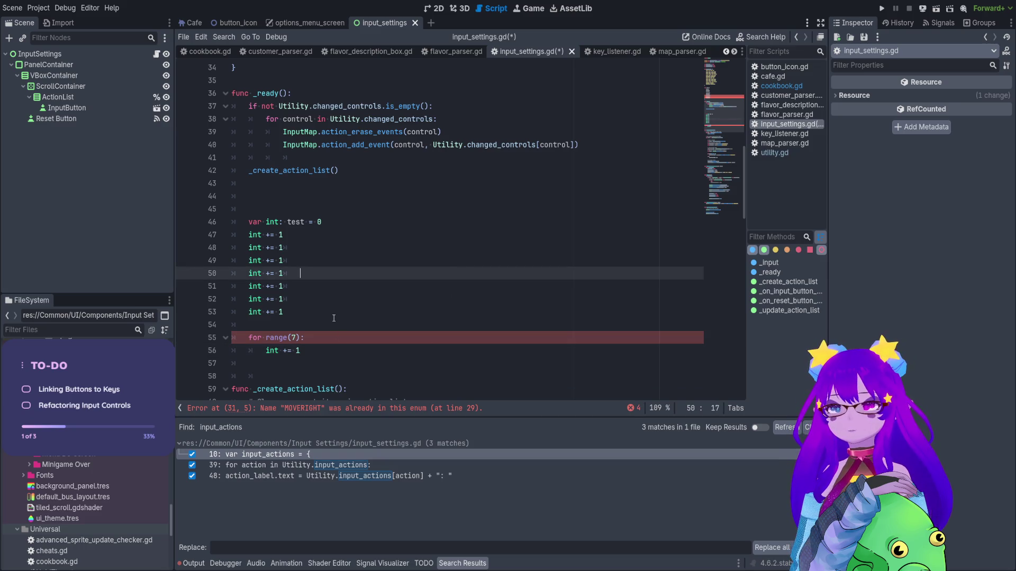
{"action": "scroll", "coordinate": [335, 321], "scroll_direction": "up", "scroll_amount": 4}
{"action": "left_click_drag", "start_coordinate": [239, 221], "coordinate": [231, 98]}
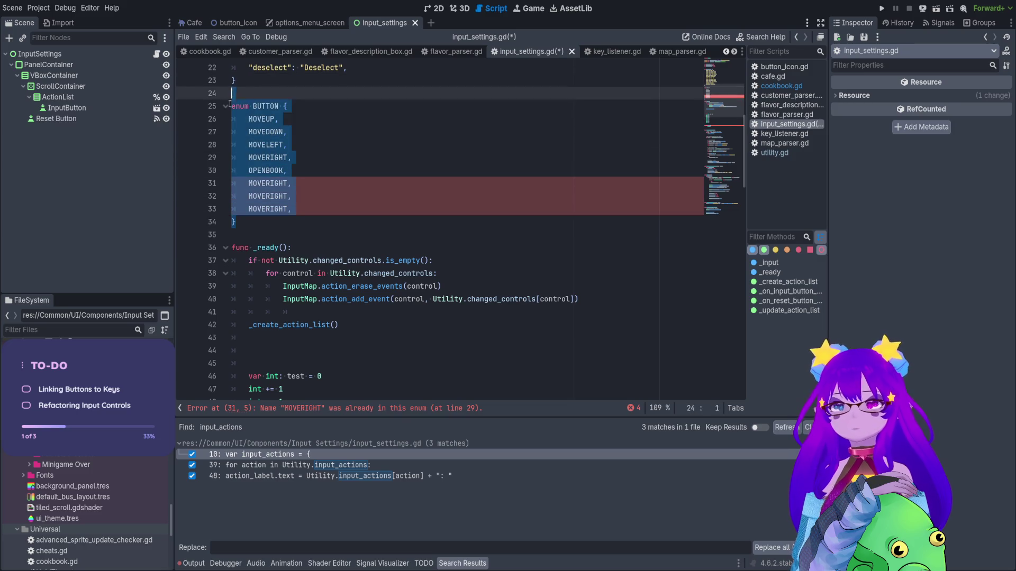
{"action": "key", "text": "ctrl+k"}
{"action": "left_click", "coordinate": [429, 157]}
- Open the documentation for range() from the loop line
{"action": "scroll", "coordinate": [427, 210], "scroll_direction": "down", "scroll_amount": 4}
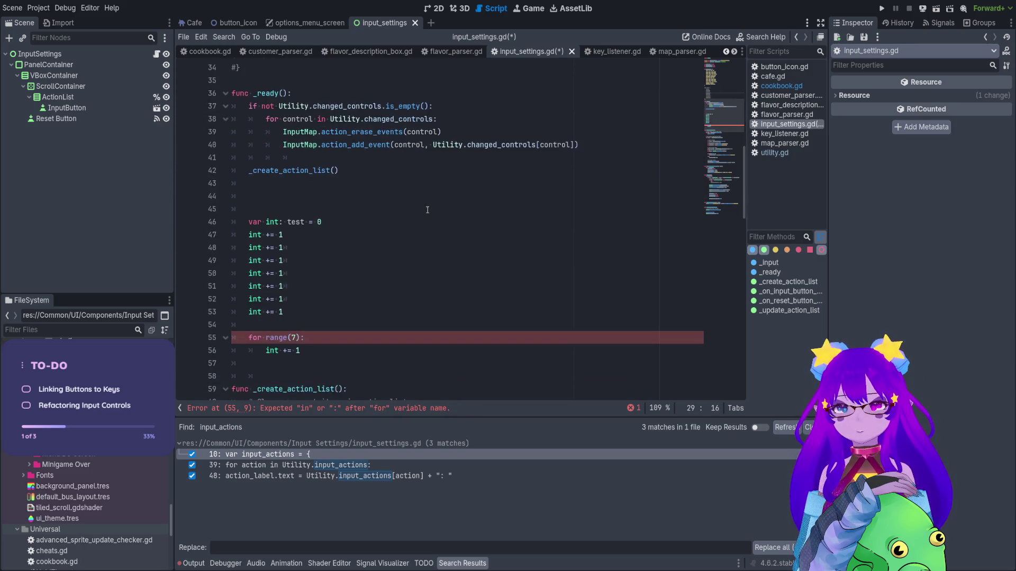
{"action": "scroll", "coordinate": [428, 210], "scroll_direction": "down", "scroll_amount": 1}
{"action": "left_click", "coordinate": [266, 300]}
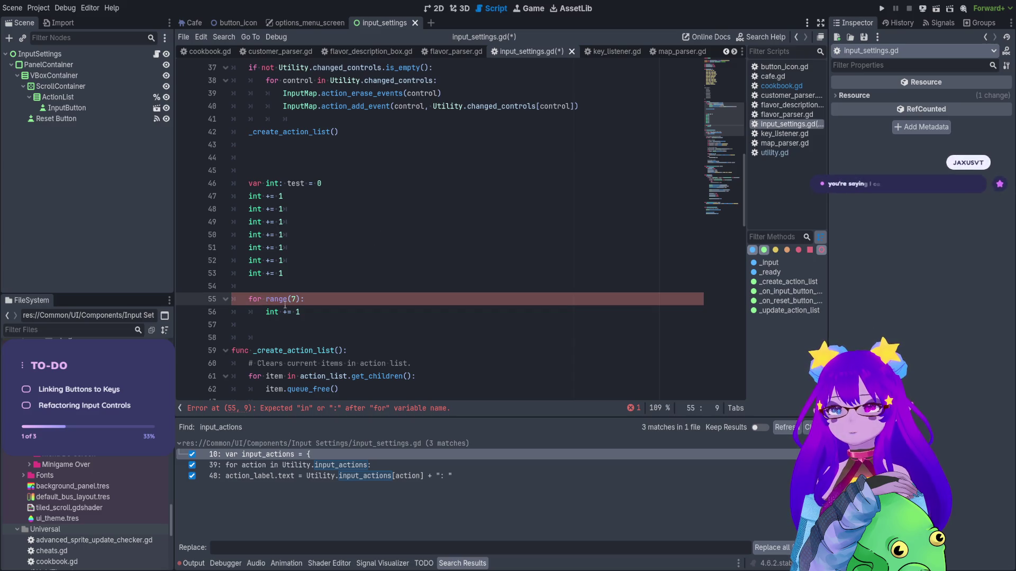
{"action": "left_click", "coordinate": [284, 300]}
{"action": "left_click", "coordinate": [275, 300], "text": "ctrl"}
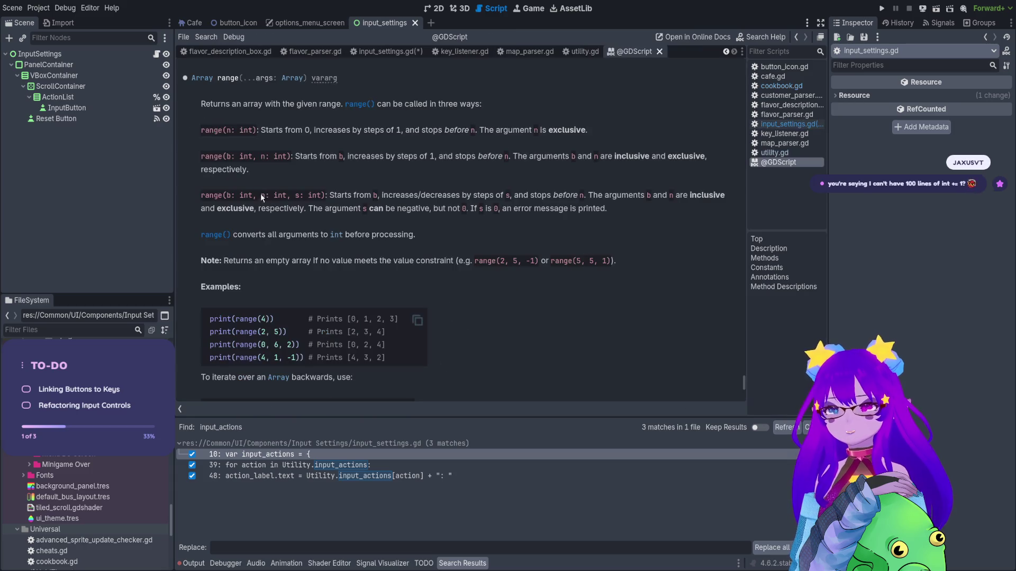
- Back in input_settings.gd, change the loop header to 'for i in range(0, 7)'
{"action": "scroll", "coordinate": [249, 179], "scroll_direction": "up", "scroll_amount": 1}
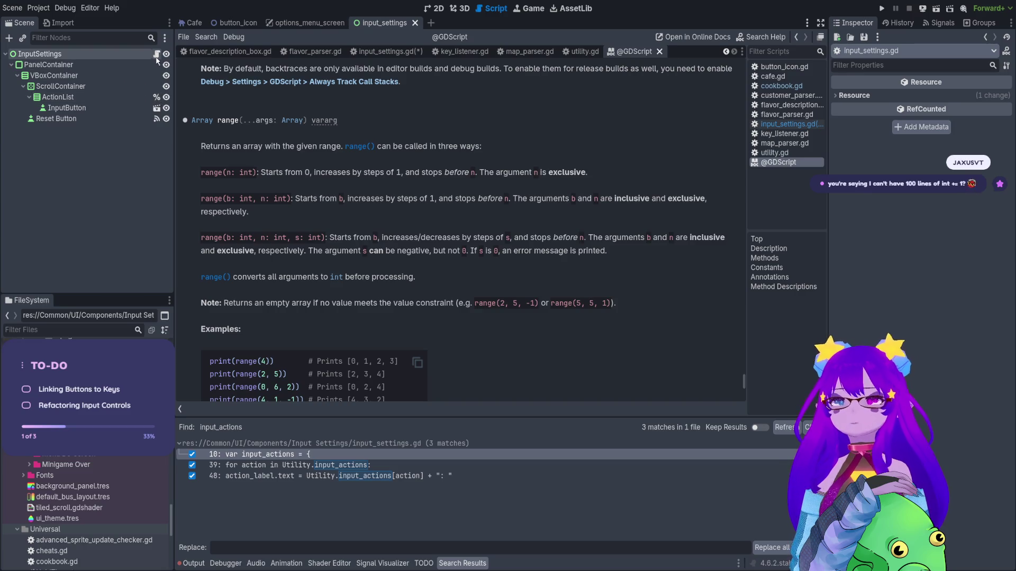
{"action": "key", "text": "alt+Left"}
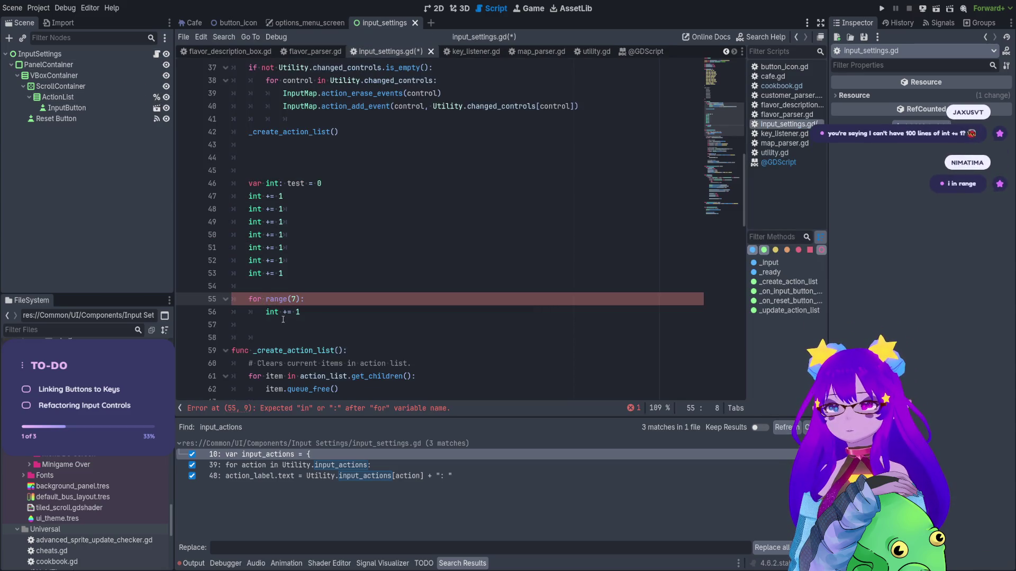
{"action": "left_click", "coordinate": [289, 299]}
{"action": "key", "text": "Right"}
{"action": "type", "text": "0,"}
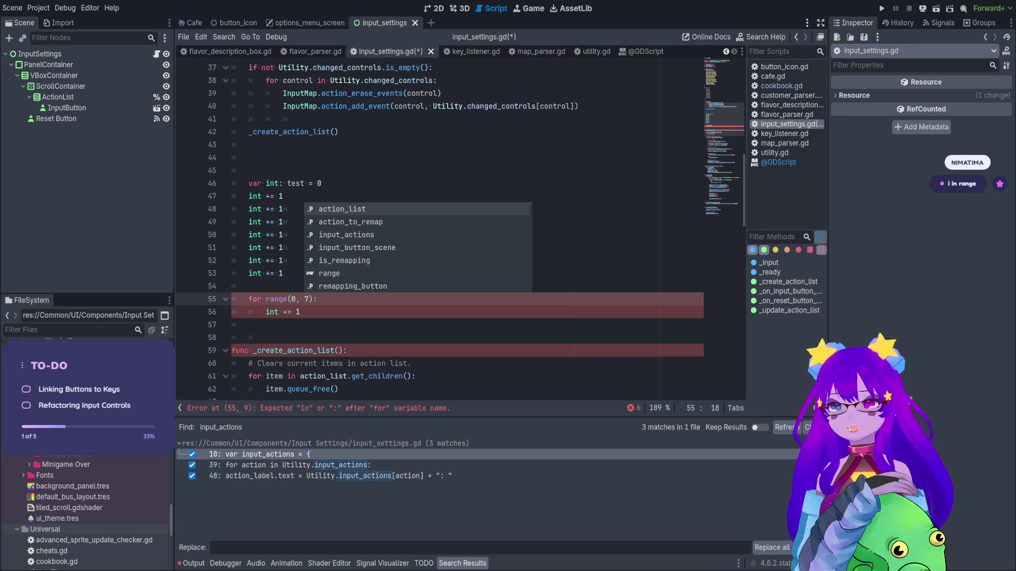
{"action": "left_click", "coordinate": [265, 298]}
{"action": "type", "text": "i in"}
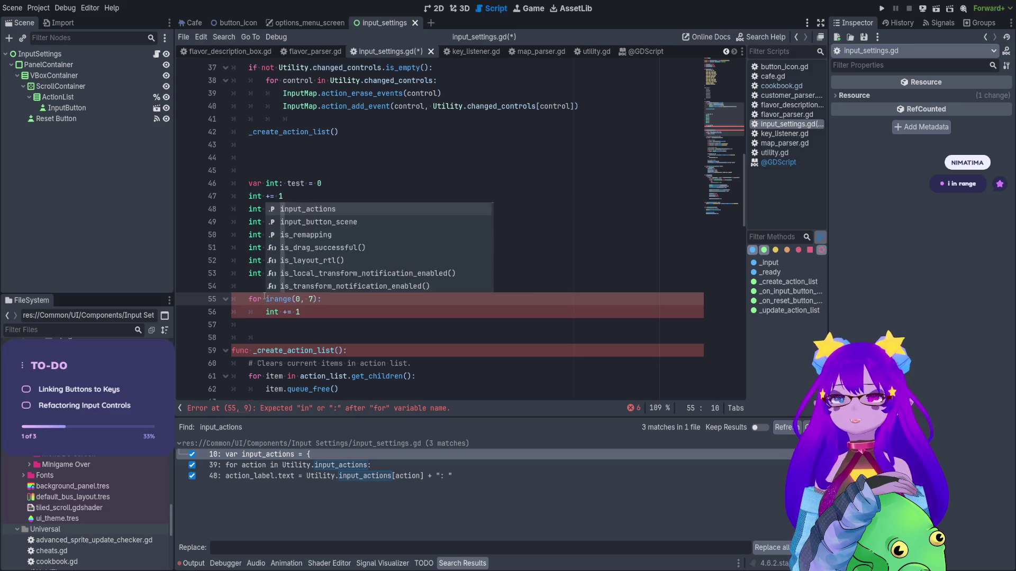
{"action": "left_click", "coordinate": [435, 314]}
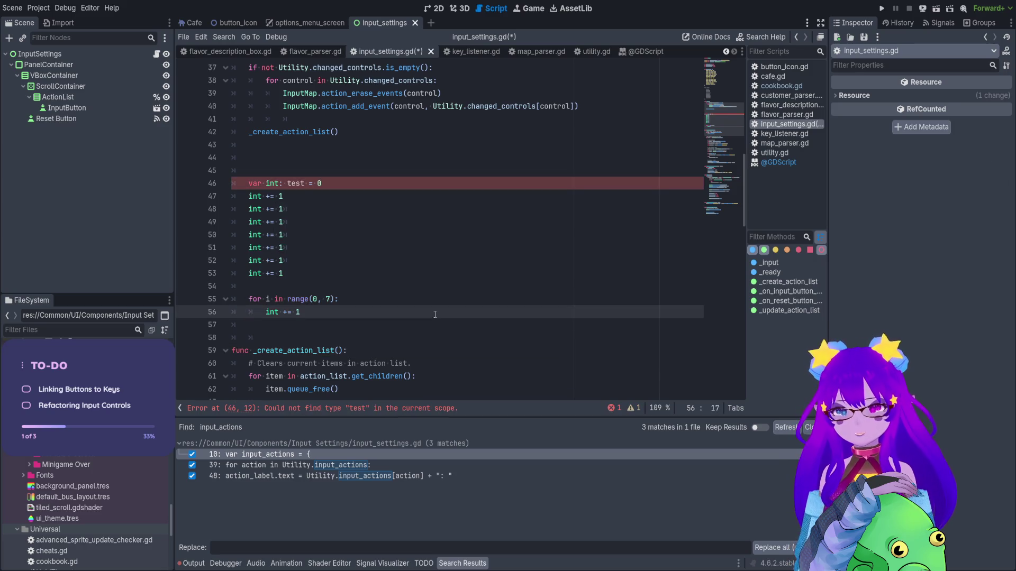
- Delete the scratch test code (the increment lines and loop)
{"action": "scroll", "coordinate": [394, 262], "scroll_direction": "down", "scroll_amount": 1}
{"action": "left_click_drag", "start_coordinate": [286, 235], "coordinate": [233, 133]}
{"action": "left_click_drag", "start_coordinate": [309, 273], "coordinate": [217, 254]}
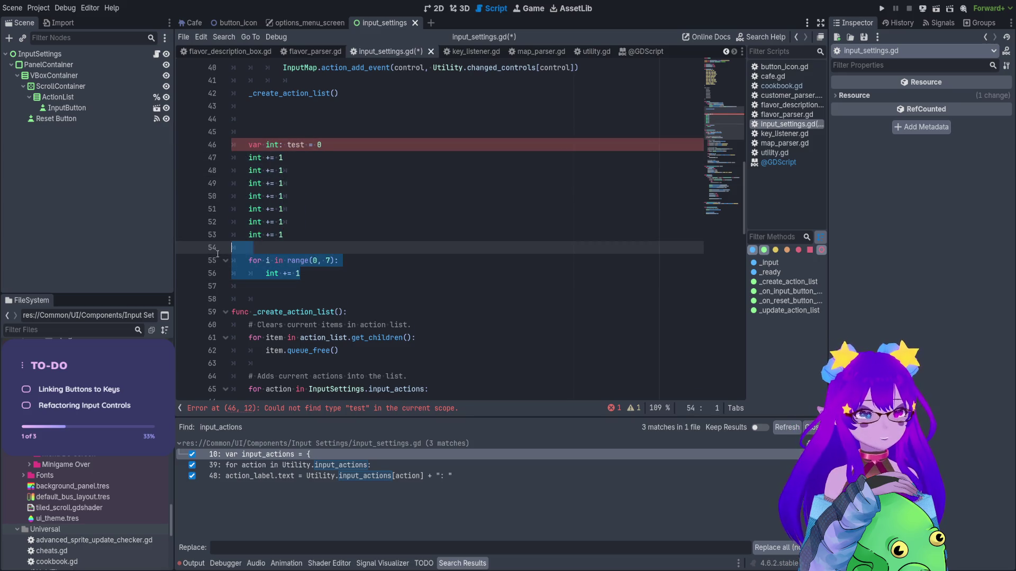
{"action": "left_click", "coordinate": [385, 277]}
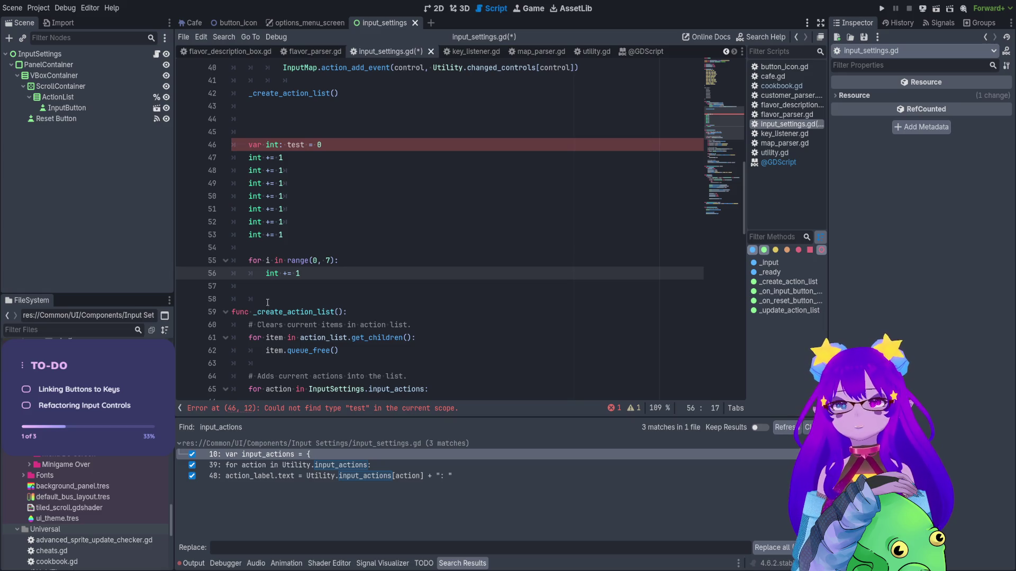
{"action": "left_click_drag", "start_coordinate": [249, 286], "coordinate": [233, 144]}
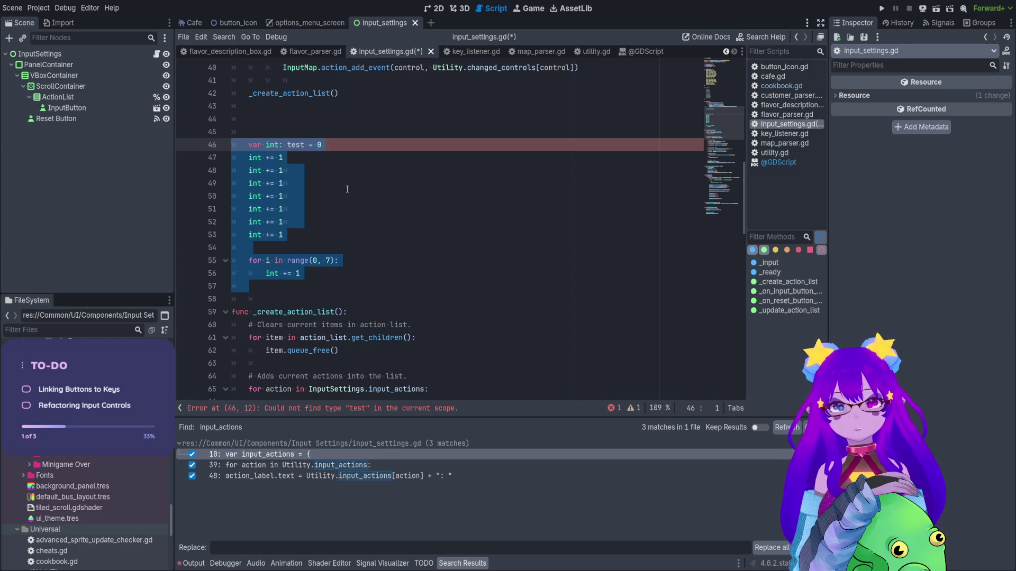
{"action": "left_click", "coordinate": [335, 227]}
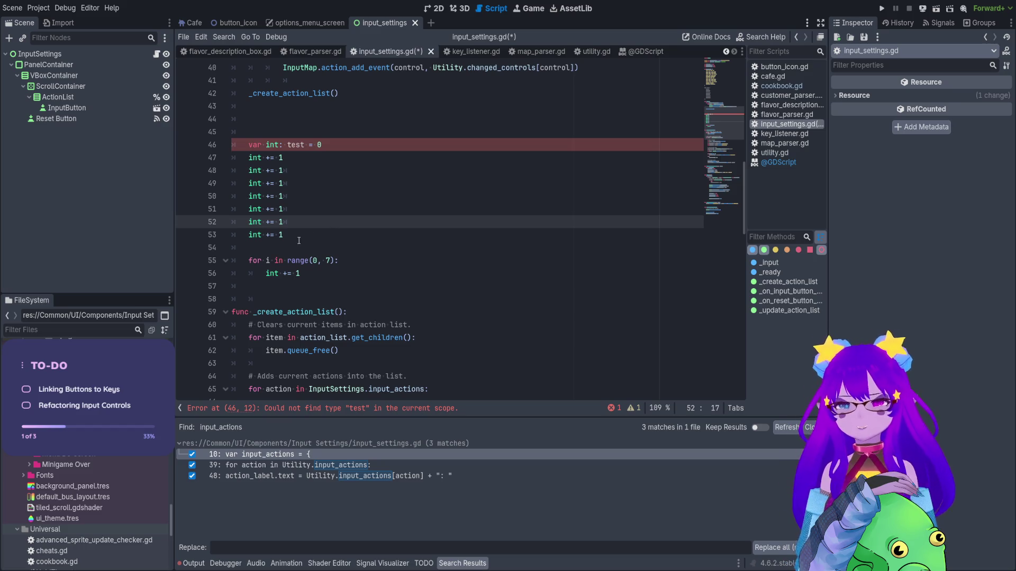
{"action": "key", "text": "Down"}
{"action": "left_click", "coordinate": [322, 279]}
{"action": "key", "text": "shift+Up"}
{"action": "key", "text": "shift+Up"}
{"action": "key", "text": "shift+Up"}
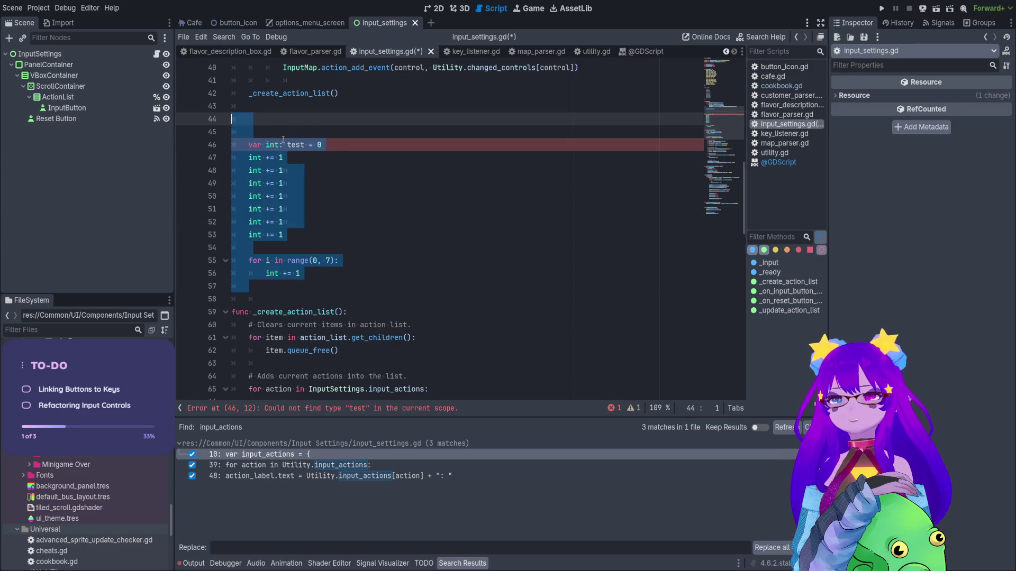
{"action": "key", "text": "BackSpace"}
- Uncomment the BUTTON enum block with Ctrl+K
{"action": "scroll", "coordinate": [377, 193], "scroll_direction": "up", "scroll_amount": 5}
{"action": "scroll", "coordinate": [377, 193], "scroll_direction": "up", "scroll_amount": 3}
{"action": "left_click_drag", "start_coordinate": [249, 299], "coordinate": [231, 183]}
{"action": "key", "text": "ctrl+k"}
{"action": "left_click", "coordinate": [355, 188]}
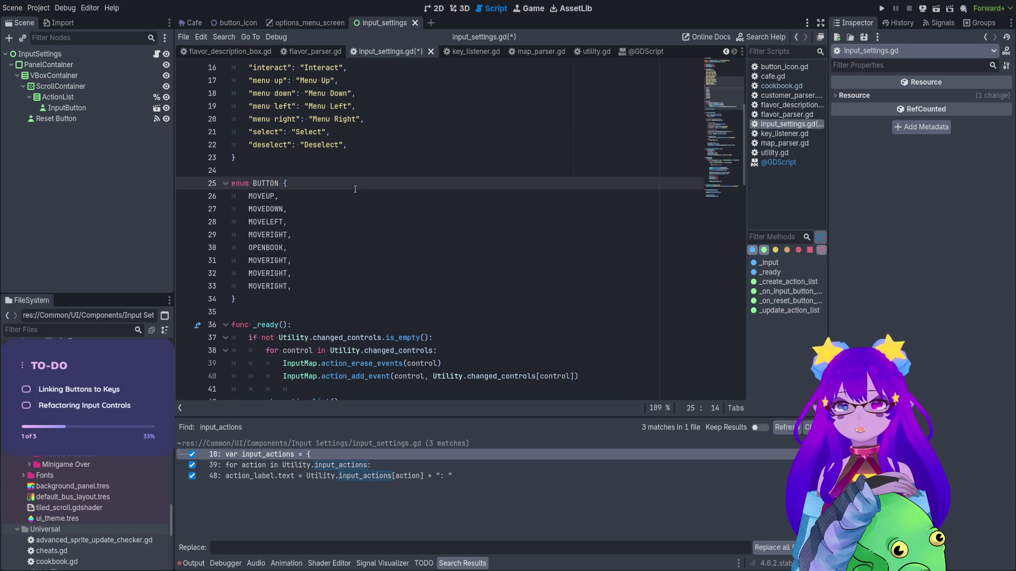
- Rename the first duplicate MOVERIGHT entry to INTERACT
{"action": "scroll", "coordinate": [354, 219], "scroll_direction": "up", "scroll_amount": 2}
{"action": "mouse_move", "coordinate": [302, 358]}
{"action": "left_mouse_down"}
{"action": "mouse_move", "coordinate": [248, 299]}
{"action": "mouse_move", "coordinate": [206, 85]}
{"action": "left_mouse_up"}
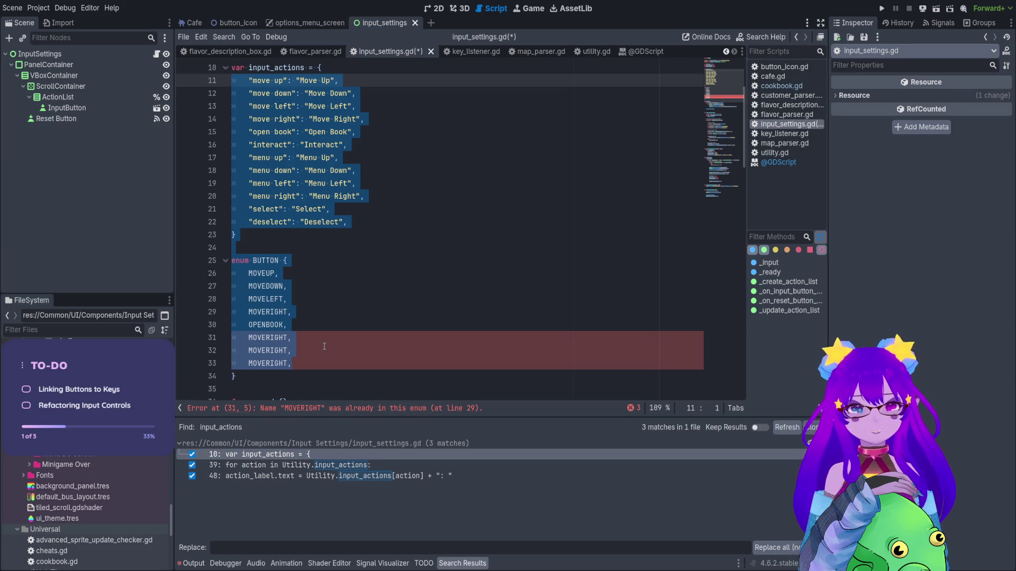
{"action": "left_click", "coordinate": [324, 347]}
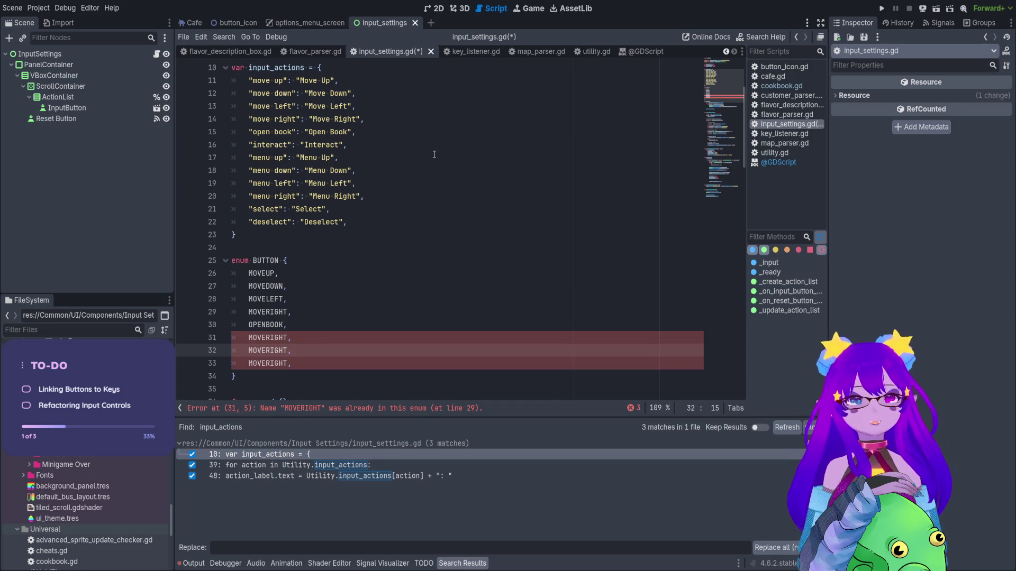
{"action": "key", "text": "ctrl+shift+k"}
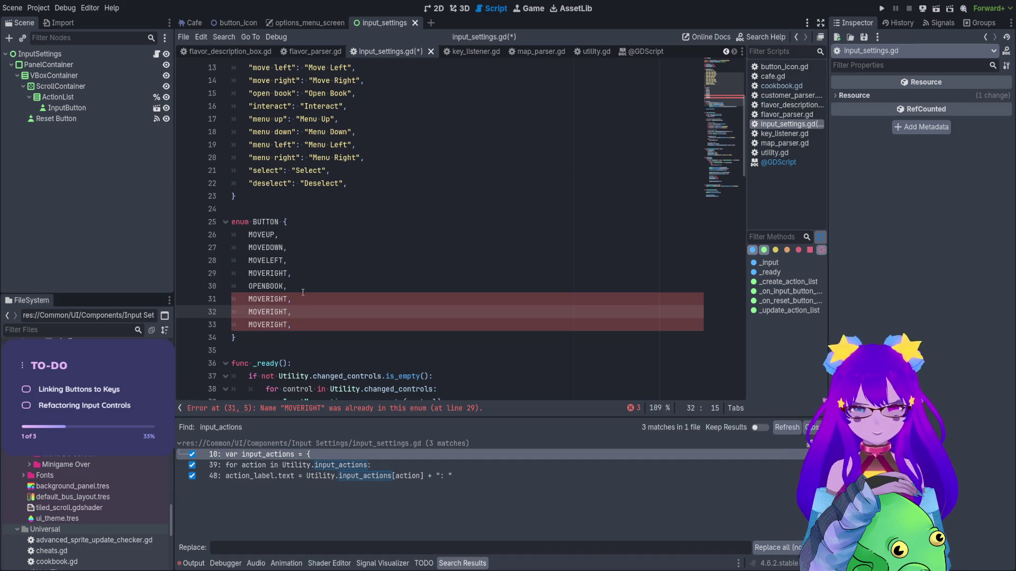
{"action": "key", "text": "ctrl+z"}
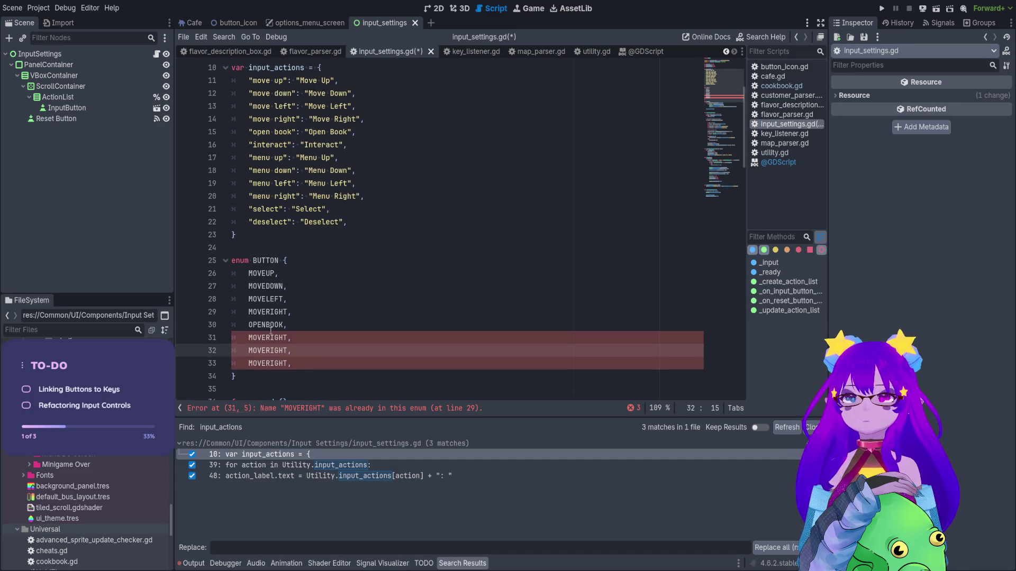
{"action": "double_click", "coordinate": [270, 337]}
{"action": "type", "text": "INTERACT,"}
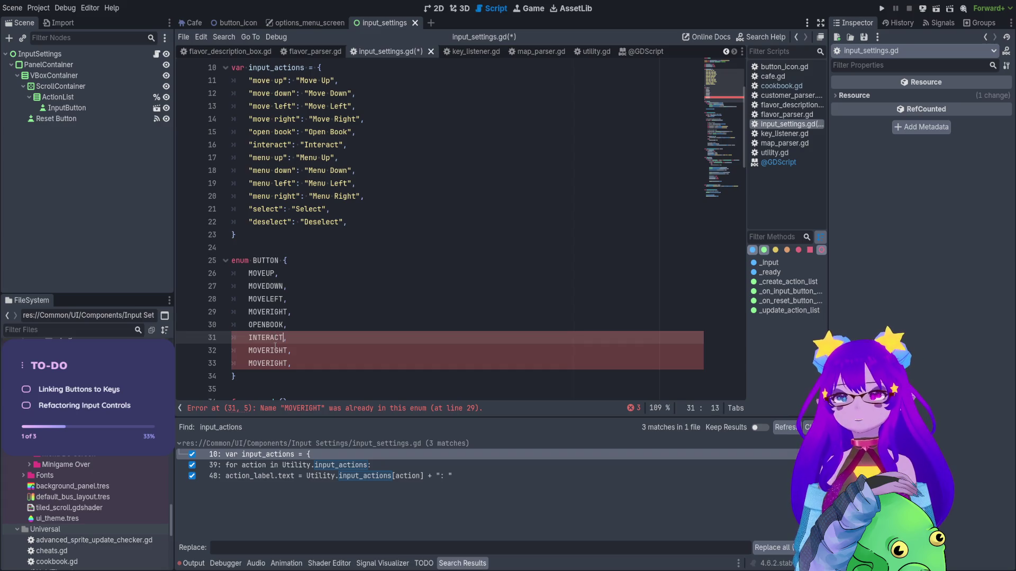
{"action": "double_click", "coordinate": [270, 350]}
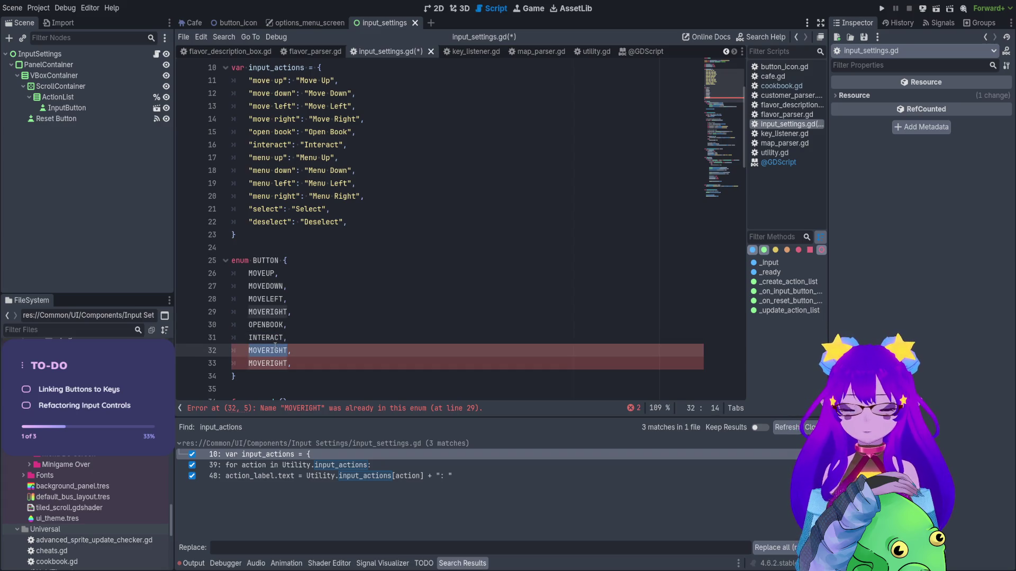
- Replace the leftover duplicates with MENUUP, MENUDOWN, MENULEFT and MENURIGHT
{"action": "left_click", "coordinate": [307, 313]}
{"action": "left_click_drag", "start_coordinate": [307, 313], "coordinate": [211, 279]}
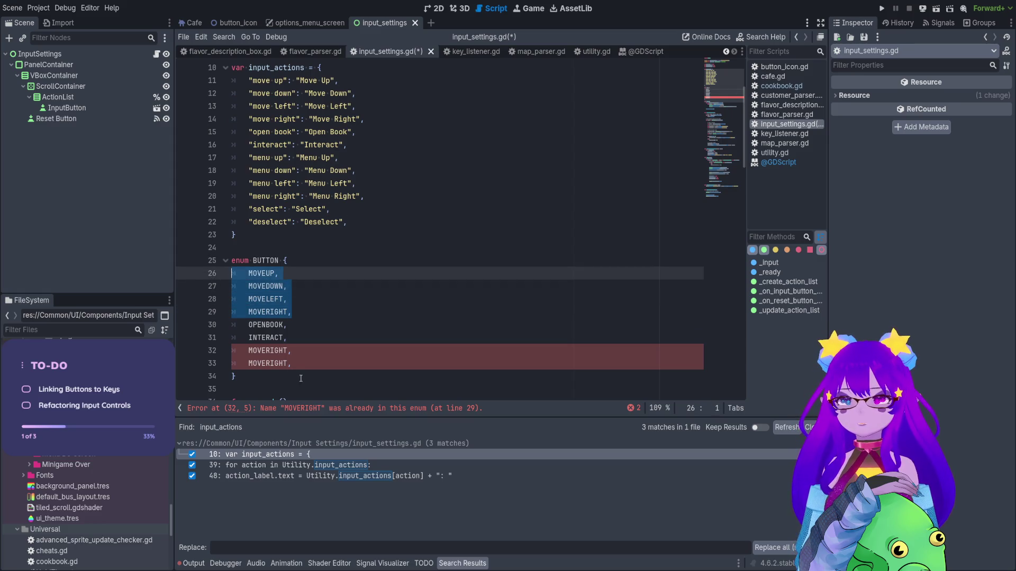
{"action": "key", "text": "ctrl+c"}
{"action": "left_click_drag", "start_coordinate": [294, 364], "coordinate": [233, 350]}
{"action": "key", "text": "ctrl+v"}
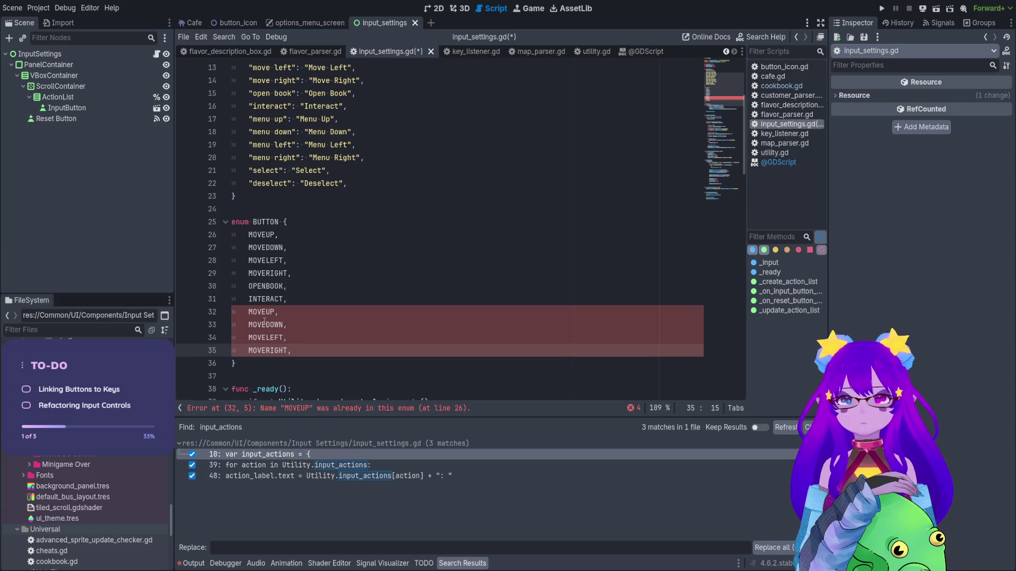
{"action": "left_click", "coordinate": [266, 312]}
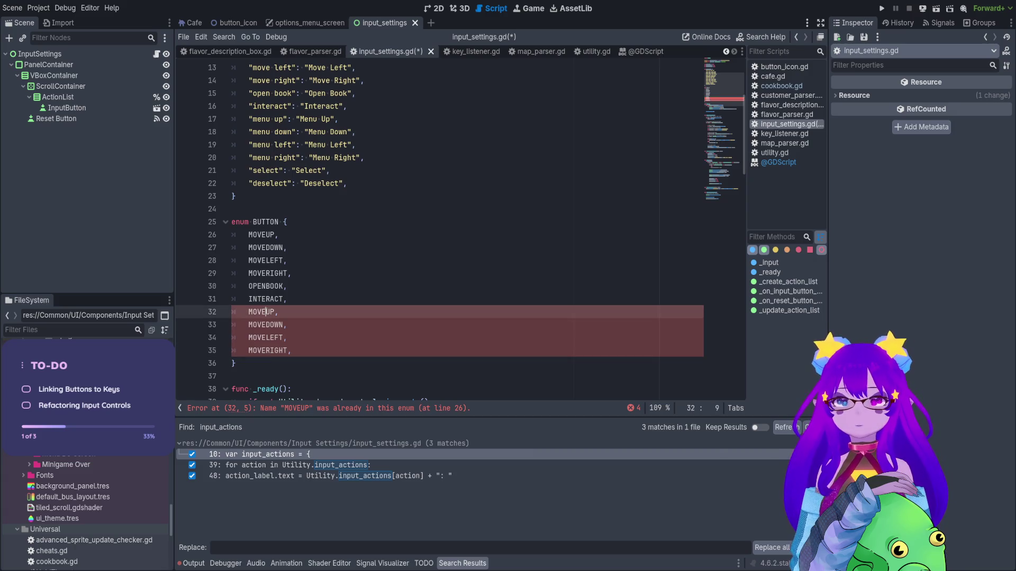
{"action": "key", "text": "shift+alt+Down"}
{"action": "key", "text": "shift+alt+Down"}
{"action": "key", "text": "shift+alt+Down"}
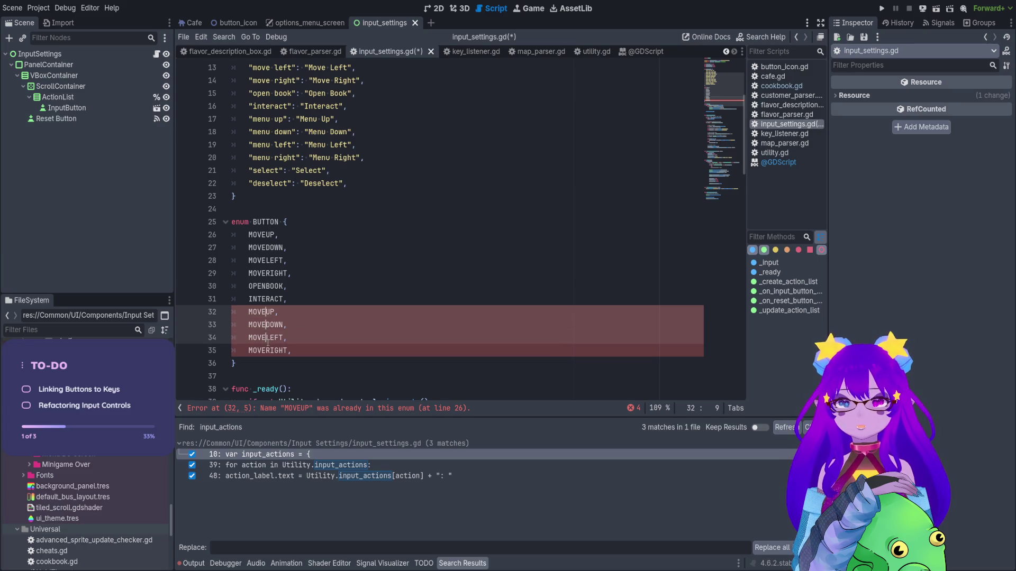
{"action": "key", "text": "BackSpace"}
{"action": "key", "text": "BackSpace"}
{"action": "key", "text": "BackSpace"}
{"action": "type", "text": "MENU"}
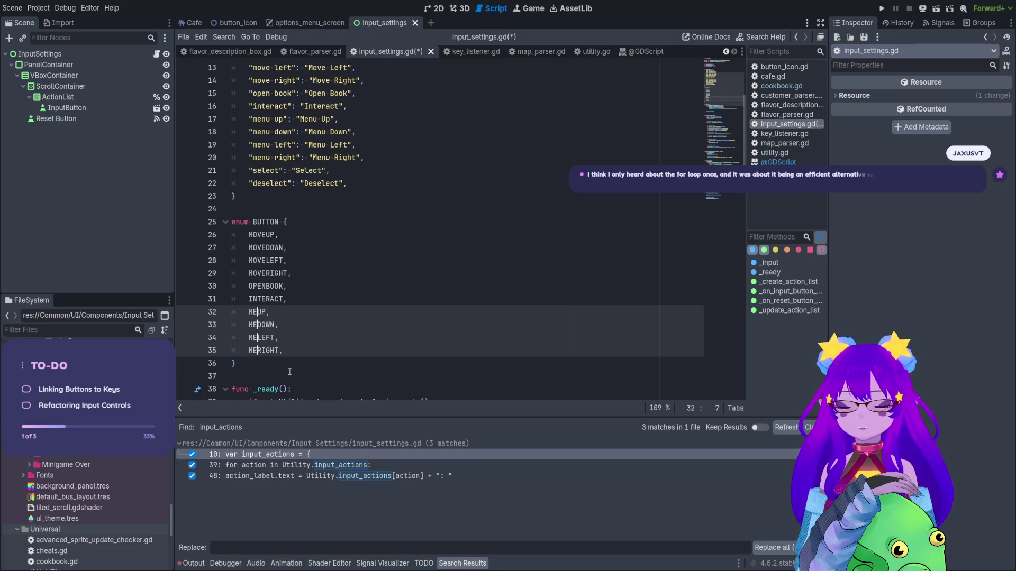
- Append SELECT and DESELECT to the enum and save the script
{"action": "left_click", "coordinate": [303, 350]}
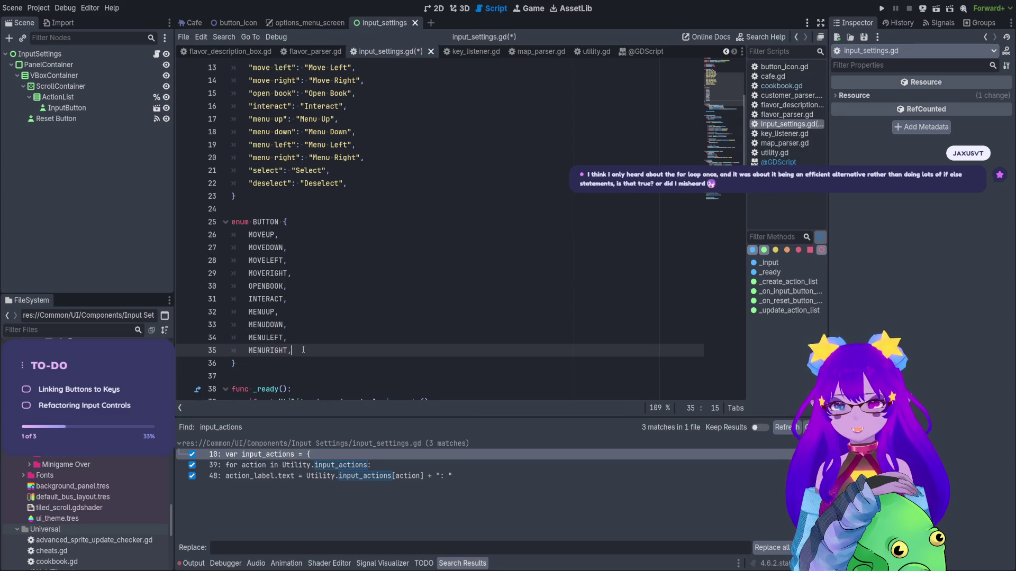
{"action": "key", "text": "Return"}
{"action": "type", "text": "SELECT"}
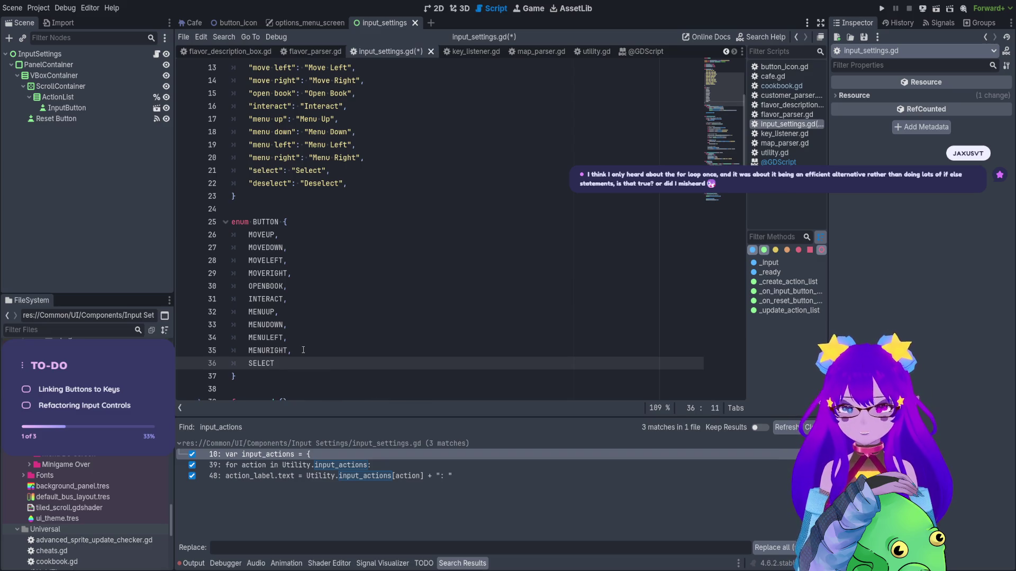
{"action": "type", "text": ","}
{"action": "key", "text": "Return"}
{"action": "type", "text": "DESELECT,"}
{"action": "key", "text": "ctrl+s"}
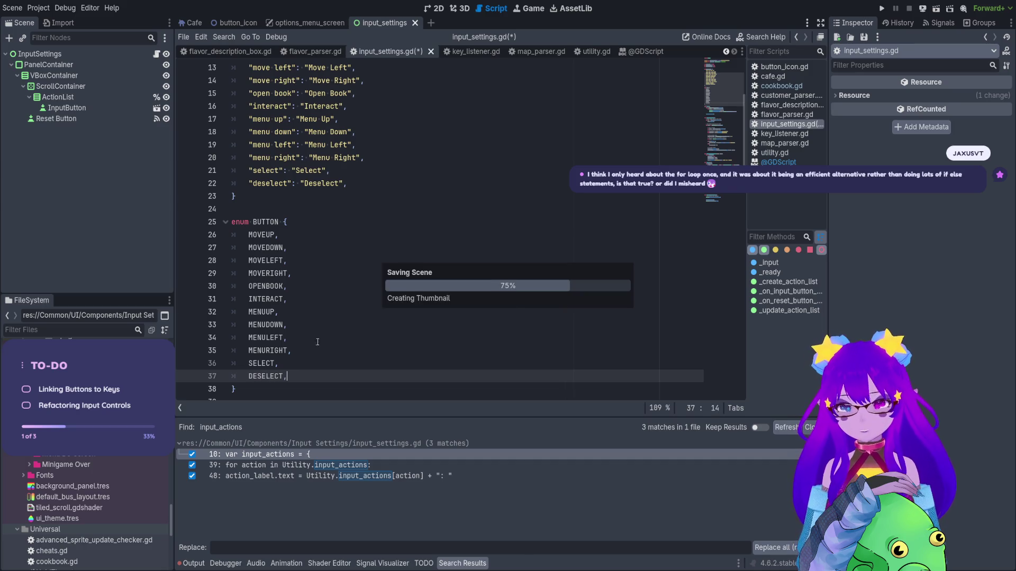
- Remove the BUTTON enum block from below the input_actions dictionary
{"action": "scroll", "coordinate": [320, 338], "scroll_direction": "down", "scroll_amount": 1}
{"action": "scroll", "coordinate": [320, 338], "scroll_direction": "down", "scroll_amount": 1}
{"action": "mouse_move", "coordinate": [320, 338]}
{"action": "left_mouse_down"}
{"action": "mouse_move", "coordinate": [288, 236]}
{"action": "mouse_move", "coordinate": [231, 183]}
{"action": "left_mouse_up"}
{"action": "key", "text": "BackSpace"}
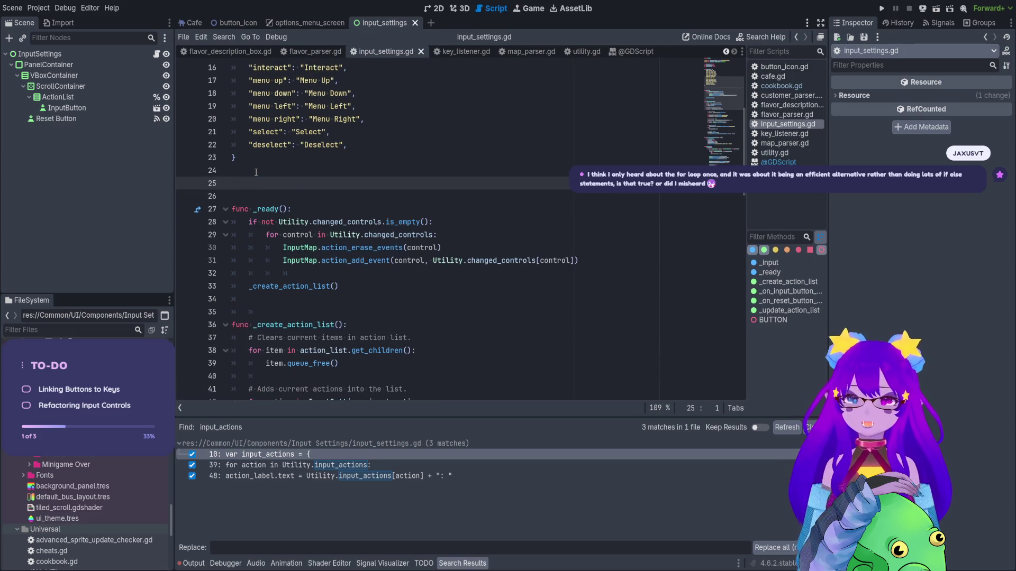
- Paste the BUTTON enum on new lines above the input_actions dictionary
{"action": "key", "text": "BackSpace"}
{"action": "key", "text": "BackSpace"}
{"action": "scroll", "coordinate": [318, 161], "scroll_direction": "up", "scroll_amount": 4}
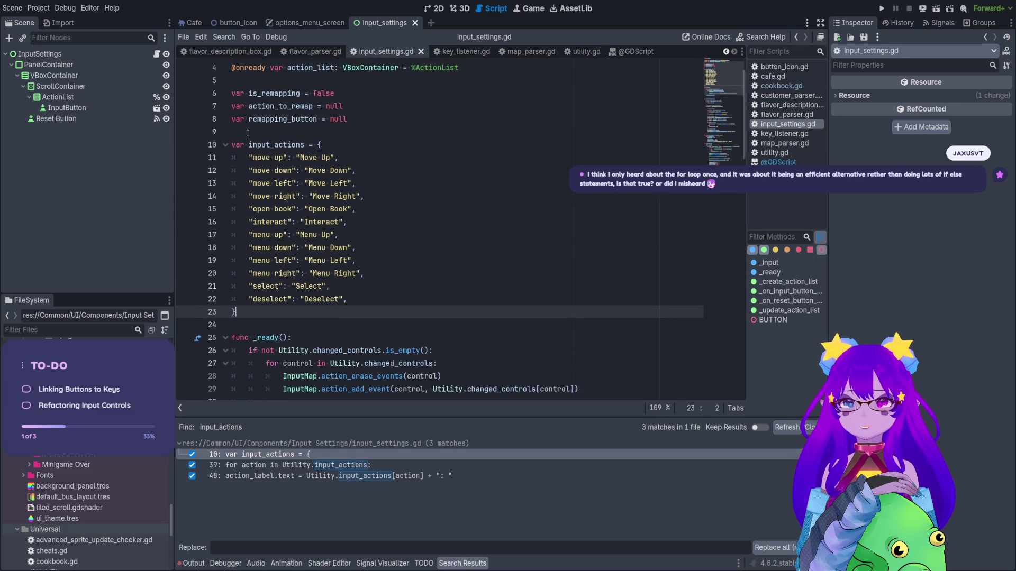
{"action": "left_click", "coordinate": [248, 132]}
{"action": "key", "text": "Return"}
{"action": "key", "text": "Return"}
{"action": "left_click", "coordinate": [240, 140]}
{"action": "key", "text": "ctrl+v"}
{"action": "mouse_move", "coordinate": [279, 316]}
{"action": "left_mouse_down"}
{"action": "mouse_move", "coordinate": [249, 196]}
{"action": "mouse_move", "coordinate": [222, 145]}
{"action": "left_mouse_up"}
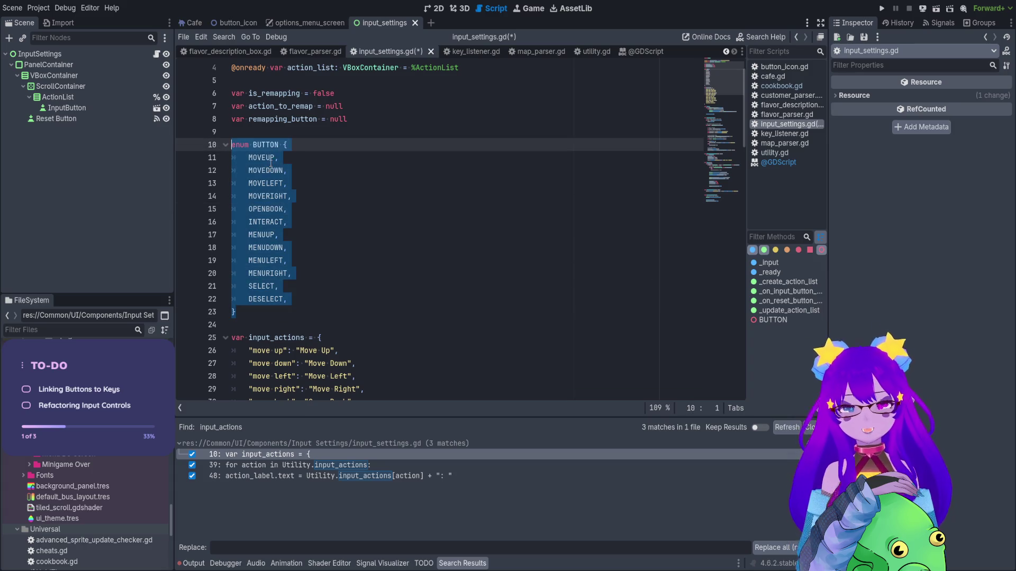
{"action": "scroll", "coordinate": [271, 163], "scroll_direction": "down", "scroll_amount": 2}
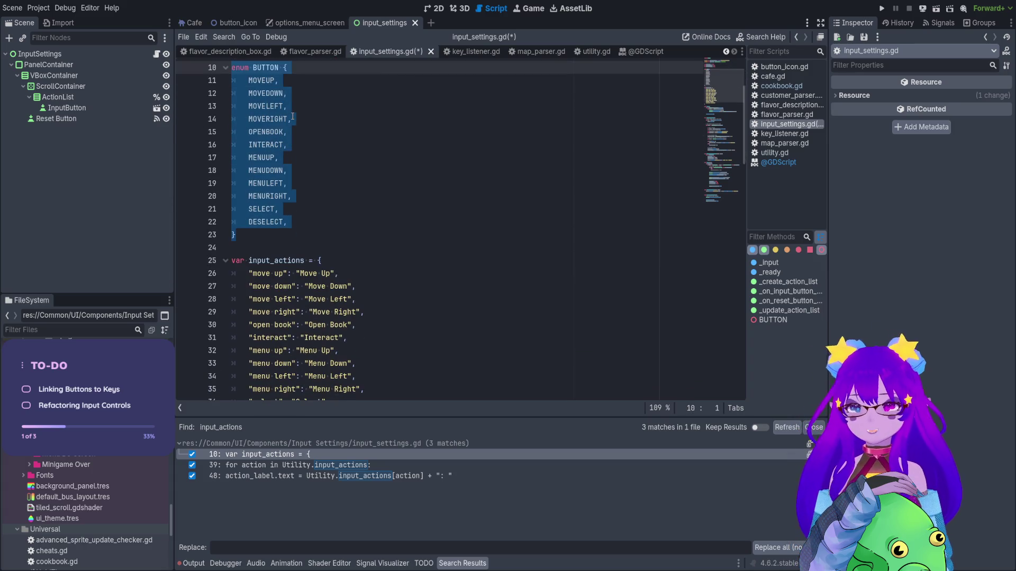
- Start a type annotation on input_actions by typing ': D' after its name
{"action": "double_click", "coordinate": [275, 68]}
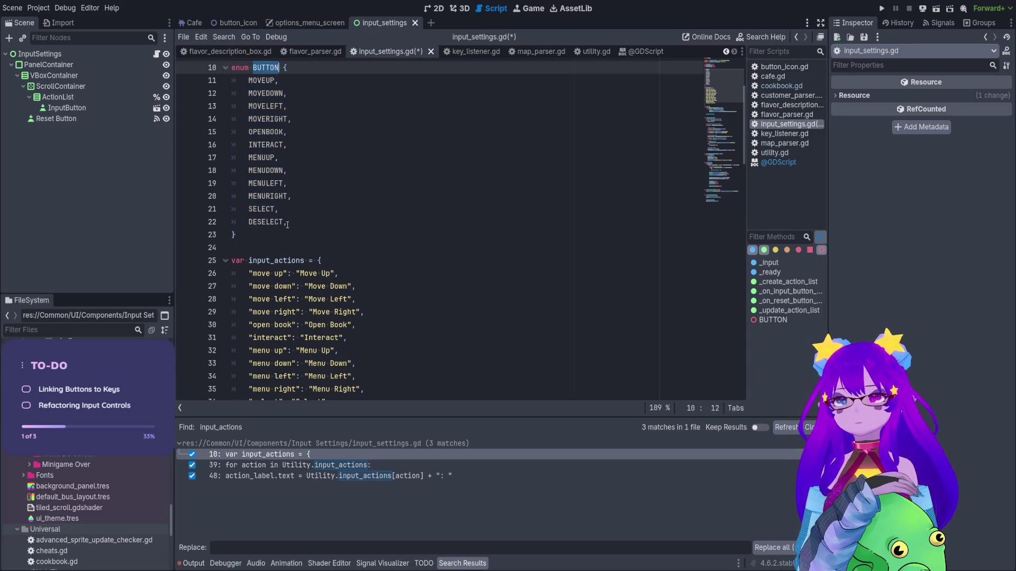
{"action": "mouse_move", "coordinate": [288, 223]}
{"action": "left_mouse_down"}
{"action": "mouse_move", "coordinate": [233, 159]}
{"action": "mouse_move", "coordinate": [231, 80]}
{"action": "left_mouse_up"}
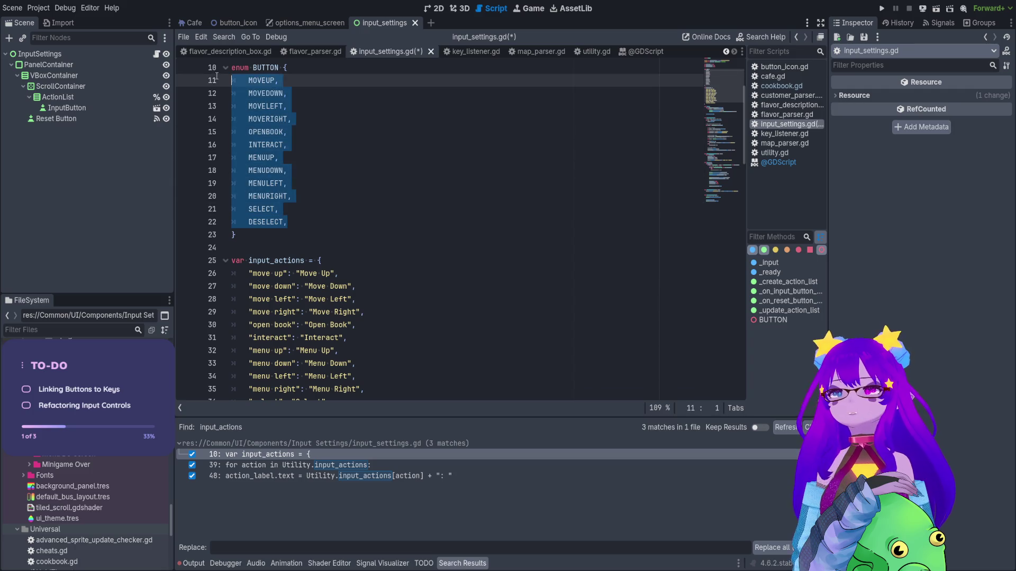
{"action": "scroll", "coordinate": [333, 271], "scroll_direction": "down", "scroll_amount": 1}
{"action": "left_click", "coordinate": [326, 223]}
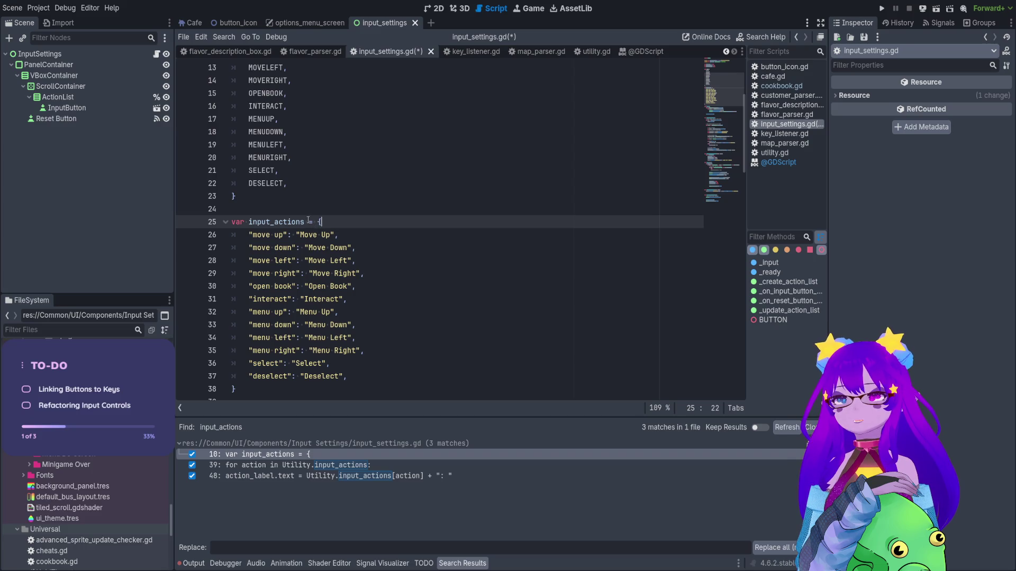
{"action": "type", "text": ":"}
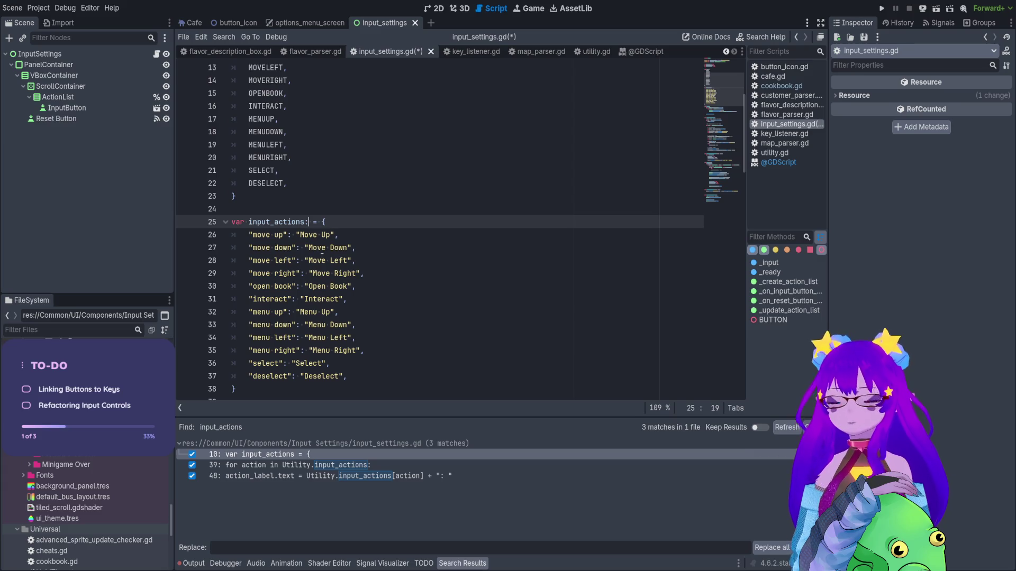
{"action": "type", "text": " D"}
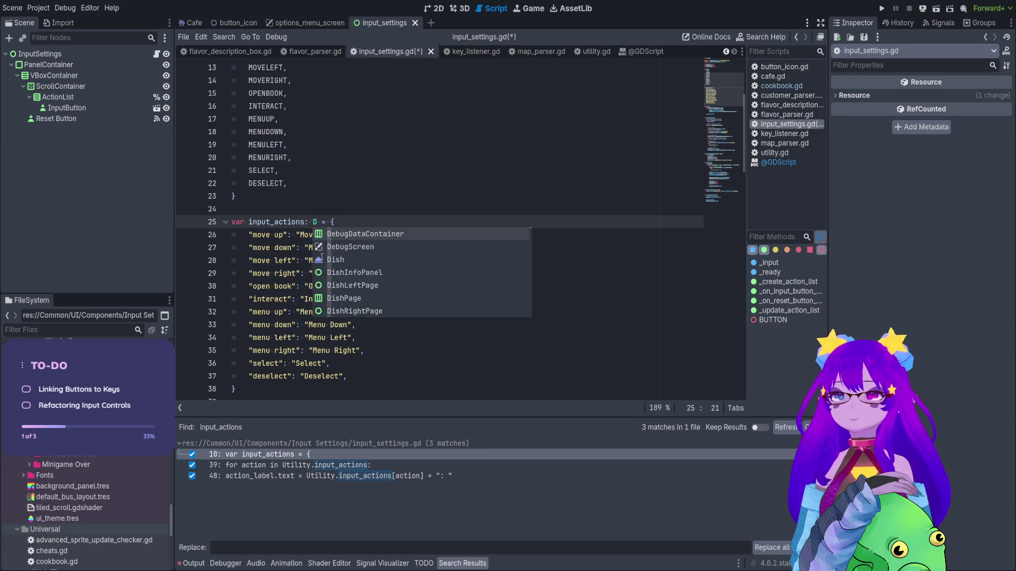
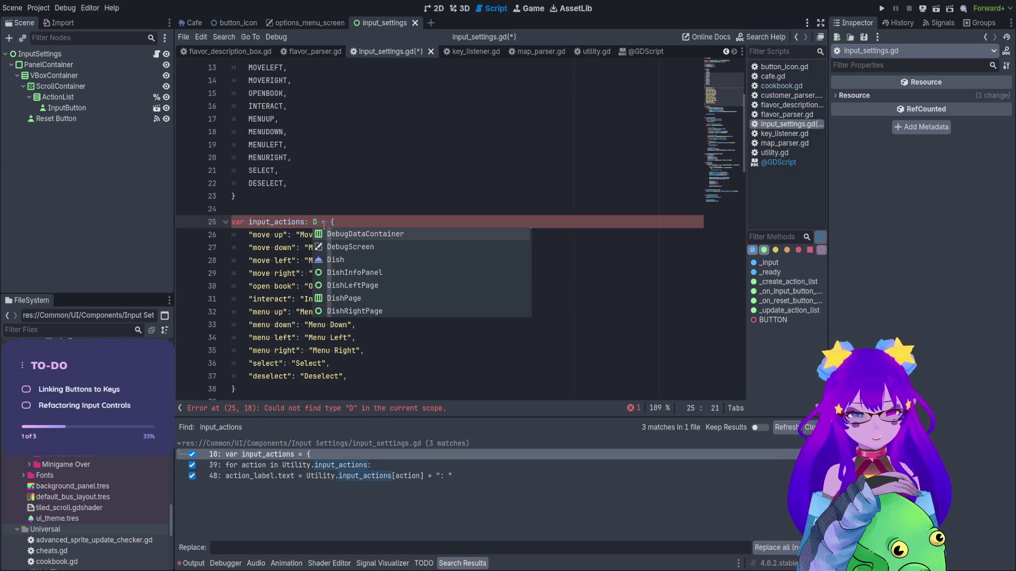
- Type input_actions on line 25 as Dictionary[BUTTON, String] using autocomplete
{"action": "key", "text": "Escape"}
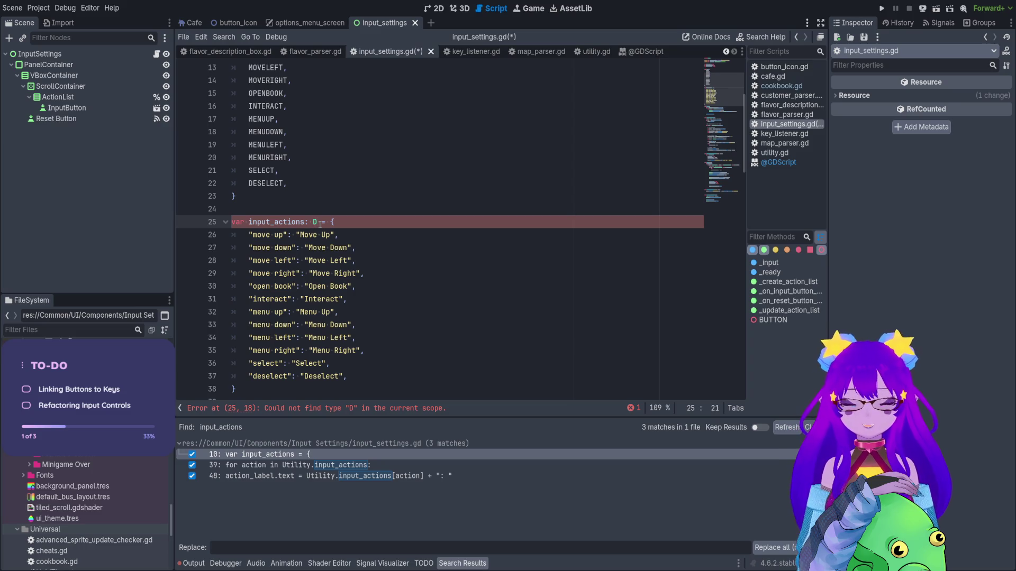
{"action": "type", "text": "ic"}
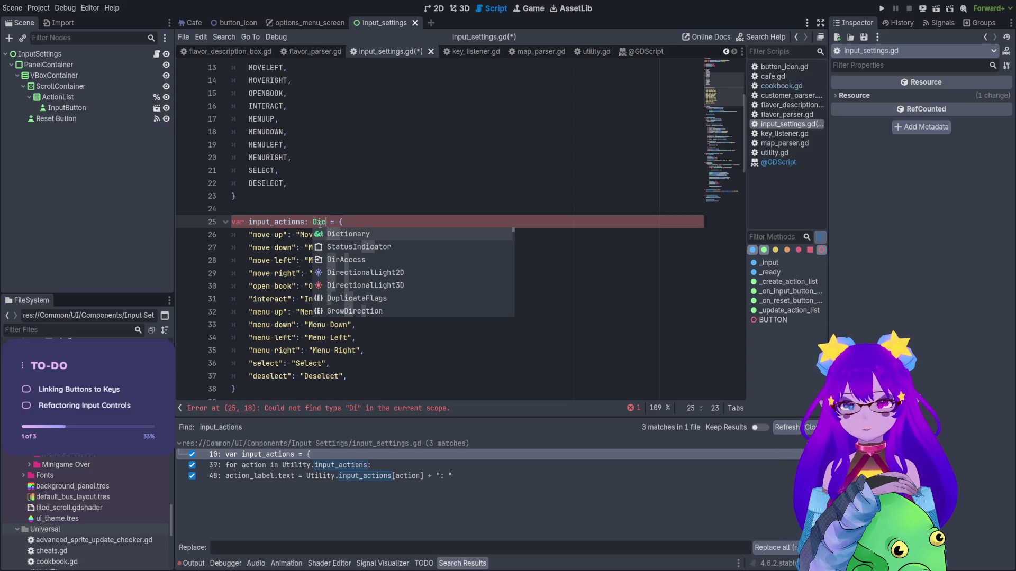
{"action": "key", "text": "Return"}
{"action": "type", "text": "["}
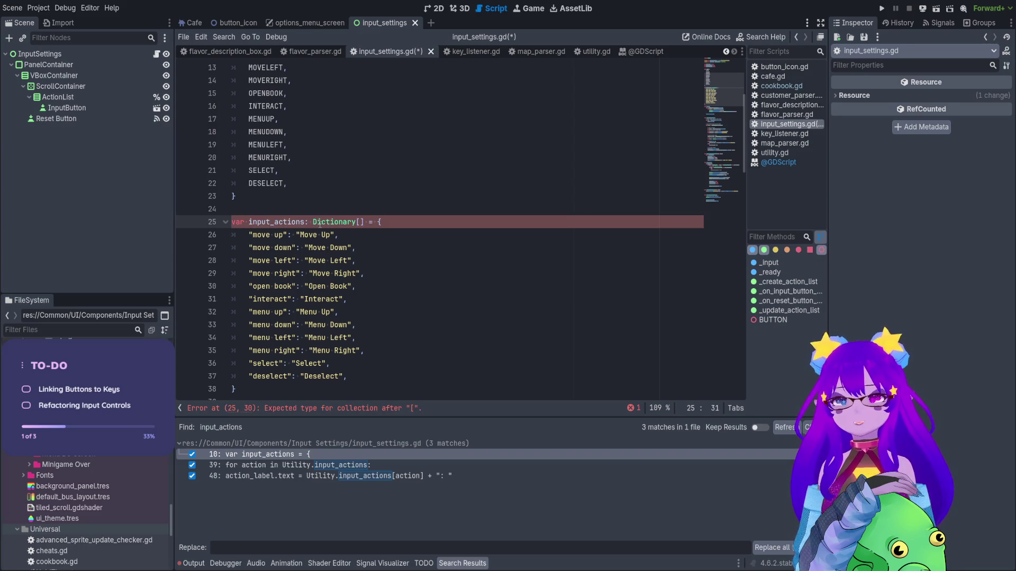
{"action": "type", "text": "B"}
{"action": "key", "text": "Return"}
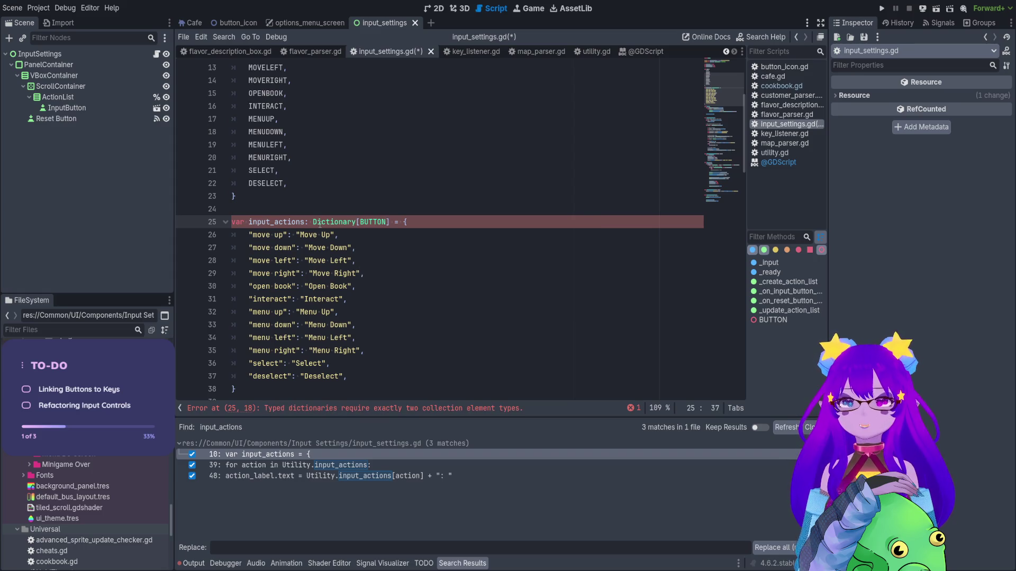
{"action": "type", "text": ", String"}
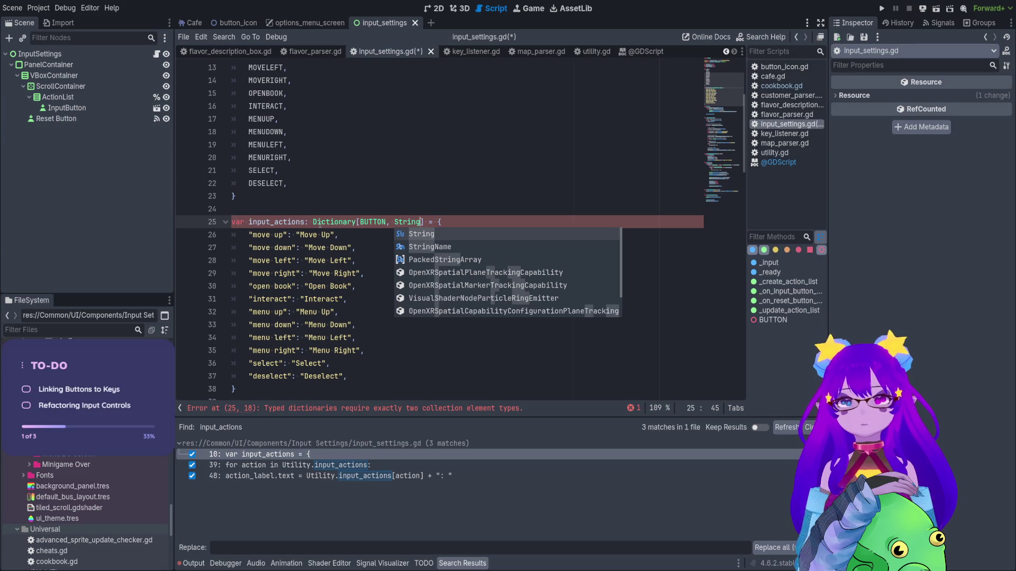
- Paste the BUTTON enum names on a new line after the dictionary's opening brace
{"action": "left_click", "coordinate": [452, 222]}
{"action": "key", "text": "Return"}
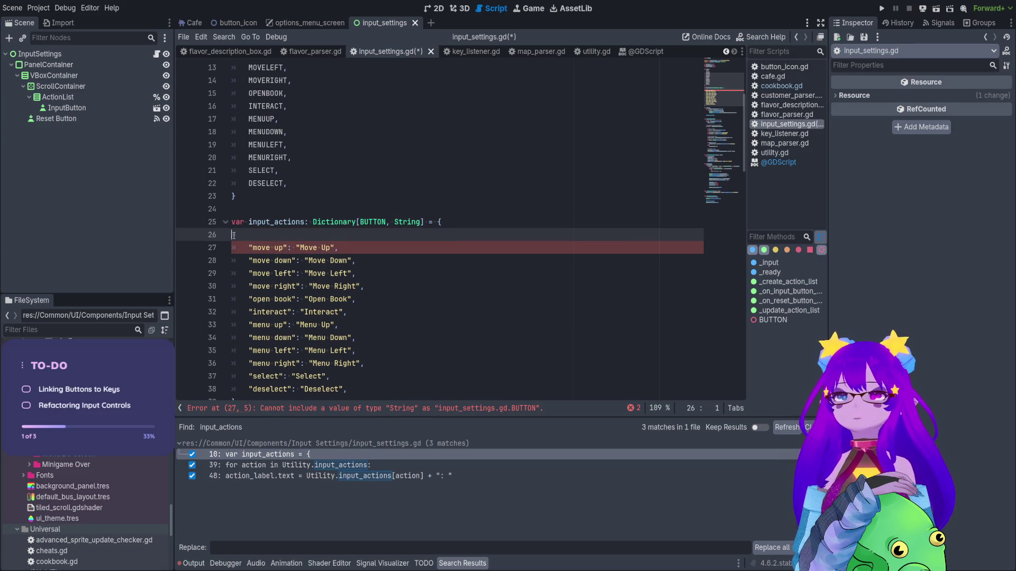
{"action": "type", "text": "MOVEUP, \tMOVEDOWN, \tMOVELEFT, \tMOVERIGHT, \tOPENBOOK, \tINTERACT, \tMENUUP, \tMENUDOWN, \tMENULEFT, \tMENURIGHT, \tSELECT, \tDESELECT,"}
- Move the 'Move Up' and 'Move Down' labels after MOVEUP and MOVEDOWN
{"action": "scroll", "coordinate": [242, 235], "scroll_direction": "down", "scroll_amount": 4}
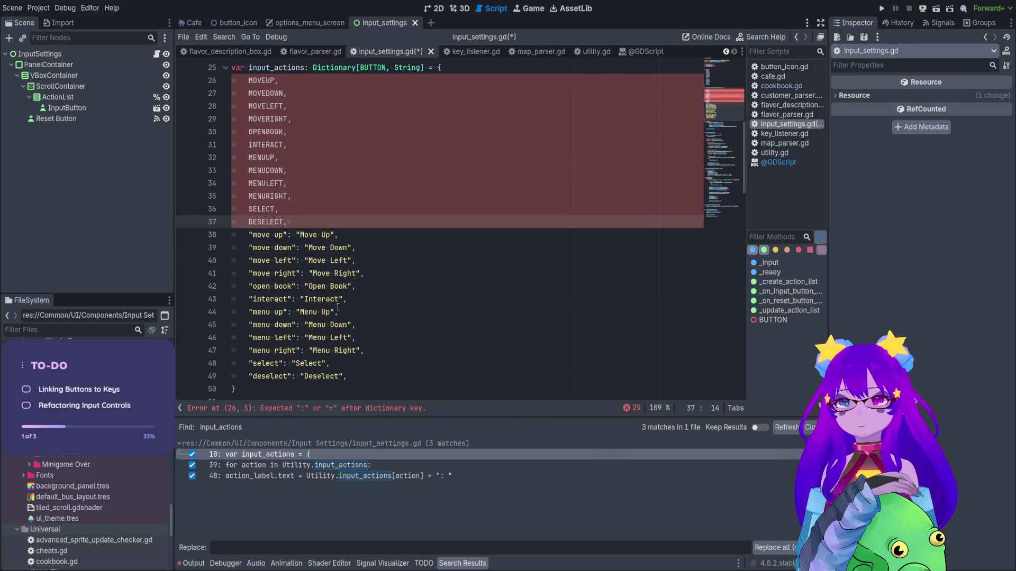
{"action": "left_click", "coordinate": [298, 235]}
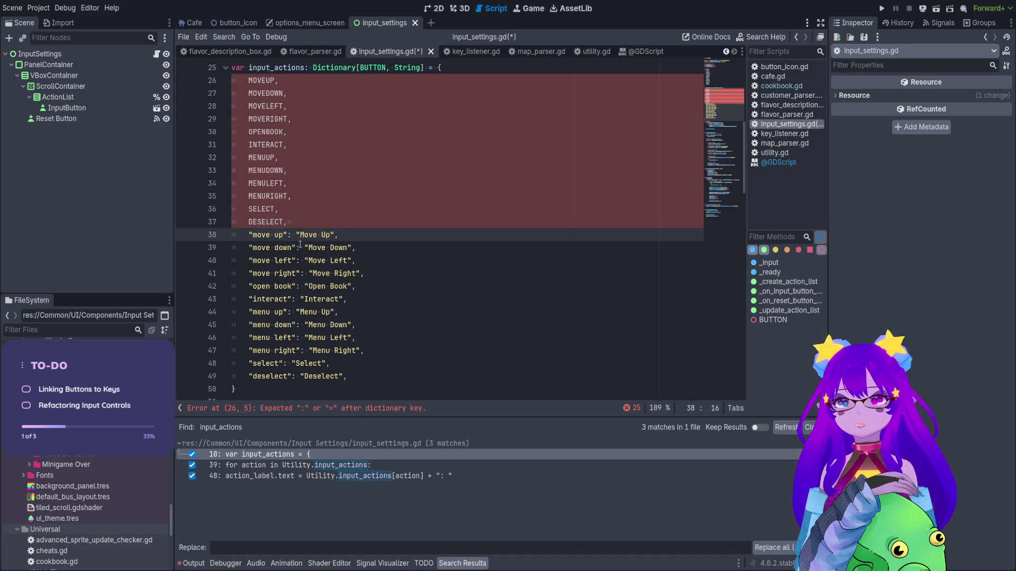
{"action": "left_click_drag", "start_coordinate": [345, 236], "coordinate": [288, 235]}
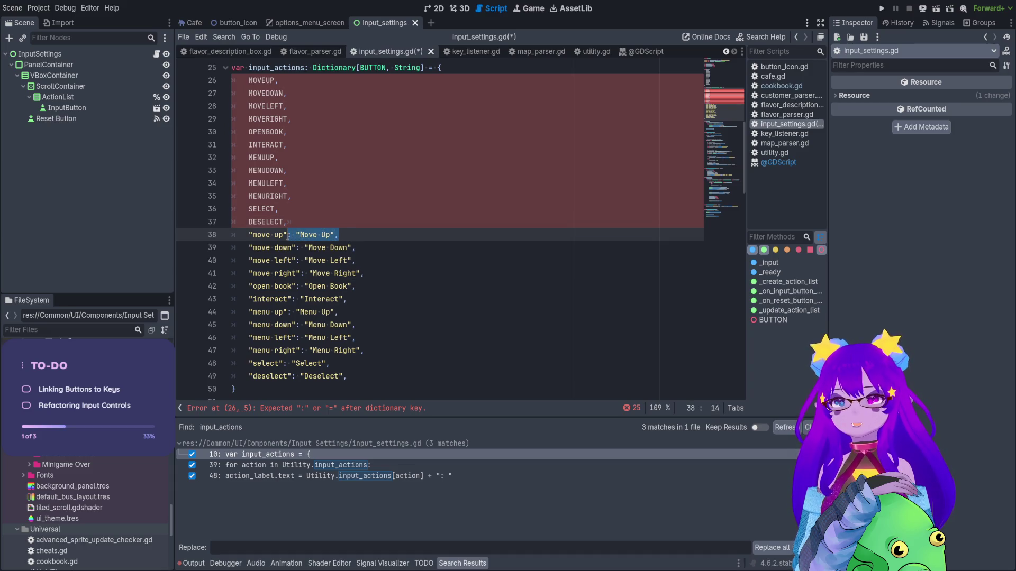
{"action": "key", "text": "ctrl+x"}
{"action": "left_click", "coordinate": [275, 80]}
{"action": "key", "text": "ctrl+v"}
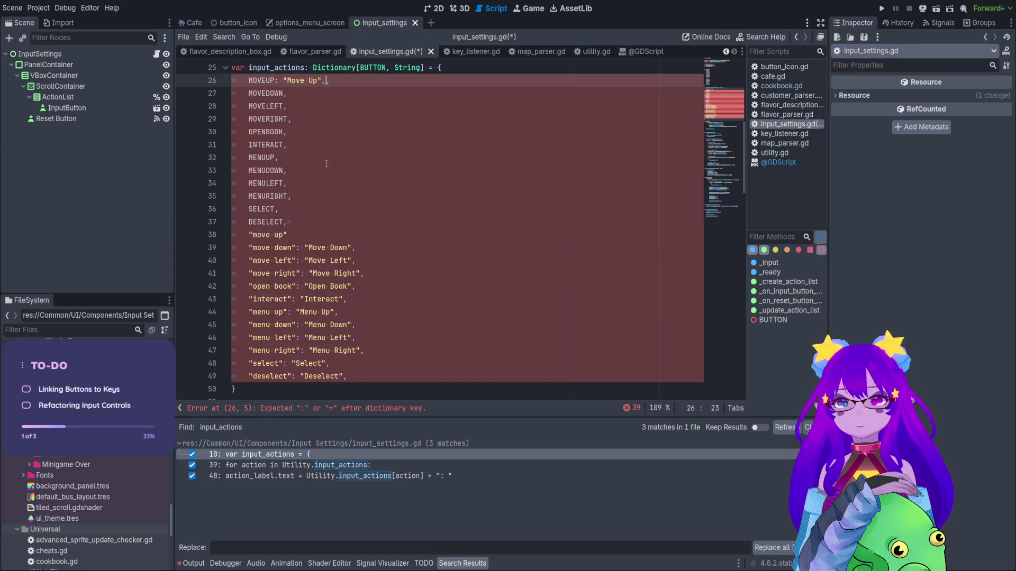
{"action": "left_click_drag", "start_coordinate": [362, 250], "coordinate": [294, 247]}
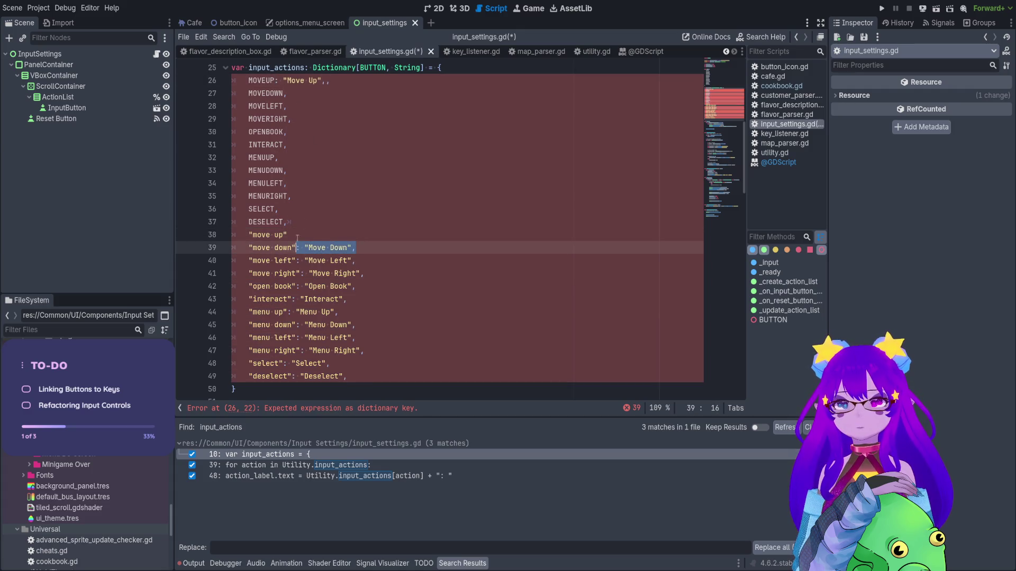
{"action": "key", "text": "ctrl+x"}
{"action": "left_click", "coordinate": [293, 84]}
{"action": "left_click", "coordinate": [293, 93]}
{"action": "key", "text": "ctrl+v"}
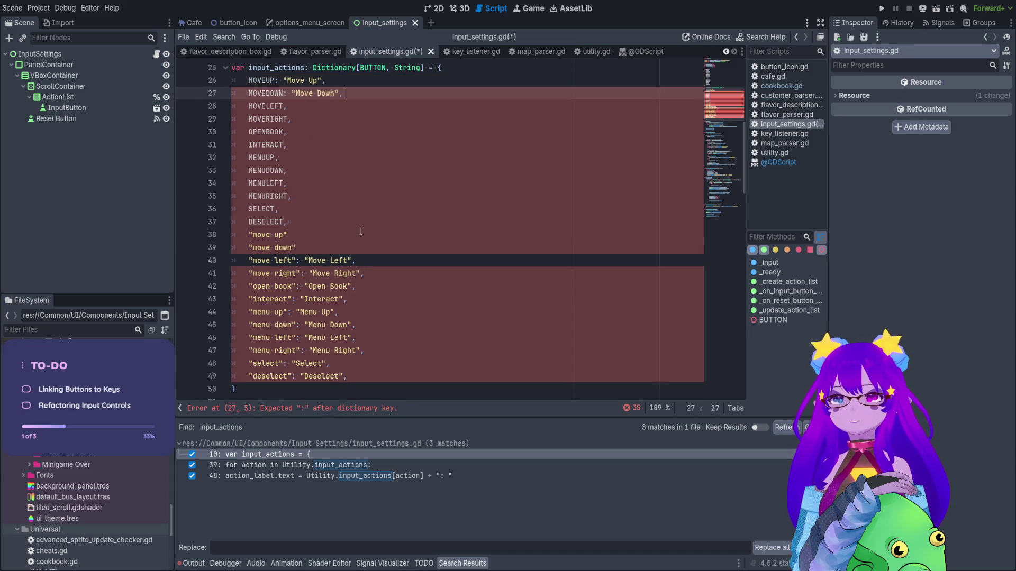
- Move the 'Move Left', 'Move Right' and 'Open Book' labels after their enum names
{"action": "left_click", "coordinate": [353, 260]}
{"action": "left_click_drag", "start_coordinate": [353, 261], "coordinate": [296, 260]}
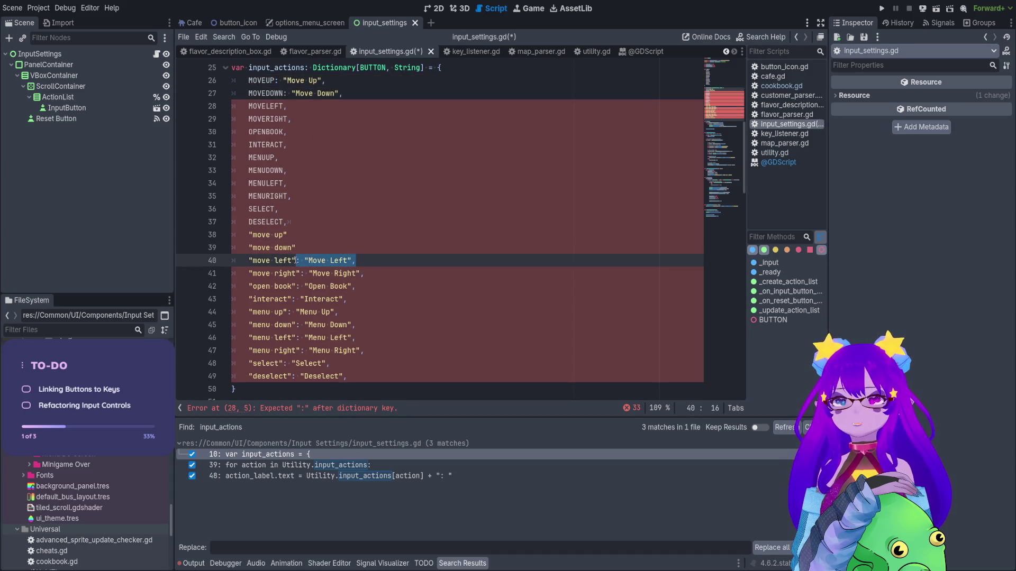
{"action": "key", "text": "ctrl+x"}
{"action": "left_click", "coordinate": [287, 106]}
{"action": "key", "text": "ctrl+v"}
{"action": "left_click_drag", "start_coordinate": [365, 273], "coordinate": [298, 273]}
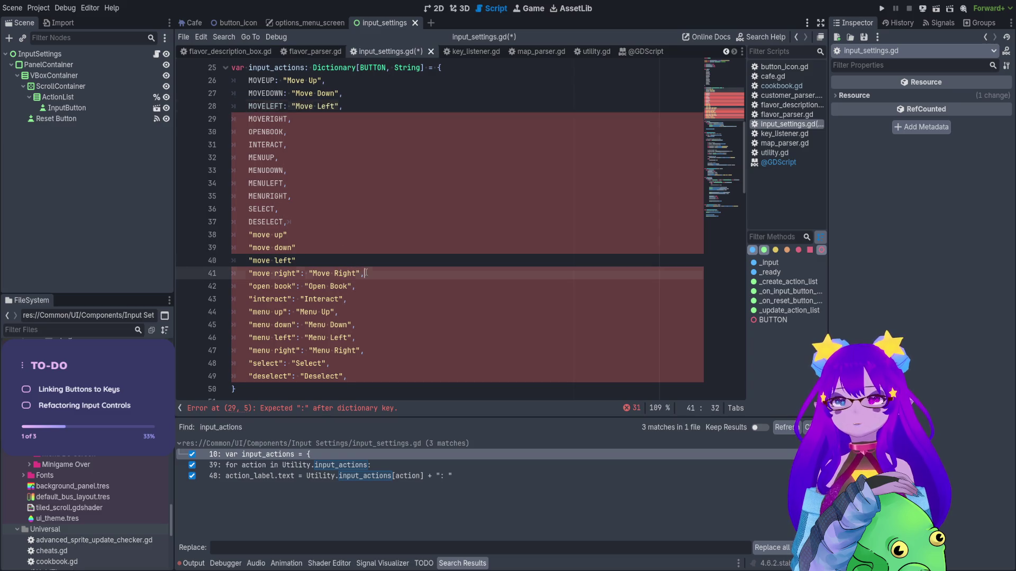
{"action": "key", "text": "ctrl+x"}
{"action": "left_click", "coordinate": [290, 118]}
{"action": "key", "text": "ctrl+v"}
{"action": "mouse_move", "coordinate": [356, 286]}
{"action": "left_mouse_down"}
{"action": "mouse_move", "coordinate": [295, 287]}
{"action": "mouse_move", "coordinate": [345, 299]}
{"action": "mouse_move", "coordinate": [292, 299]}
{"action": "left_mouse_up"}
{"action": "key", "text": "ctrl+x"}
{"action": "left_click", "coordinate": [284, 132]}
{"action": "key", "text": "ctrl+v"}
- Move the 'Interact', 'Menu Up' and 'Menu Down' labels after INTERACT, MENUUP and MENUDOWN
{"action": "key", "text": "ctrl+x"}
{"action": "left_click", "coordinate": [284, 145]}
{"action": "key", "text": "ctrl+v"}
{"action": "left_click_drag", "start_coordinate": [350, 312], "coordinate": [284, 312]}
{"action": "key", "text": "ctrl+x"}
{"action": "left_click", "coordinate": [275, 157]}
{"action": "key", "text": "ctrl+v"}
{"action": "left_click_drag", "start_coordinate": [356, 325], "coordinate": [288, 324]}
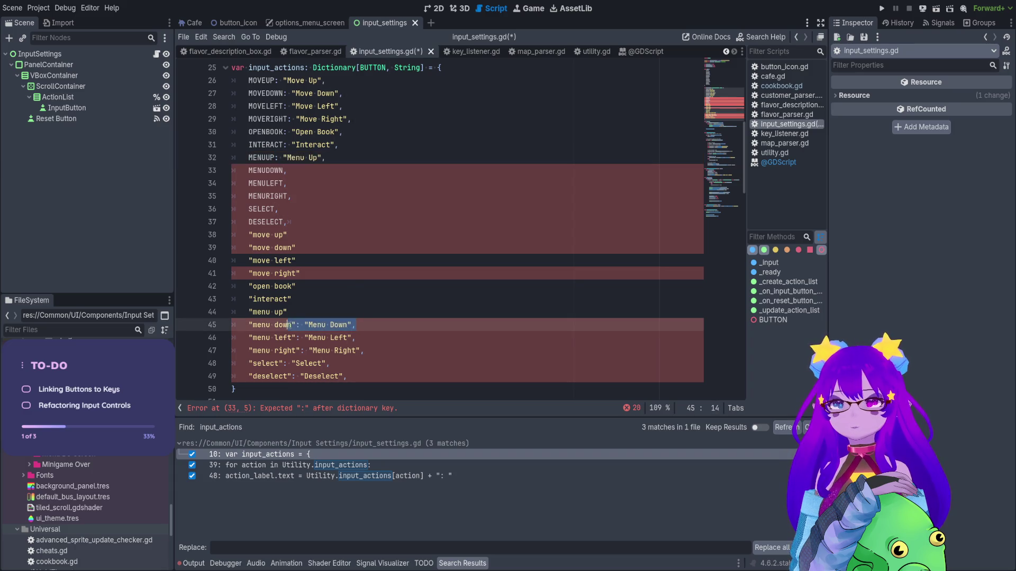
{"action": "key", "text": "ctrl+x"}
{"action": "left_click", "coordinate": [288, 170]}
{"action": "key", "text": "ctrl+v"}
- Move the 'Menu Left', 'Menu Right' and 'Select' labels after their enum names
{"action": "left_click_drag", "start_coordinate": [357, 337], "coordinate": [295, 337]}
{"action": "key", "text": "ctrl+x"}
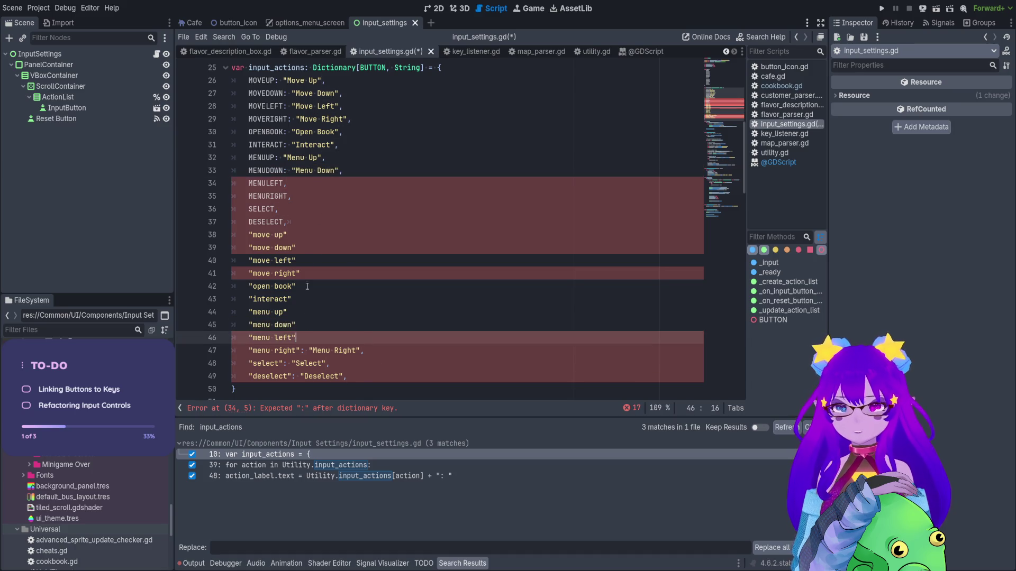
{"action": "left_click", "coordinate": [287, 183]}
{"action": "key", "text": "ctrl+v"}
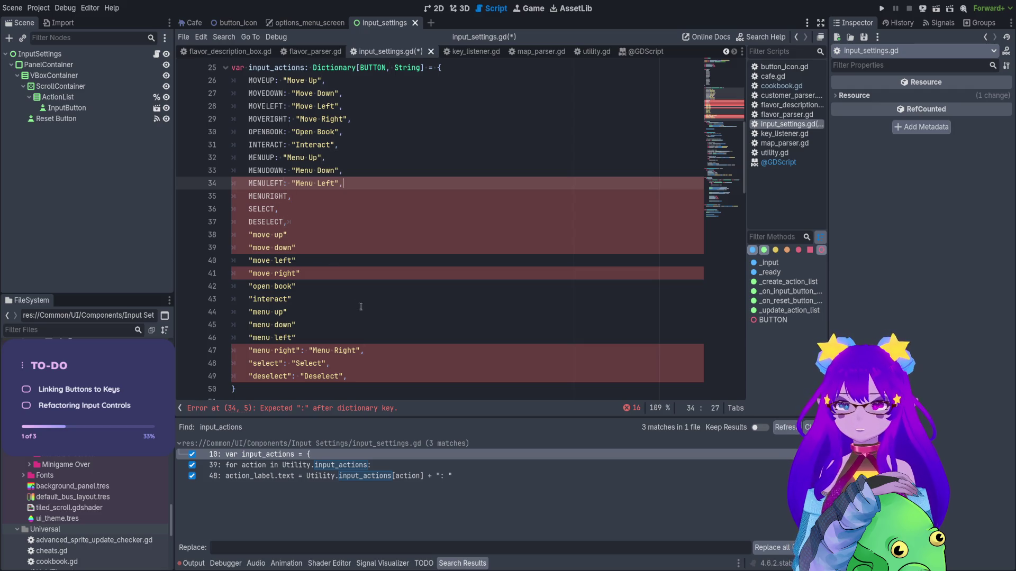
{"action": "left_click_drag", "start_coordinate": [364, 350], "coordinate": [300, 350]}
{"action": "key", "text": "ctrl+x"}
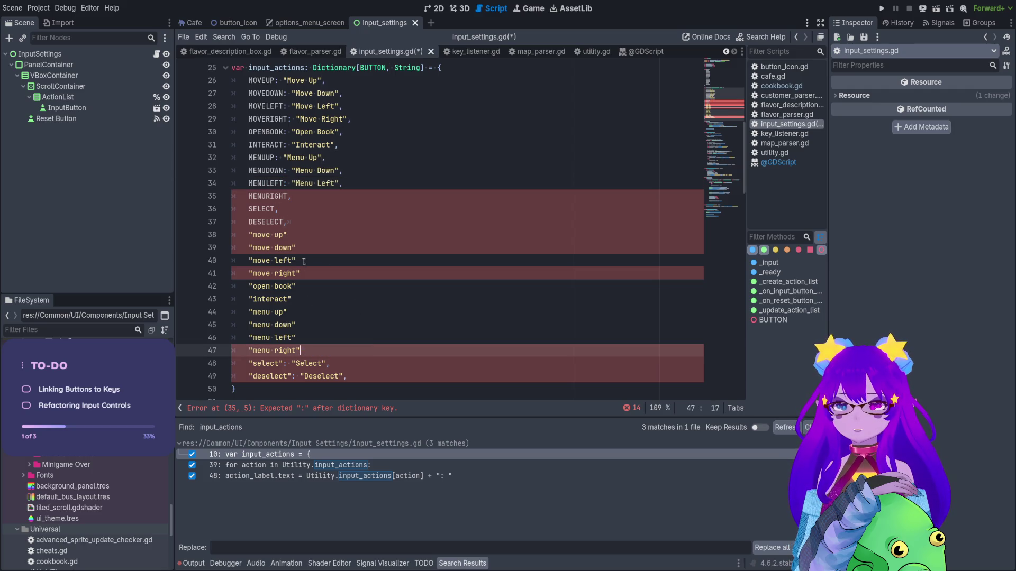
{"action": "left_click", "coordinate": [290, 195]}
{"action": "key", "text": "ctrl+v"}
{"action": "left_click_drag", "start_coordinate": [342, 367], "coordinate": [284, 364]}
{"action": "key", "text": "ctrl+x"}
{"action": "left_click", "coordinate": [276, 209]}
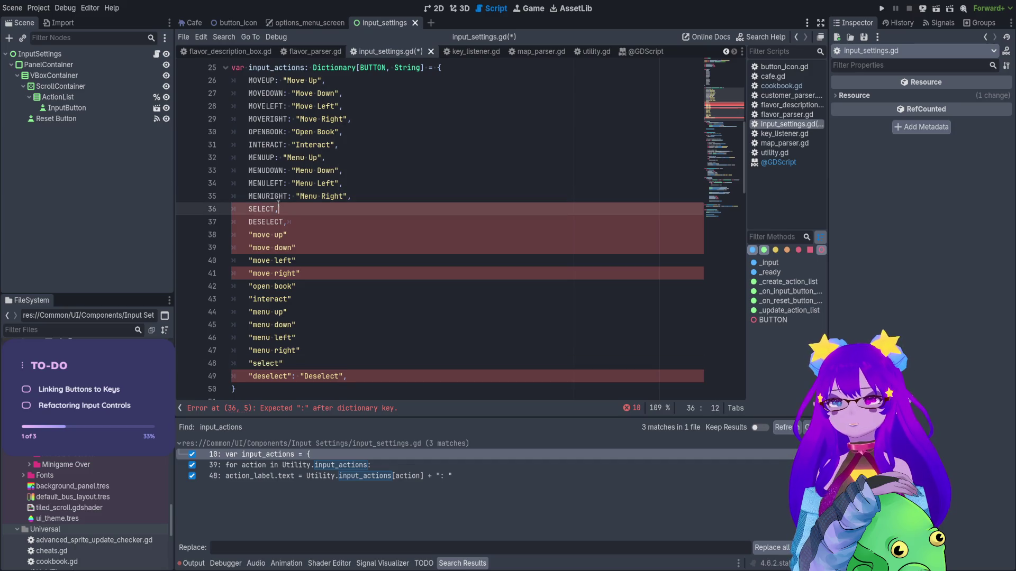
{"action": "key", "text": "ctrl+v"}
- Move the 'Deselect' label after DESELECT and delete the leftover string-keyed lines
{"action": "left_click_drag", "start_coordinate": [346, 377], "coordinate": [298, 381]}
{"action": "key", "text": "ctrl+x"}
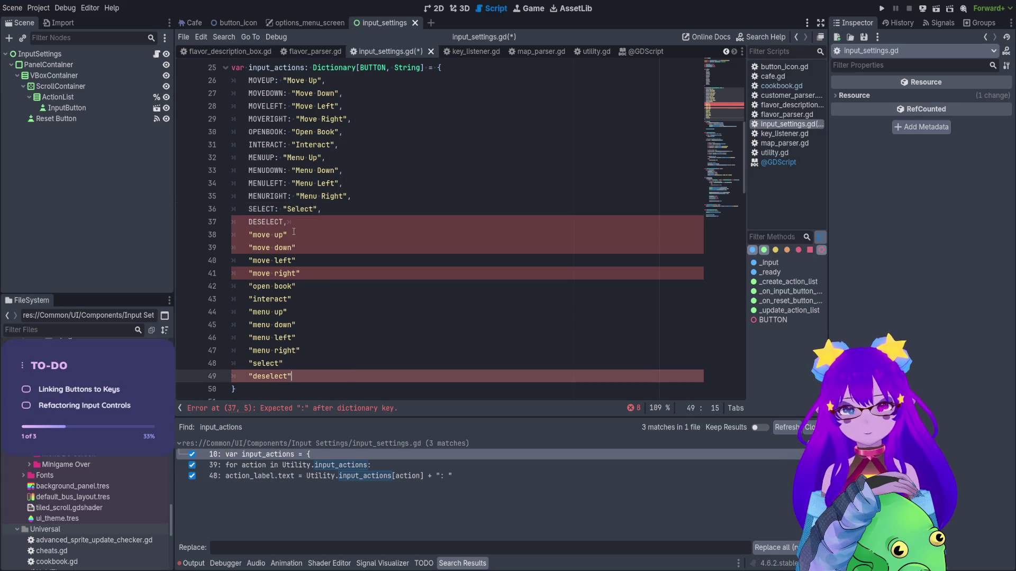
{"action": "left_click", "coordinate": [284, 222]}
{"action": "key", "text": "ctrl+v"}
{"action": "left_click_drag", "start_coordinate": [236, 390], "coordinate": [237, 237]}
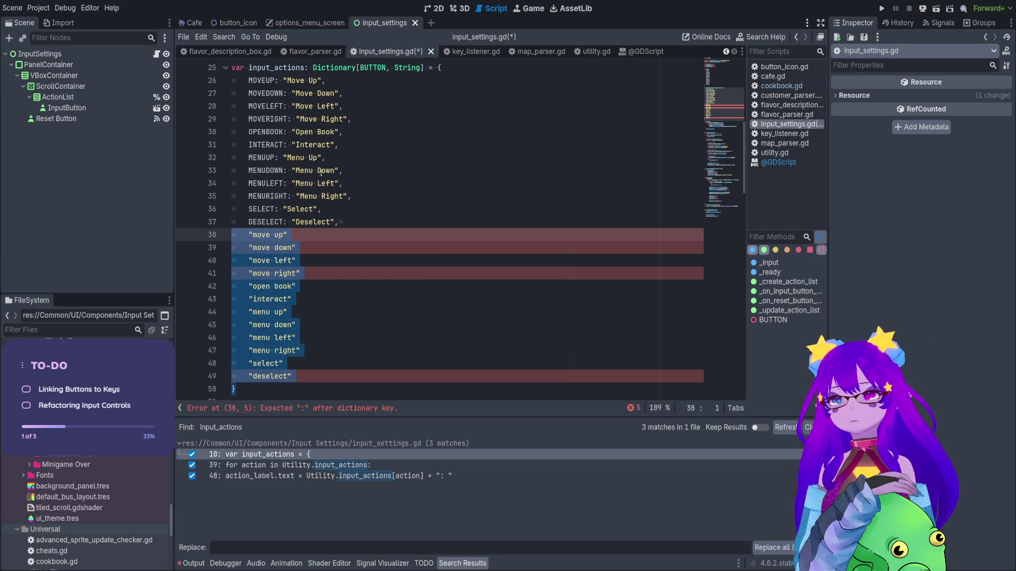
{"action": "key", "text": "BackSpace"}
- Close the dictionary with a brace, prefix every key with BUTTON. via multi-caret, and save
{"action": "type", "text": "}"}
{"action": "scroll", "coordinate": [250, 202], "scroll_direction": "up", "scroll_amount": 3}
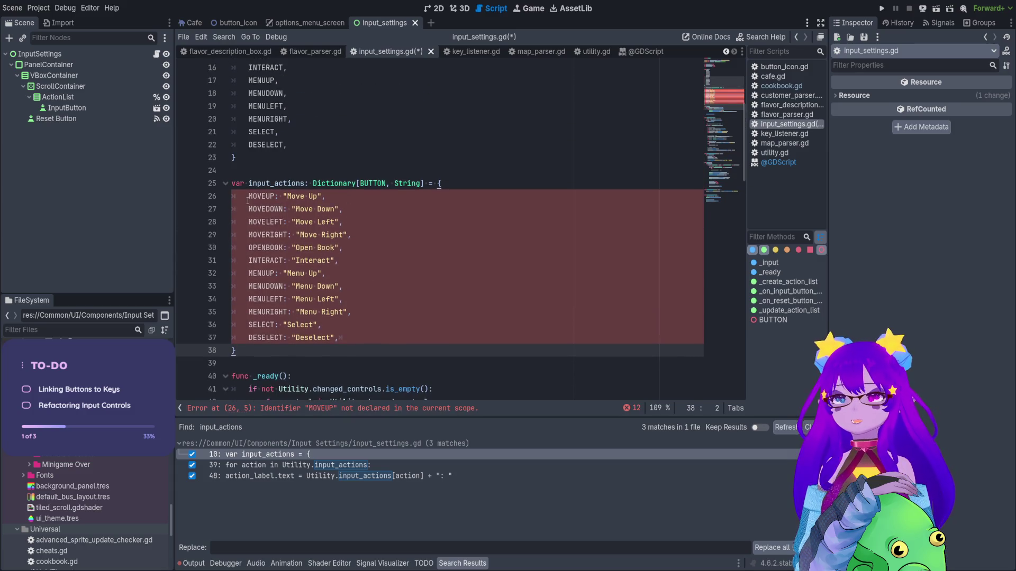
{"action": "left_click", "coordinate": [248, 197]}
{"action": "left_click_drag", "start_coordinate": [249, 211], "coordinate": [248, 323]}
{"action": "type", "text": "BUTTON"}
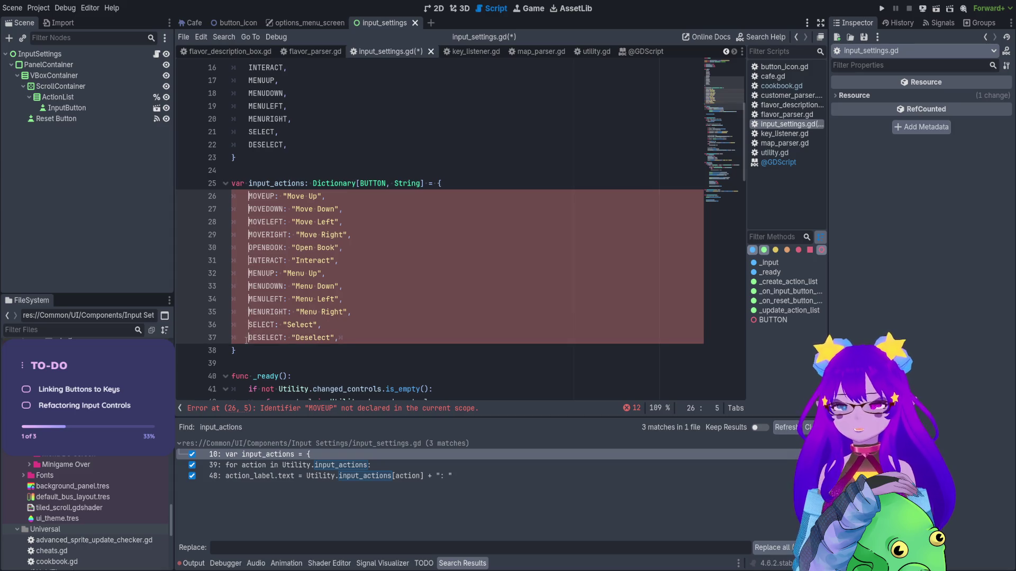
{"action": "type", "text": "."}
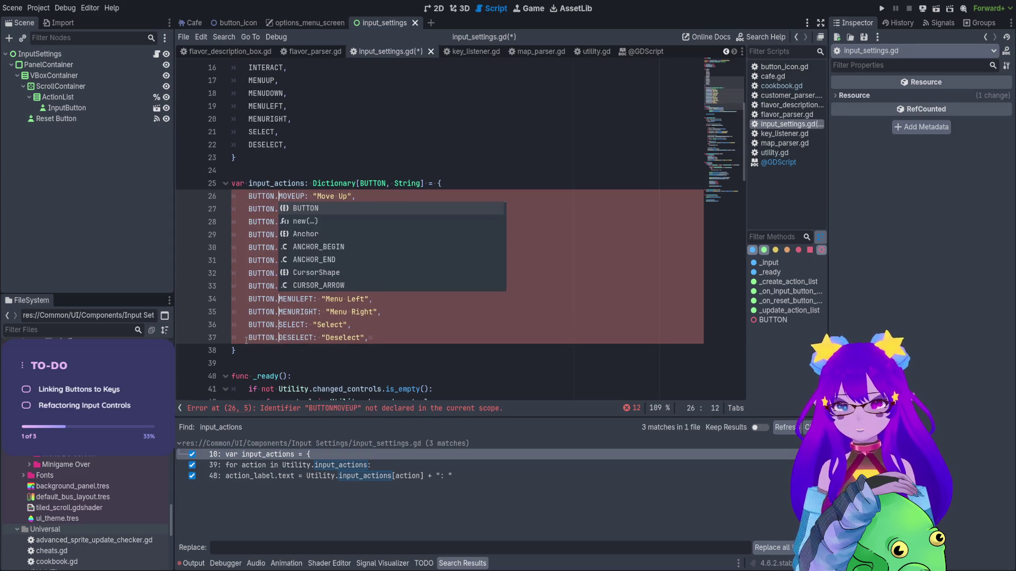
{"action": "left_click", "coordinate": [385, 149]}
{"action": "key", "text": "ctrl+s"}
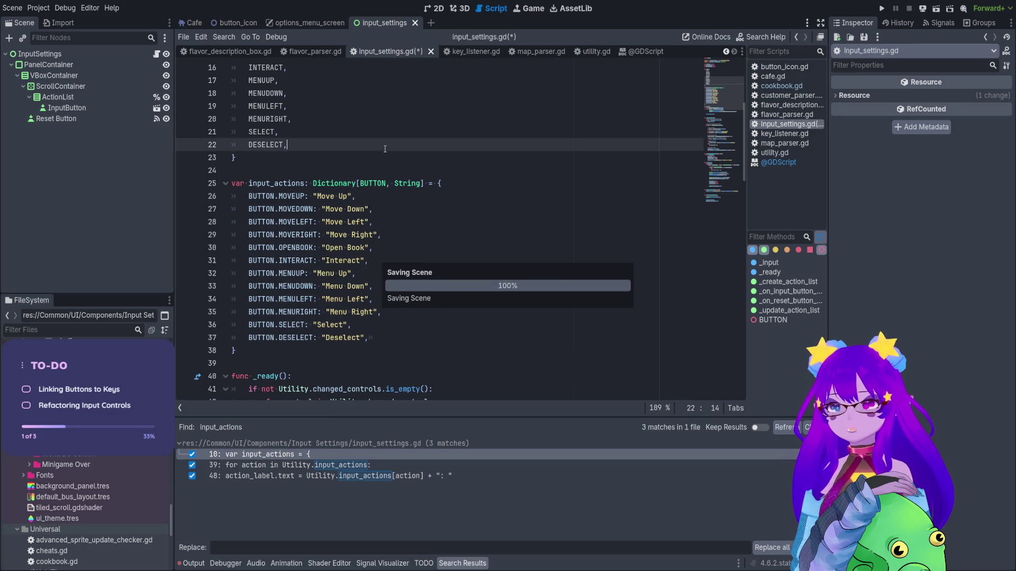
{"action": "scroll", "coordinate": [515, 231], "scroll_direction": "up", "scroll_amount": 4}
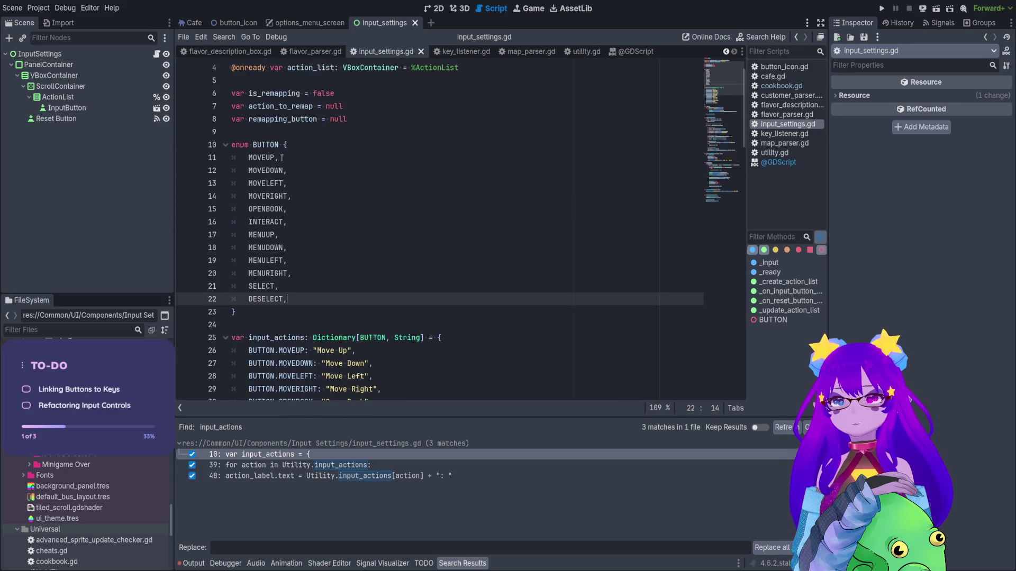
- Review the input_actions uses at lines 39 and 48, then save the script
{"action": "left_click_drag", "start_coordinate": [282, 158], "coordinate": [287, 298]}
{"action": "scroll", "coordinate": [291, 218], "scroll_direction": "down", "scroll_amount": 4}
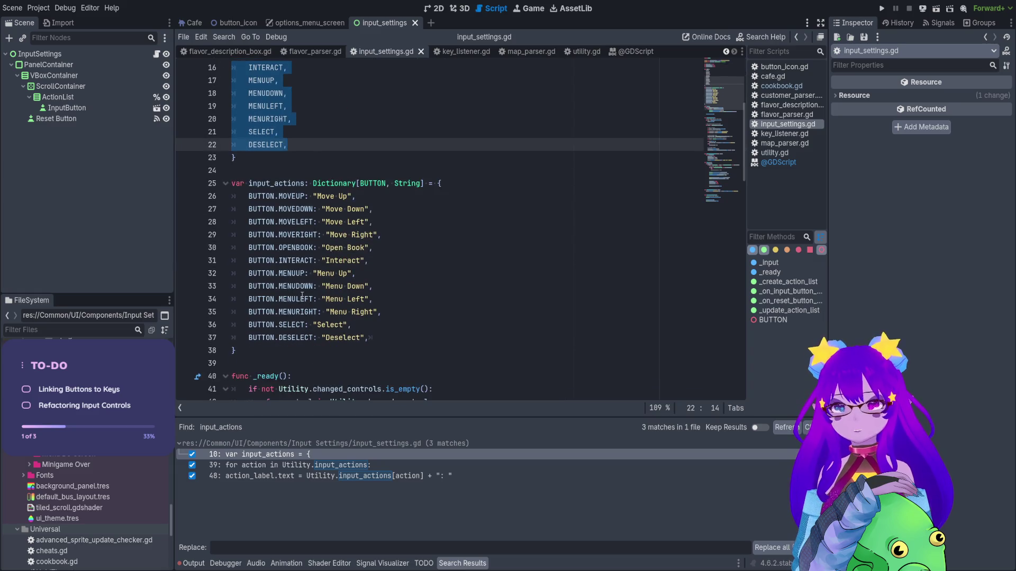
{"action": "left_click", "coordinate": [324, 465]}
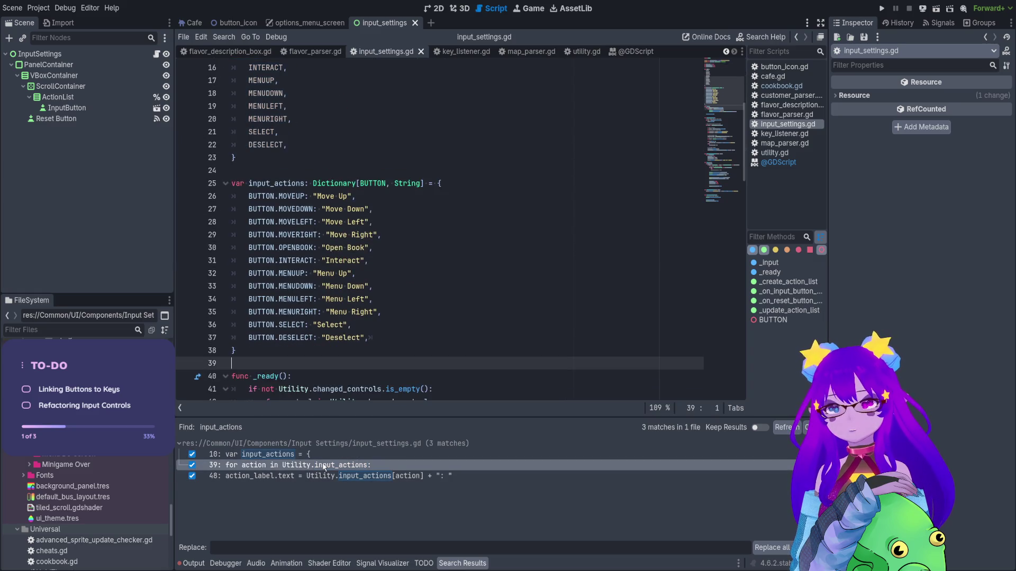
{"action": "left_click", "coordinate": [336, 476]}
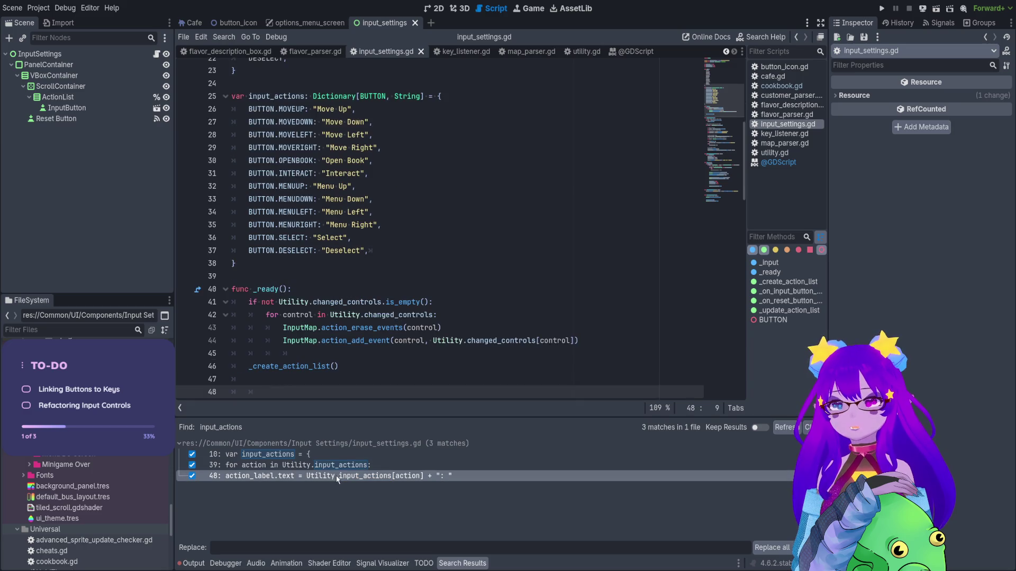
{"action": "scroll", "coordinate": [289, 175], "scroll_direction": "up", "scroll_amount": 2}
{"action": "double_click", "coordinate": [289, 173]}
{"action": "key", "text": "ctrl+s"}
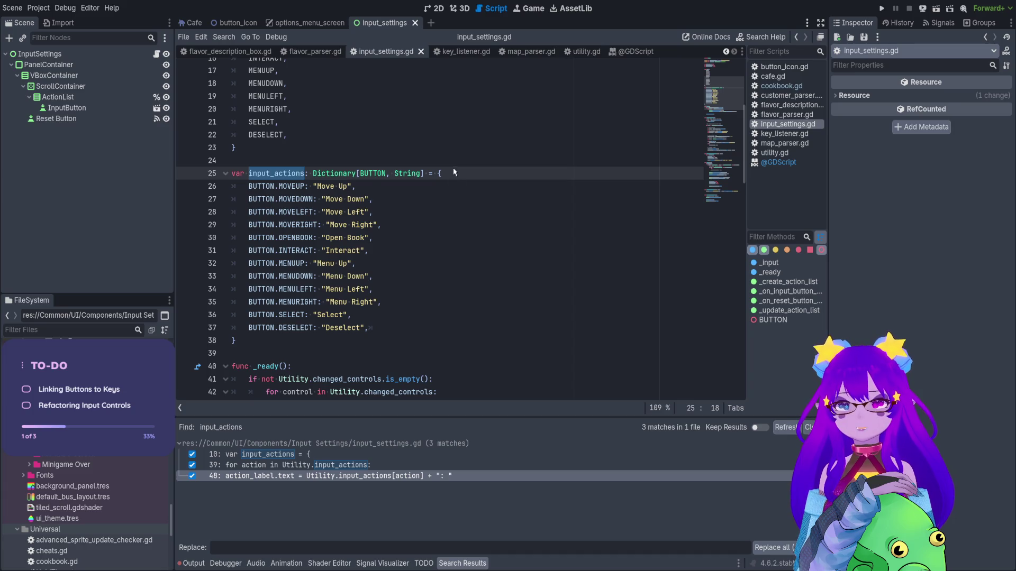
- Jump to the line 55 loop over input_actions and select its action variable
{"action": "left_click", "coordinate": [431, 466]}
{"action": "scroll", "coordinate": [512, 337], "scroll_direction": "down", "scroll_amount": 3}
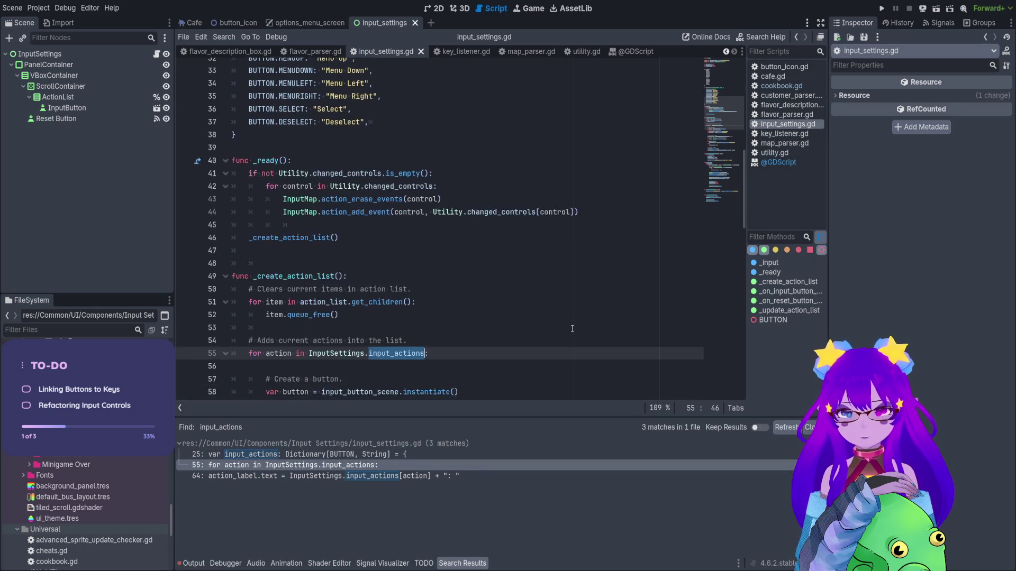
{"action": "scroll", "coordinate": [350, 259], "scroll_direction": "down", "scroll_amount": 1}
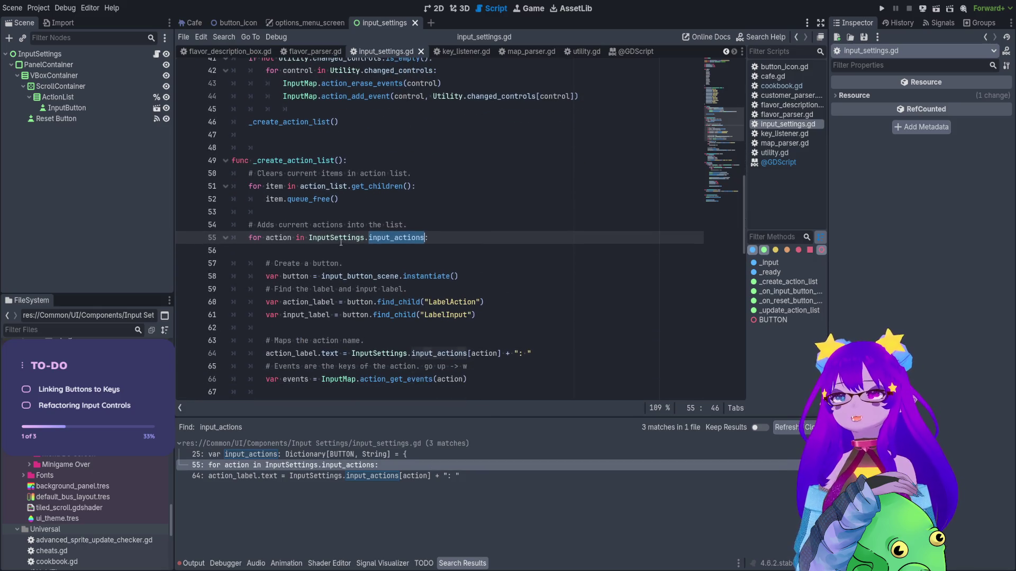
{"action": "left_click", "coordinate": [403, 237]}
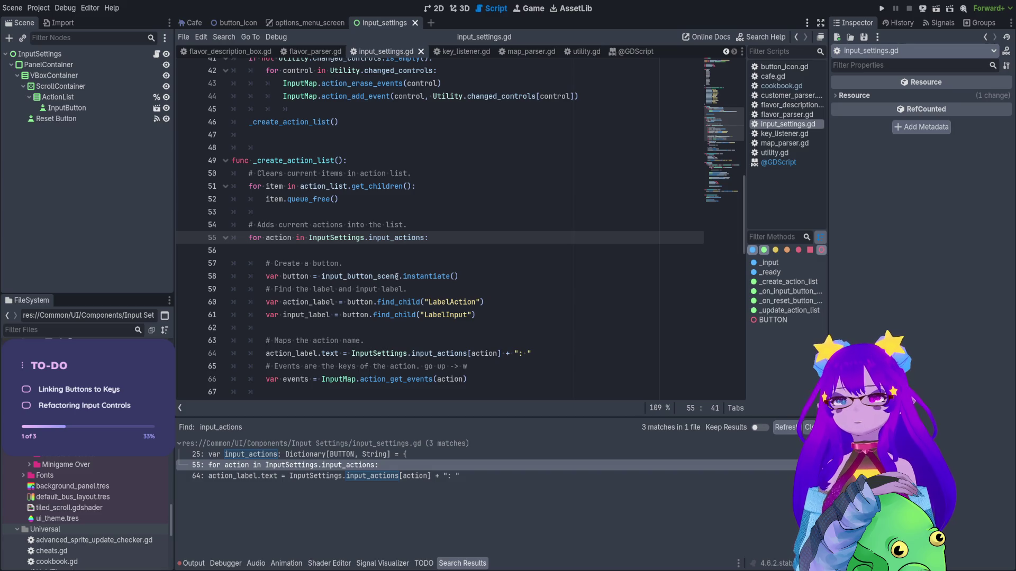
{"action": "scroll", "coordinate": [312, 206], "scroll_direction": "down", "scroll_amount": 1}
{"action": "double_click", "coordinate": [271, 199]}
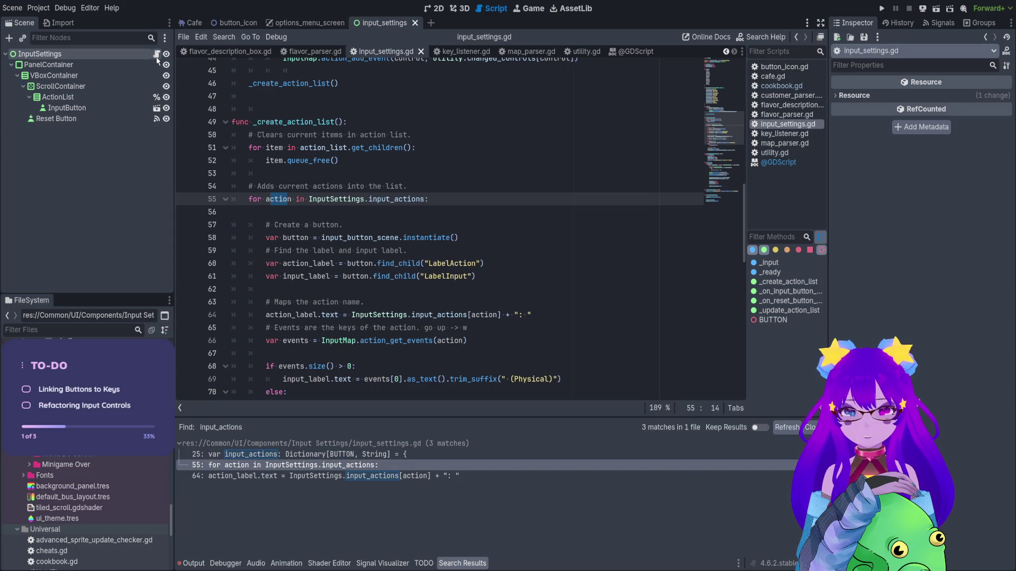
{"action": "left_click", "coordinate": [631, 52]}
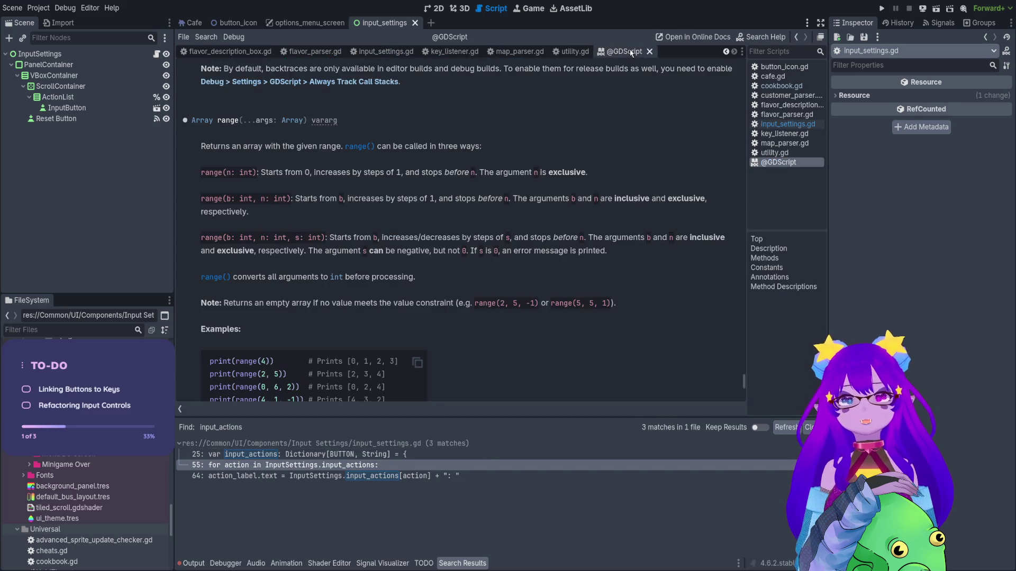
{"action": "left_click", "coordinate": [650, 51]}
{"action": "left_click", "coordinate": [624, 52]}
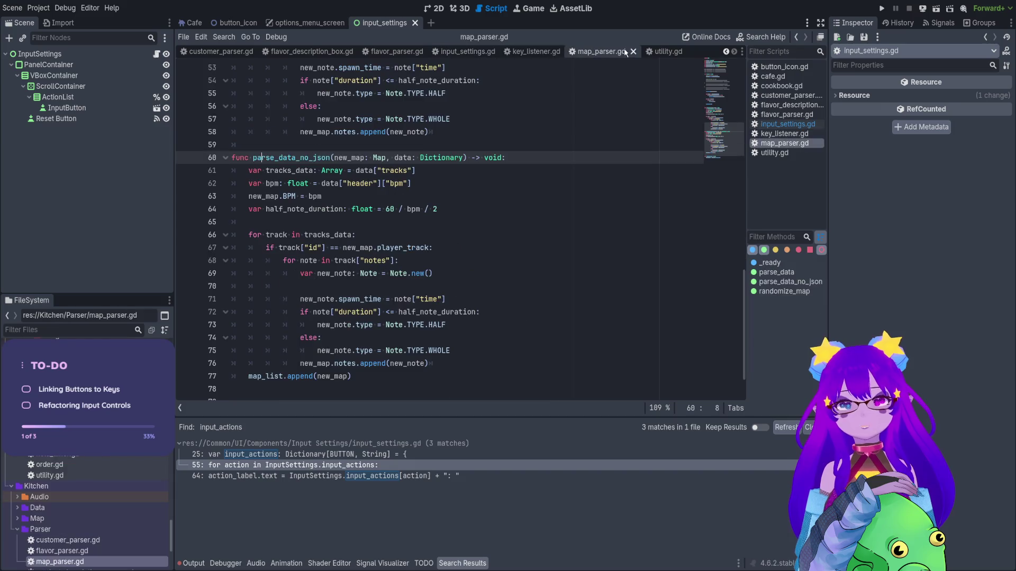
{"action": "left_click", "coordinate": [643, 51]}
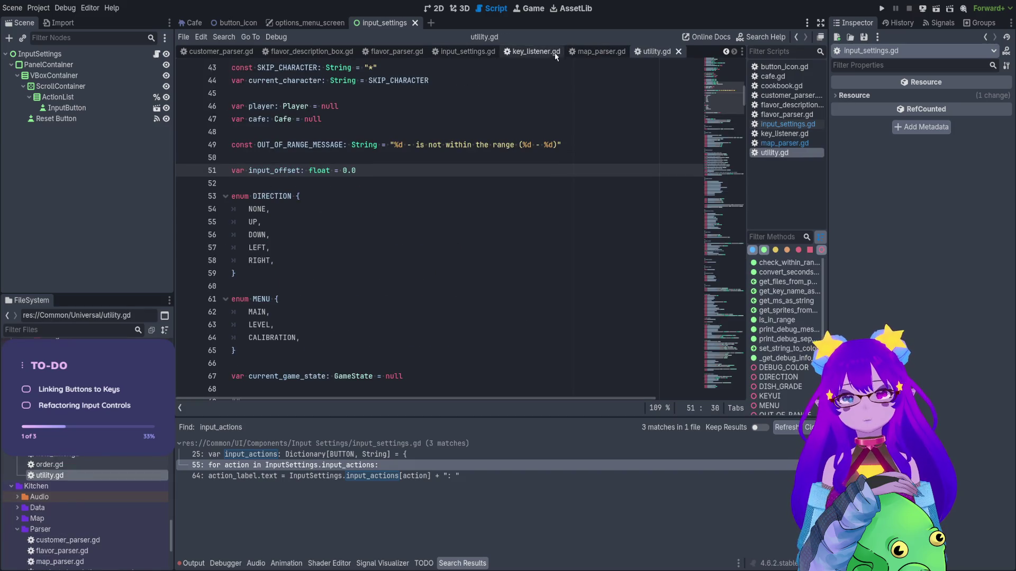
{"action": "left_click", "coordinate": [530, 52]}
{"action": "left_click", "coordinate": [473, 52]}
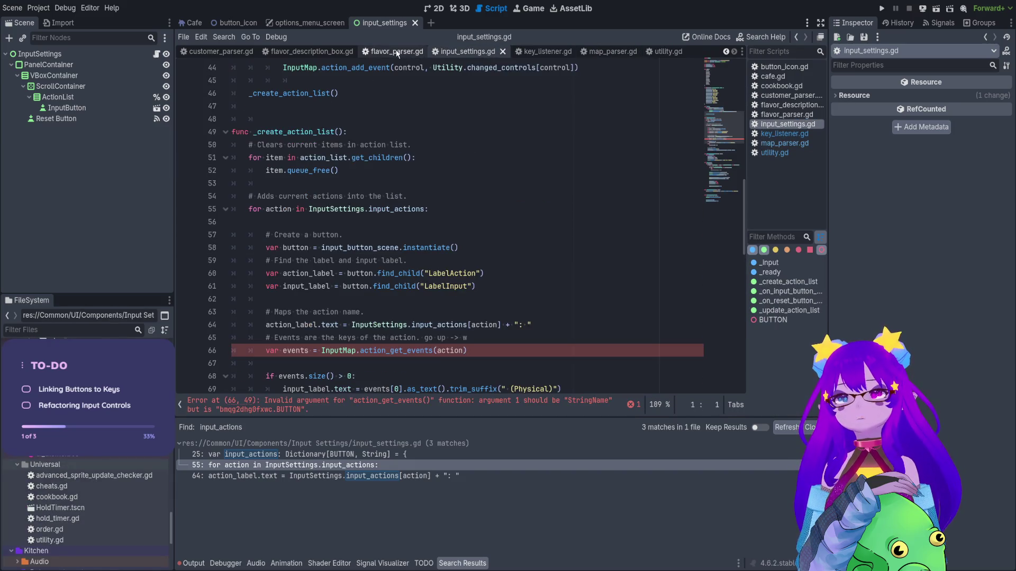
{"action": "left_click", "coordinate": [396, 53]}
{"action": "left_click", "coordinate": [345, 53]}
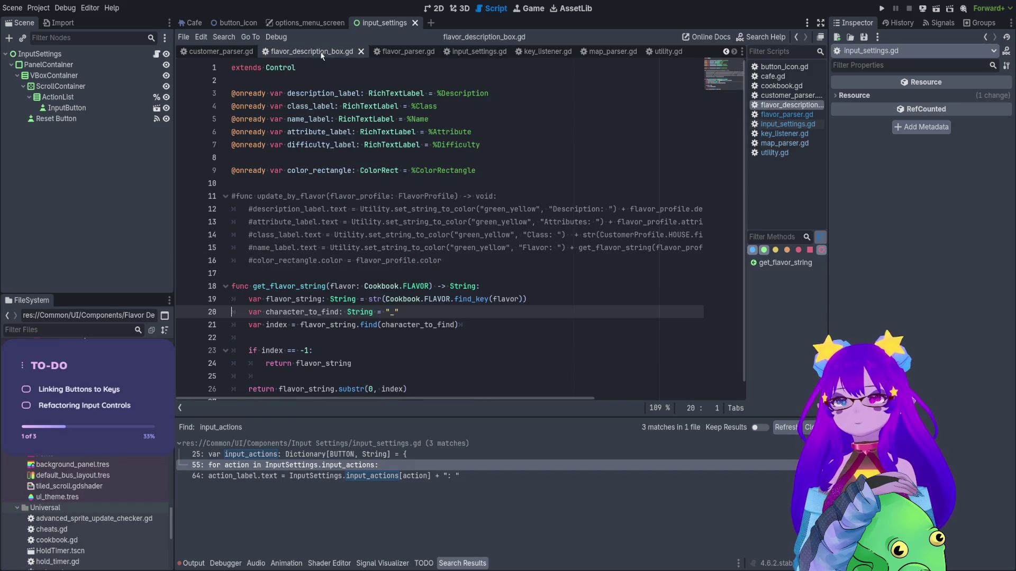
- Paste the lowercase action names, move up through deselect, into the line 25 input_actions dictionary
{"action": "left_click", "coordinate": [451, 455]}
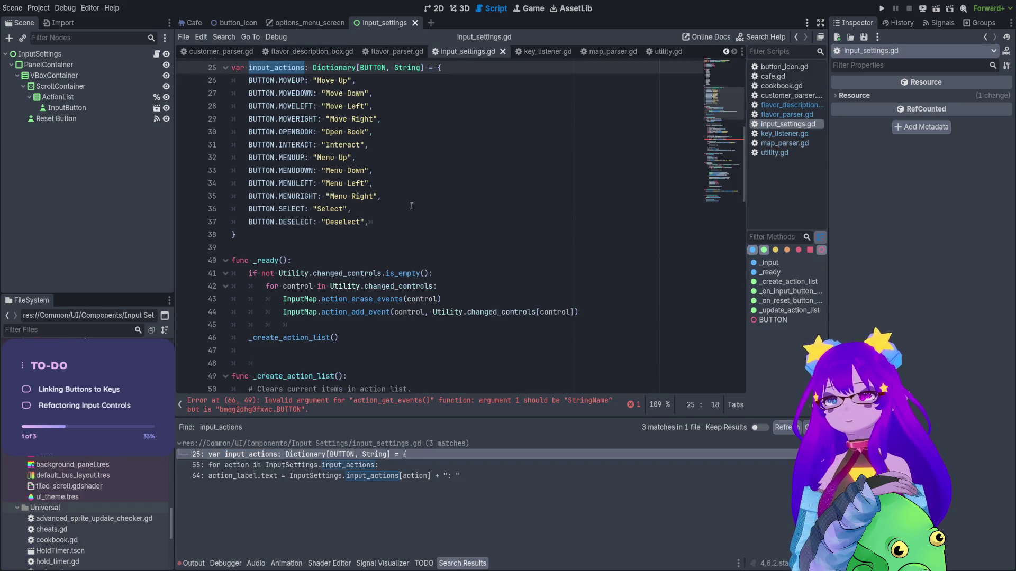
{"action": "scroll", "coordinate": [412, 206], "scroll_direction": "up", "scroll_amount": 3}
{"action": "scroll", "coordinate": [454, 247], "scroll_direction": "down", "scroll_amount": 2}
{"action": "mouse_move", "coordinate": [249, 273]}
{"action": "left_mouse_down"}
{"action": "mouse_move", "coordinate": [228, 132]}
{"action": "mouse_move", "coordinate": [211, 106]}
{"action": "left_mouse_up"}
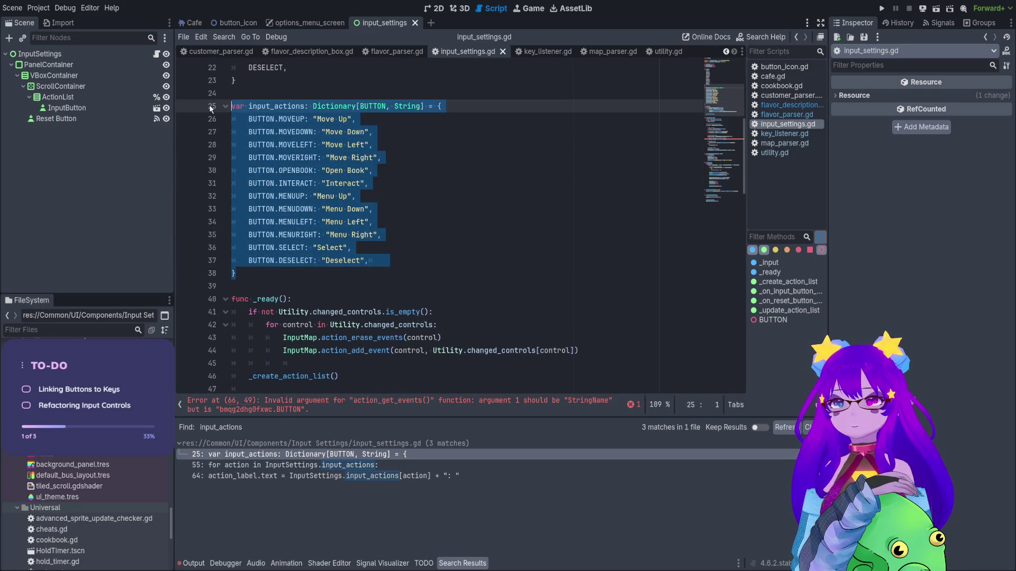
{"action": "scroll", "coordinate": [315, 150], "scroll_direction": "up", "scroll_amount": 3}
{"action": "key", "text": "ctrl+v"}
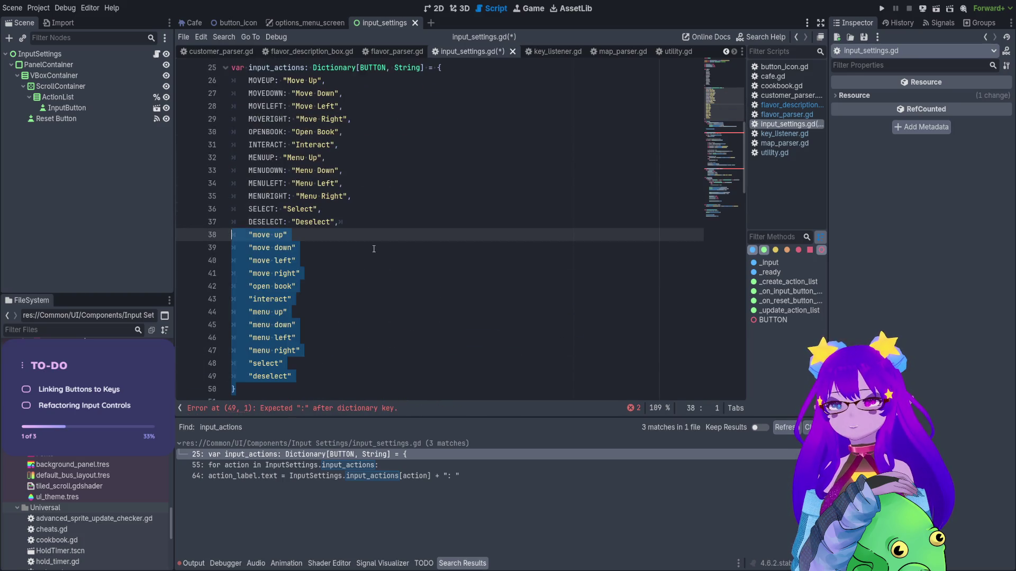
{"action": "mouse_move", "coordinate": [310, 378]}
{"action": "left_mouse_down"}
{"action": "mouse_move", "coordinate": [286, 365]}
{"action": "mouse_move", "coordinate": [215, 232]}
{"action": "left_mouse_up"}
{"action": "key", "text": "ctrl+c"}
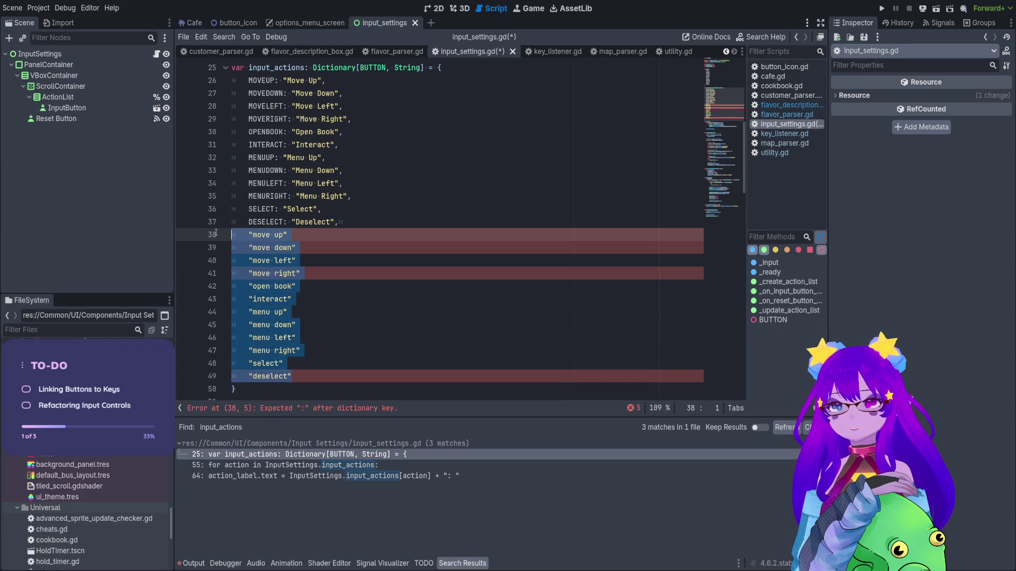
- Undo the mistaken paste and paste the lowercase action names below the input_actions dictionary
{"action": "key", "text": "ctrl+z"}
{"action": "key", "text": "ctrl+z"}
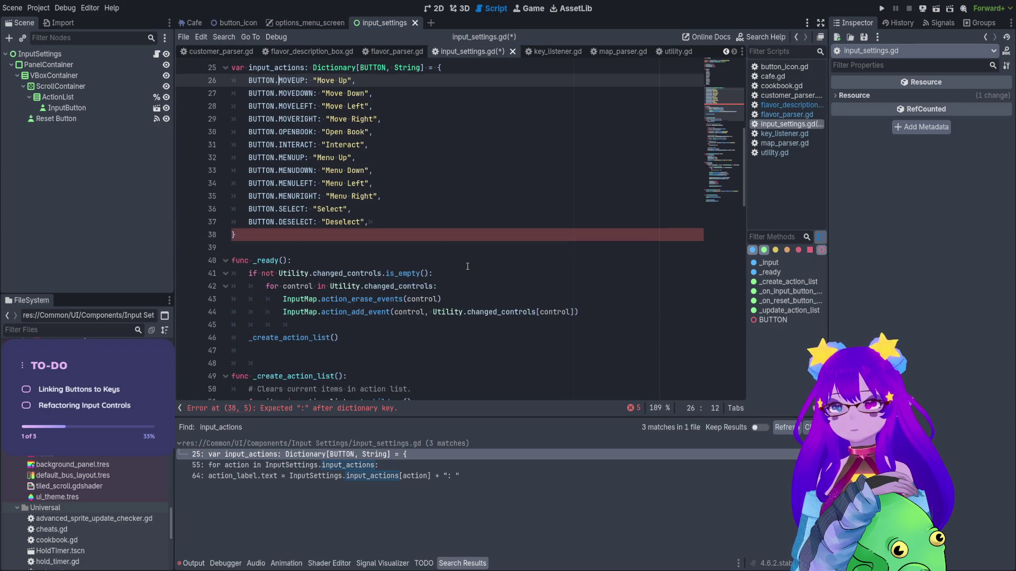
{"action": "left_click", "coordinate": [267, 241]}
{"action": "key", "text": "Return"}
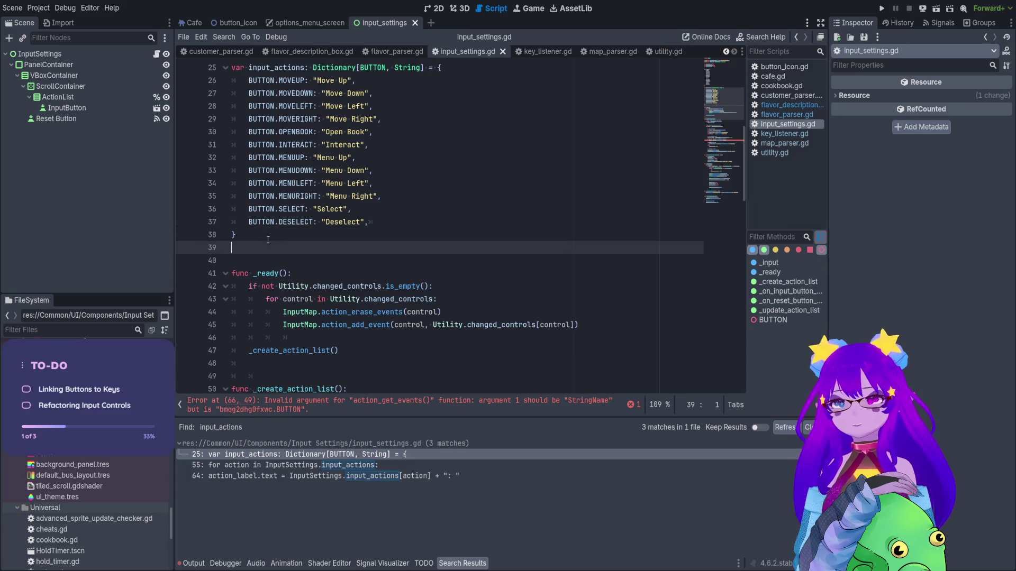
{"action": "key", "text": "ctrl+v"}
{"action": "mouse_move", "coordinate": [267, 236]}
{"action": "left_mouse_down"}
{"action": "mouse_move", "coordinate": [231, 144]}
{"action": "mouse_move", "coordinate": [230, 67]}
{"action": "left_mouse_up"}
{"action": "key", "text": "ctrl+c"}
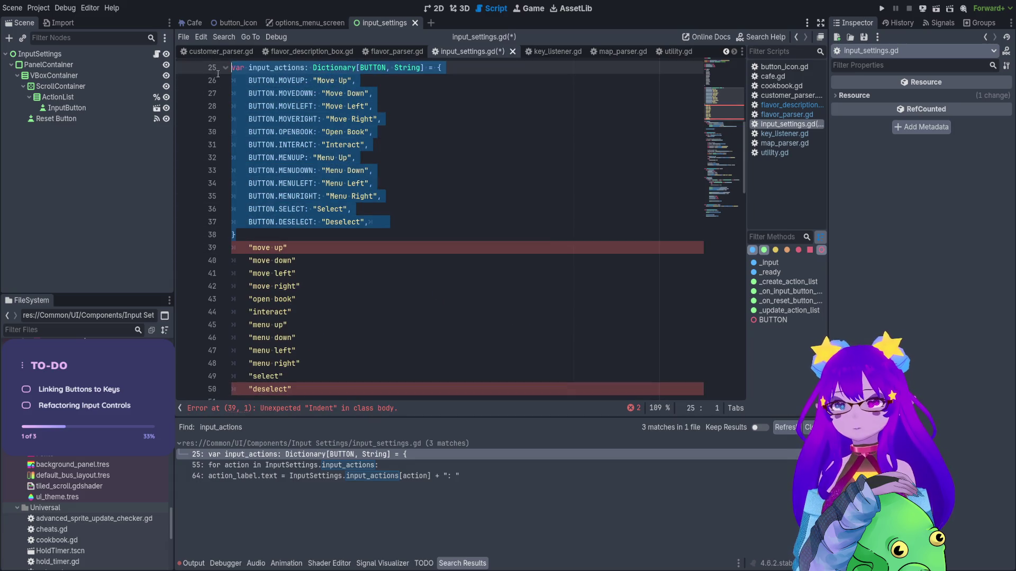
{"action": "left_click", "coordinate": [267, 232]}
{"action": "key", "text": "Return"}
{"action": "key", "text": "Return"}
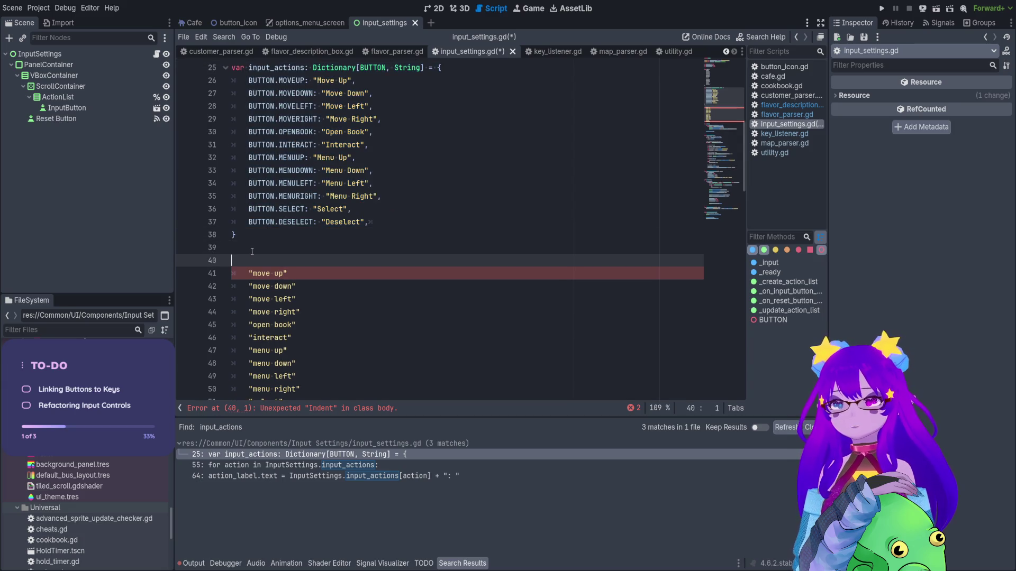
{"action": "key", "text": "ctrl+v"}
- Replace 'Move Up' and 'Move Down' with the lowercase 'move up' and 'move down' strings
{"action": "left_click_drag", "start_coordinate": [288, 289], "coordinate": [248, 289]}
{"action": "key", "text": "ctrl+c"}
{"action": "key", "text": "BackSpace"}
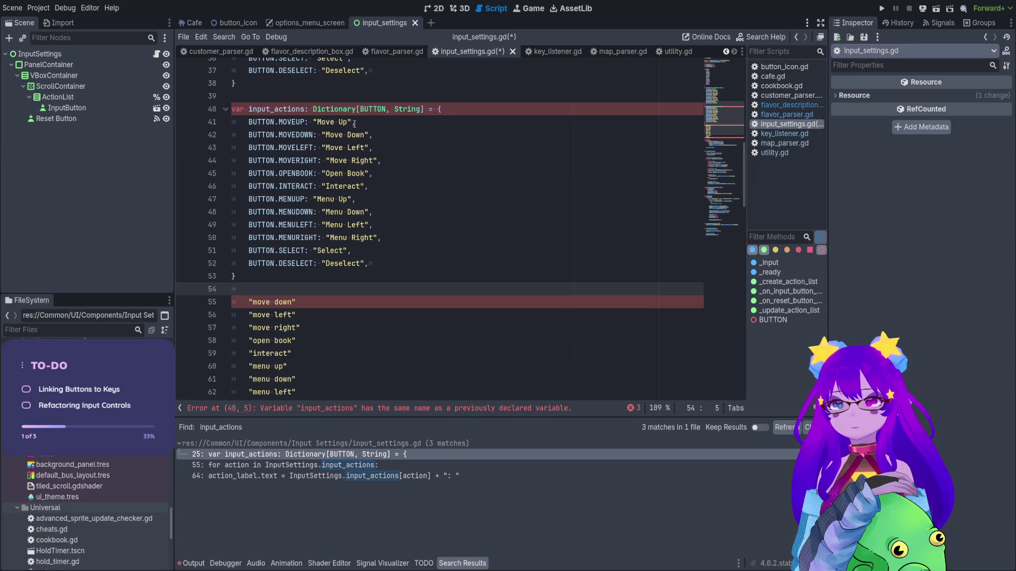
{"action": "left_click_drag", "start_coordinate": [353, 122], "coordinate": [312, 122]}
{"action": "key", "text": "ctrl+v"}
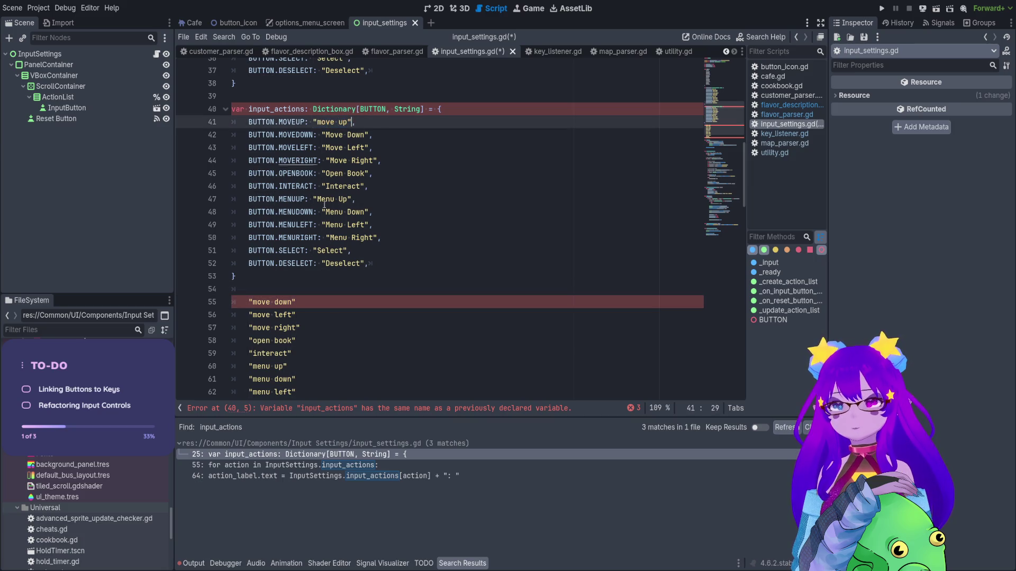
{"action": "left_click_drag", "start_coordinate": [304, 301], "coordinate": [248, 302]}
{"action": "key", "text": "ctrl+x"}
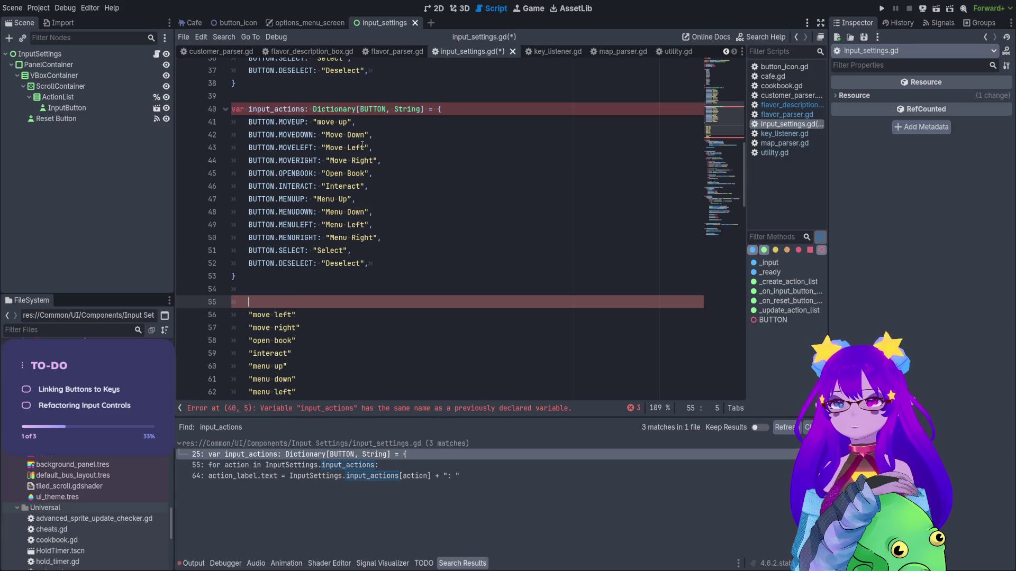
{"action": "left_click", "coordinate": [366, 135]}
{"action": "left_click_drag", "start_coordinate": [369, 134], "coordinate": [321, 135]}
{"action": "key", "text": "ctrl+v"}
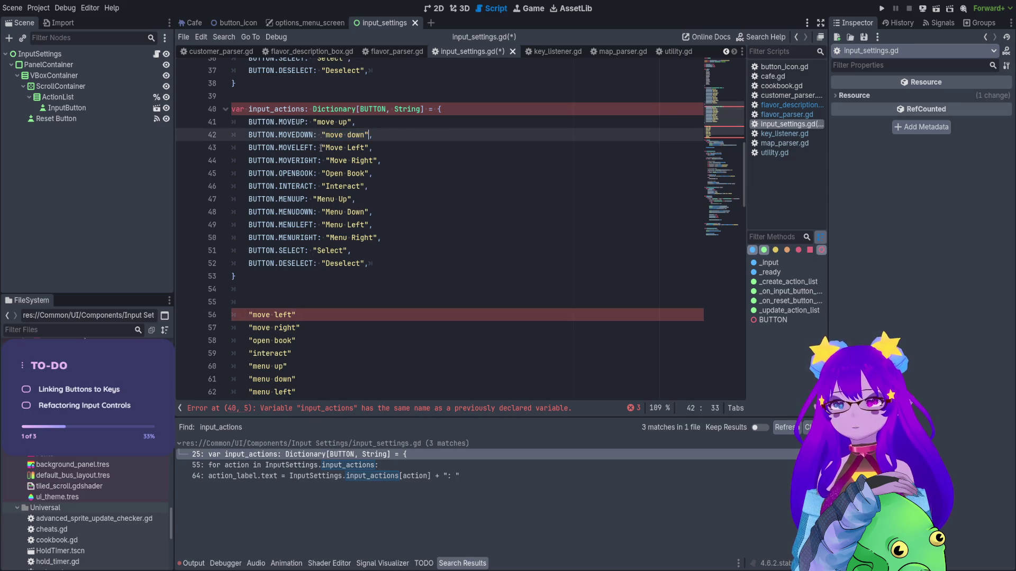
- Replace 'Move Left' and 'Move Right' with lowercase 'move left' and 'move right'
{"action": "left_click_drag", "start_coordinate": [298, 315], "coordinate": [247, 315]}
{"action": "key", "text": "ctrl+x"}
{"action": "left_click_drag", "start_coordinate": [372, 149], "coordinate": [321, 148]}
{"action": "key", "text": "ctrl+v"}
{"action": "left_click_drag", "start_coordinate": [300, 328], "coordinate": [247, 328]}
{"action": "key", "text": "ctrl+x"}
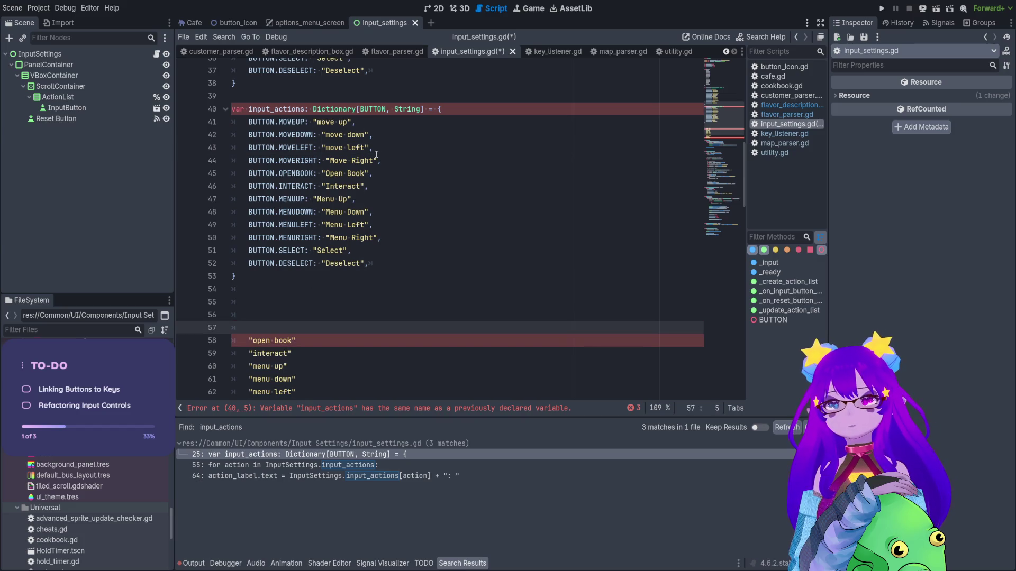
{"action": "left_click", "coordinate": [378, 160]}
{"action": "left_click_drag", "start_coordinate": [377, 160], "coordinate": [326, 160]}
{"action": "key", "text": "ctrl+v"}
- Change 'Open Book' to 'open book' and 'Interact' to 'interact', removing their stray copies
{"action": "scroll", "coordinate": [329, 198], "scroll_direction": "down", "scroll_amount": 1}
{"action": "left_click_drag", "start_coordinate": [296, 302], "coordinate": [249, 301]}
{"action": "key", "text": "BackSpace"}
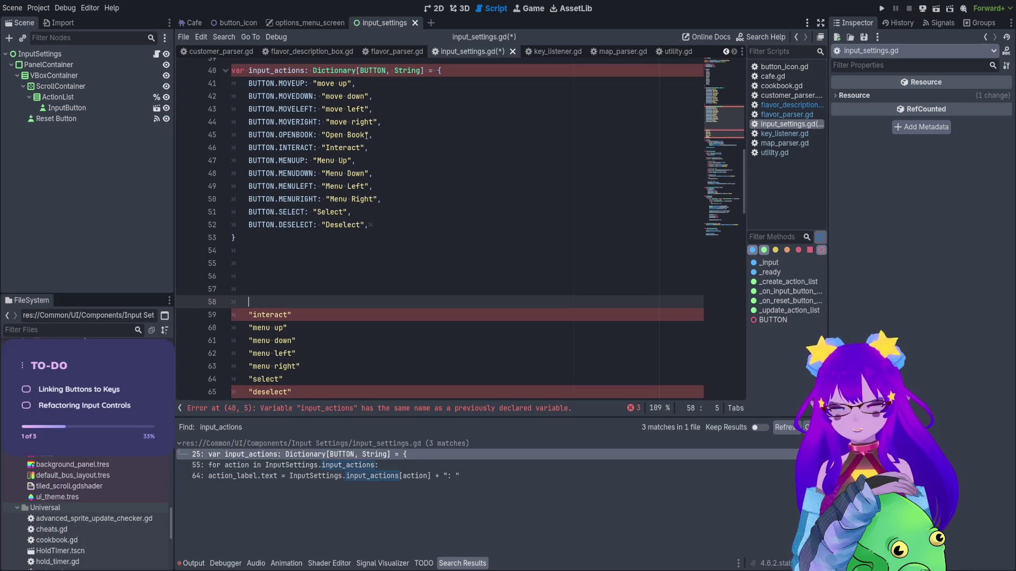
{"action": "left_click_drag", "start_coordinate": [369, 135], "coordinate": [323, 136]}
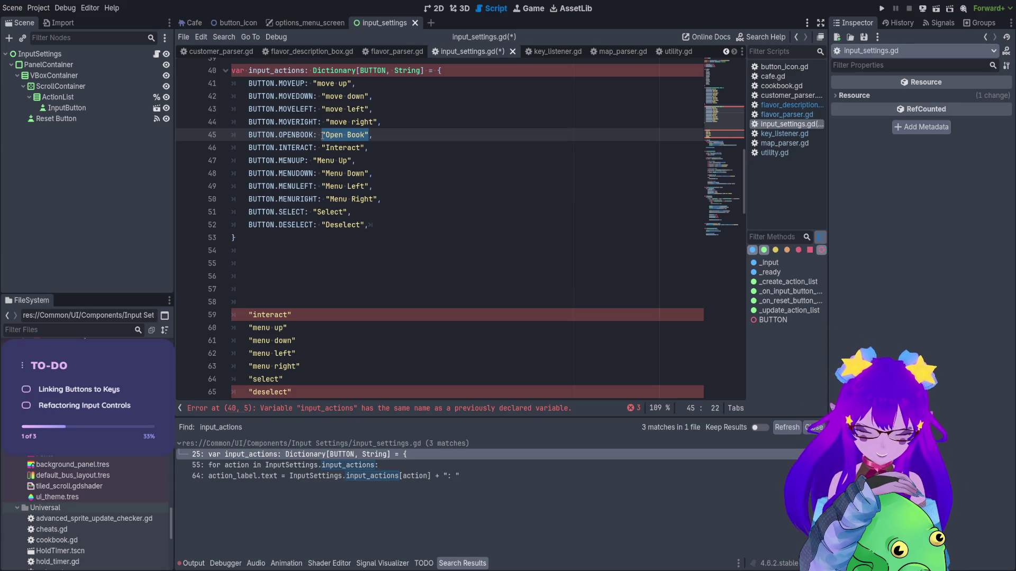
{"action": "type", "text": "\"open book\""}
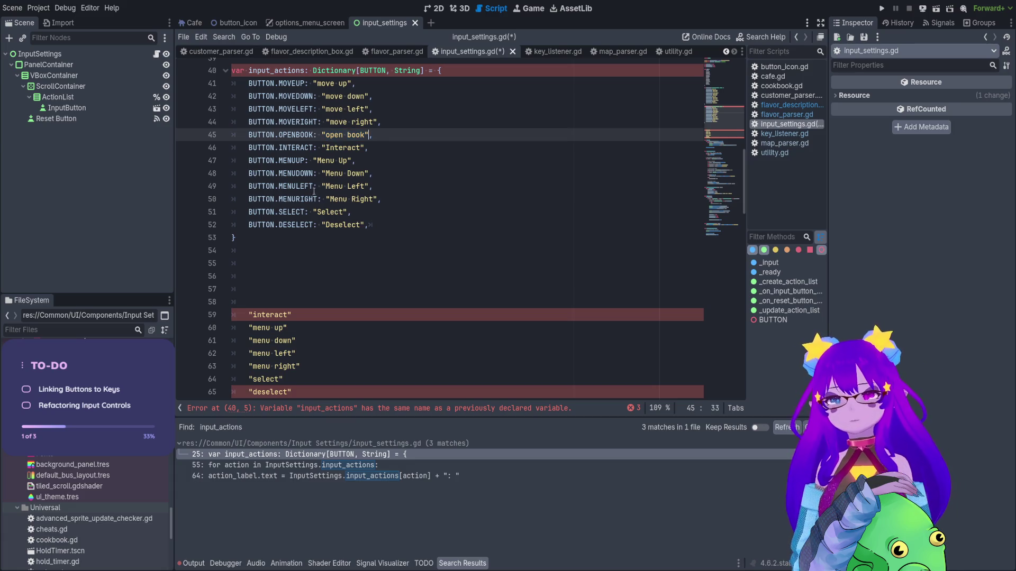
{"action": "left_click", "coordinate": [292, 315]}
{"action": "left_click_drag", "start_coordinate": [270, 314], "coordinate": [249, 314]}
{"action": "key", "text": "ctrl+x"}
{"action": "left_click_drag", "start_coordinate": [365, 147], "coordinate": [325, 148]}
{"action": "key", "text": "ctrl+v"}
- Replace 'Menu Up' and 'Menu Down' with lowercase 'menu up' and 'menu down'
{"action": "left_click_drag", "start_coordinate": [287, 328], "coordinate": [252, 327]}
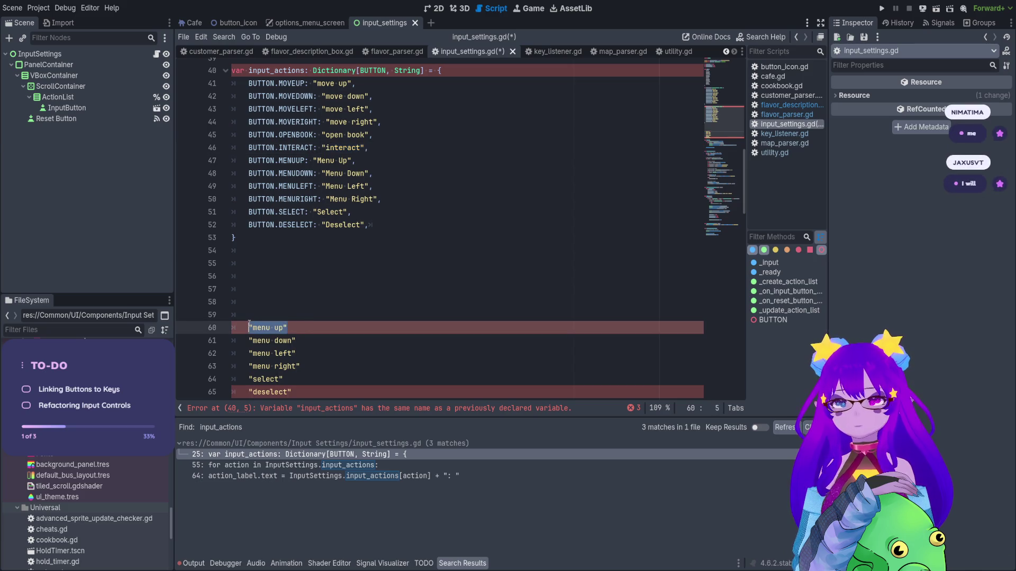
{"action": "key", "text": "ctrl+x"}
{"action": "key", "text": "BackSpace"}
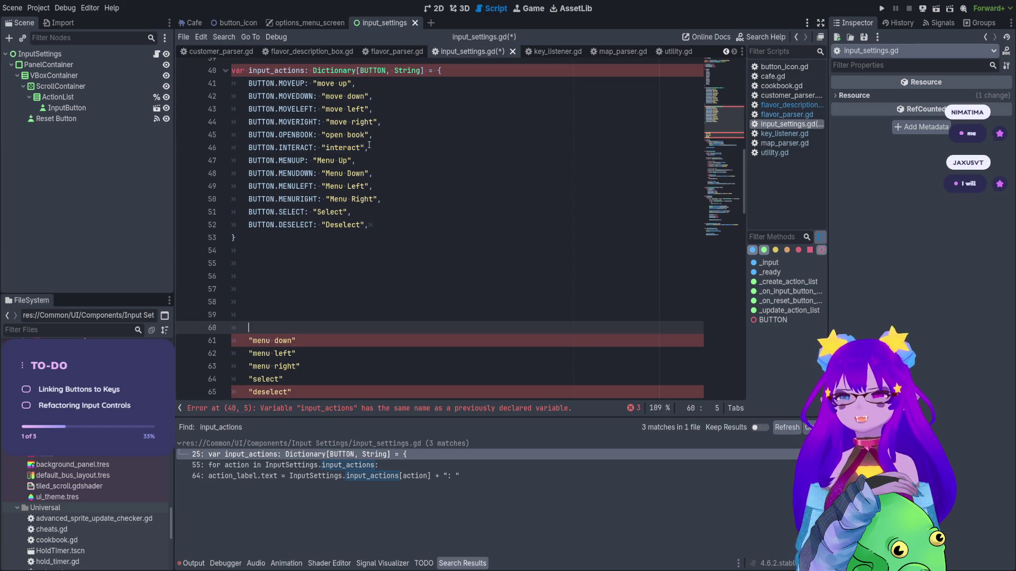
{"action": "left_click_drag", "start_coordinate": [353, 160], "coordinate": [313, 161]}
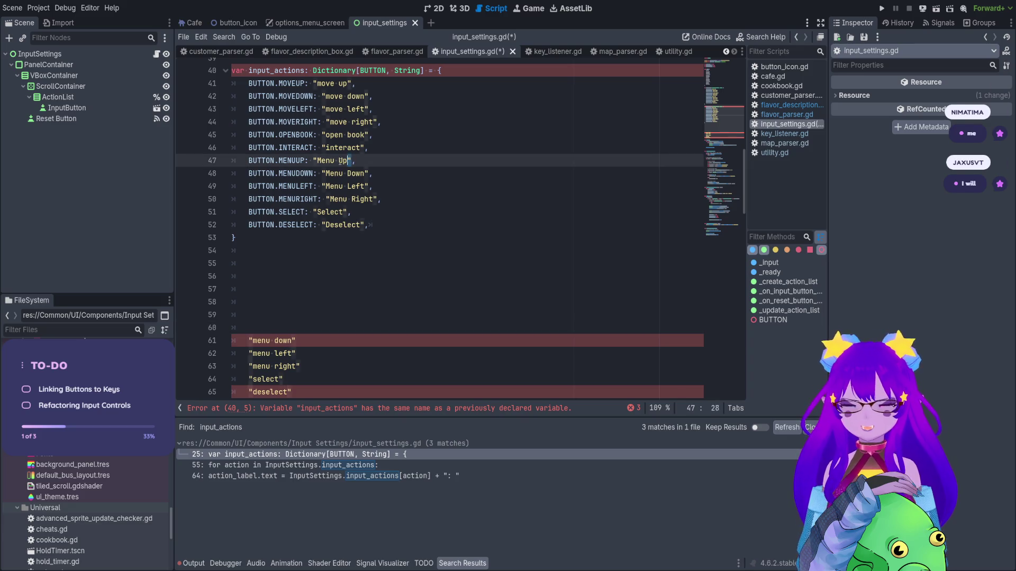
{"action": "key", "text": "ctrl+v"}
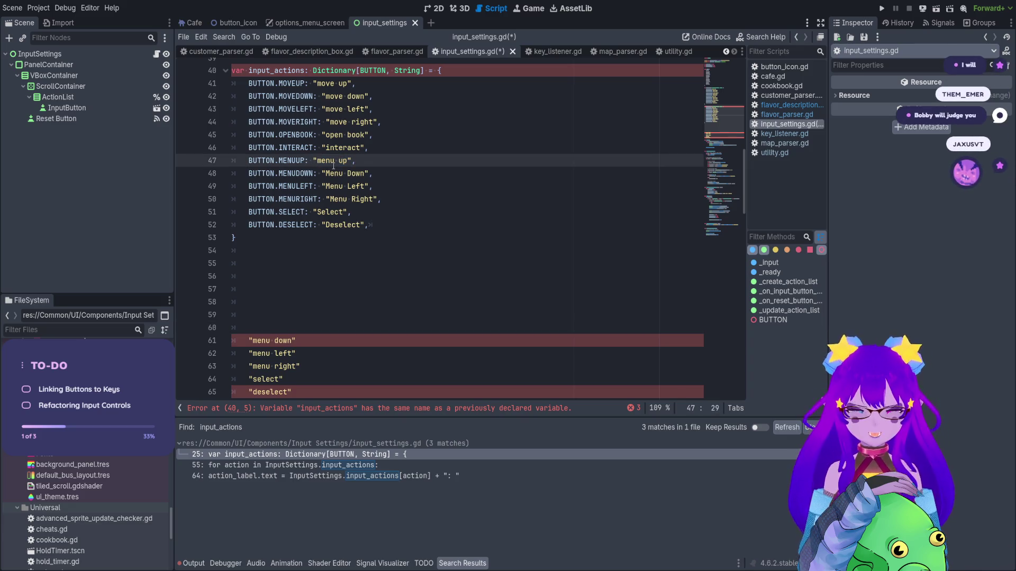
{"action": "scroll", "coordinate": [325, 317], "scroll_direction": "down", "scroll_amount": 1}
{"action": "left_click", "coordinate": [297, 301]}
{"action": "key", "text": "shift+Home"}
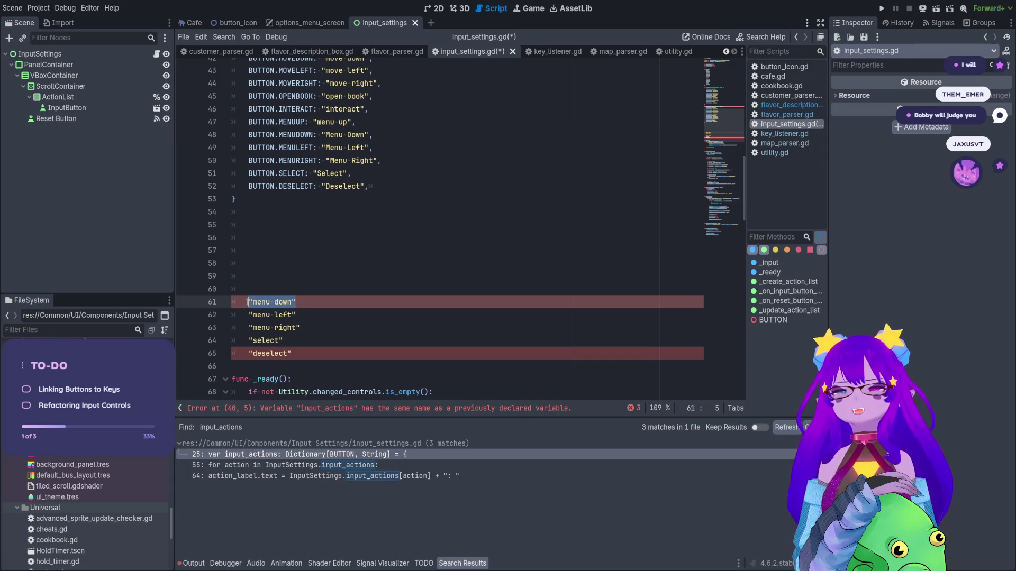
{"action": "key", "text": "BackSpace"}
{"action": "left_click_drag", "start_coordinate": [370, 135], "coordinate": [323, 135]}
{"action": "key", "text": "ctrl+v"}
- Lowercase the 'Menu Left' and 'Menu Right' values and remove their stray strings
{"action": "left_click_drag", "start_coordinate": [296, 315], "coordinate": [248, 315]}
{"action": "key", "text": "BackSpace"}
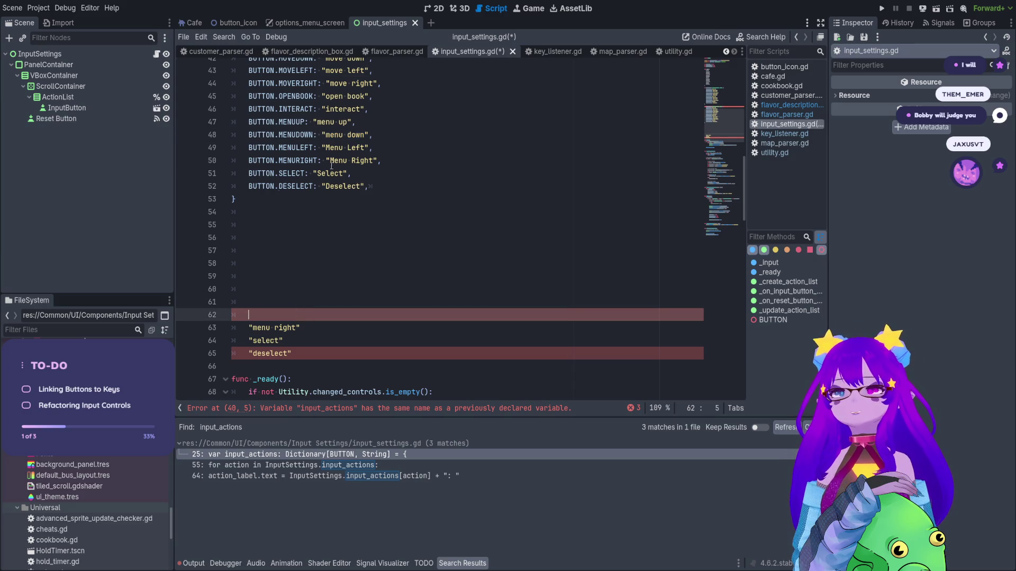
{"action": "left_click_drag", "start_coordinate": [370, 147], "coordinate": [322, 147]}
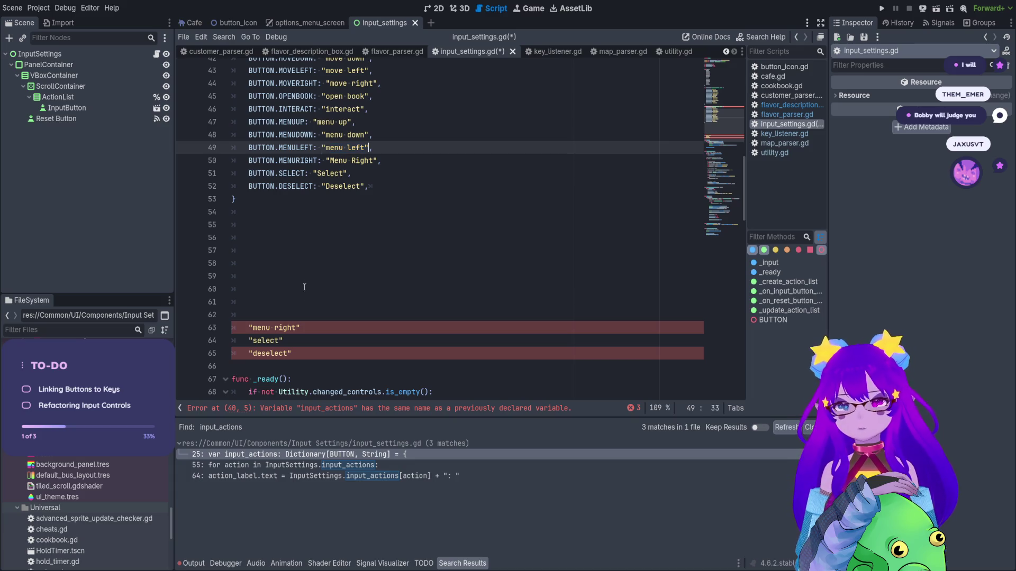
{"action": "key", "text": "ctrl+v"}
{"action": "left_click", "coordinate": [321, 315]}
{"action": "left_click_drag", "start_coordinate": [300, 328], "coordinate": [248, 328]}
{"action": "key", "text": "ctrl+x"}
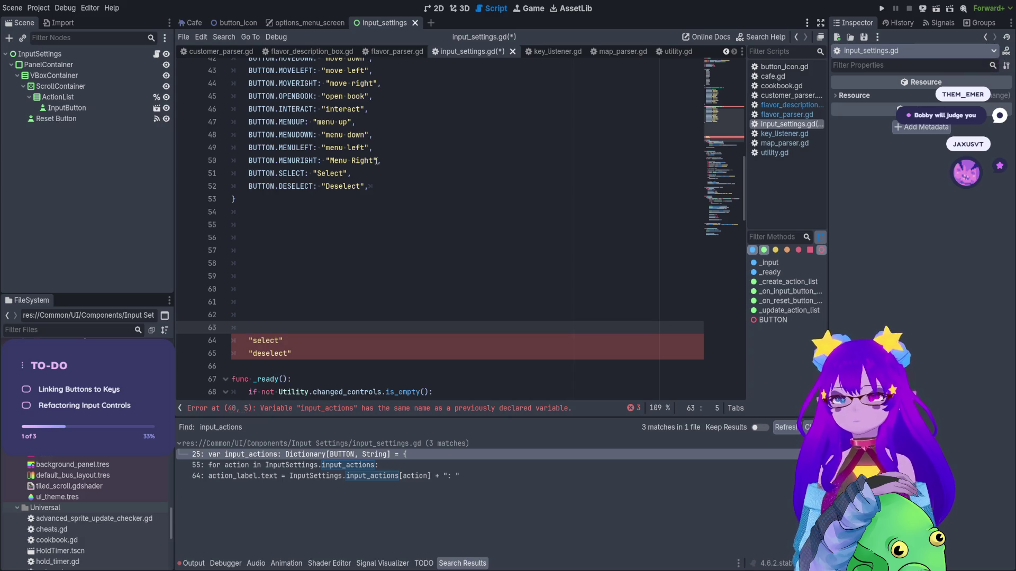
{"action": "left_click_drag", "start_coordinate": [377, 161], "coordinate": [327, 161]}
{"action": "key", "text": "ctrl+z"}
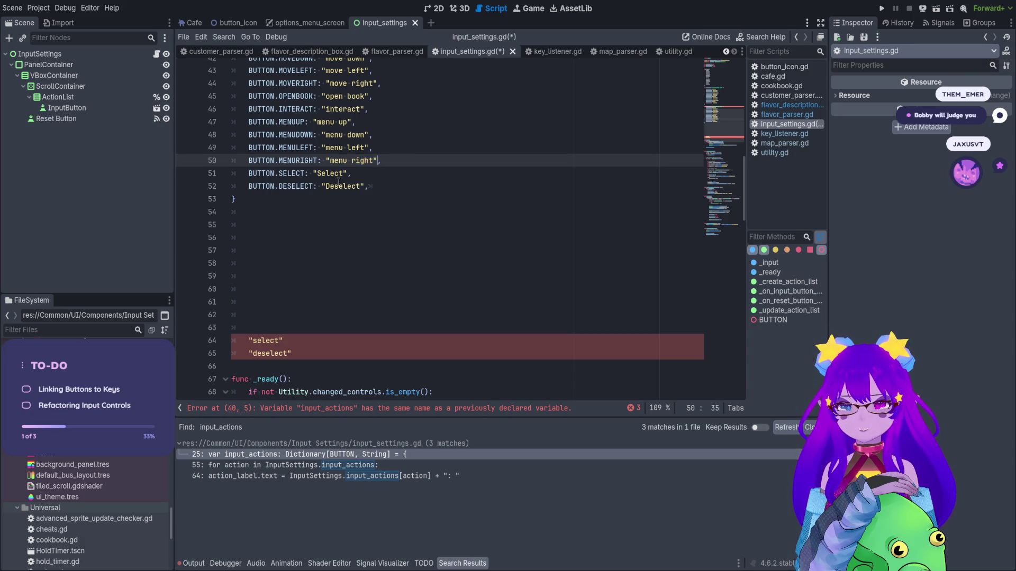
- Change 'Select' and 'Deselect' to lowercase and delete the leftover blank lines and strings
{"action": "left_click_drag", "start_coordinate": [287, 340], "coordinate": [248, 340]}
{"action": "key", "text": "BackSpace"}
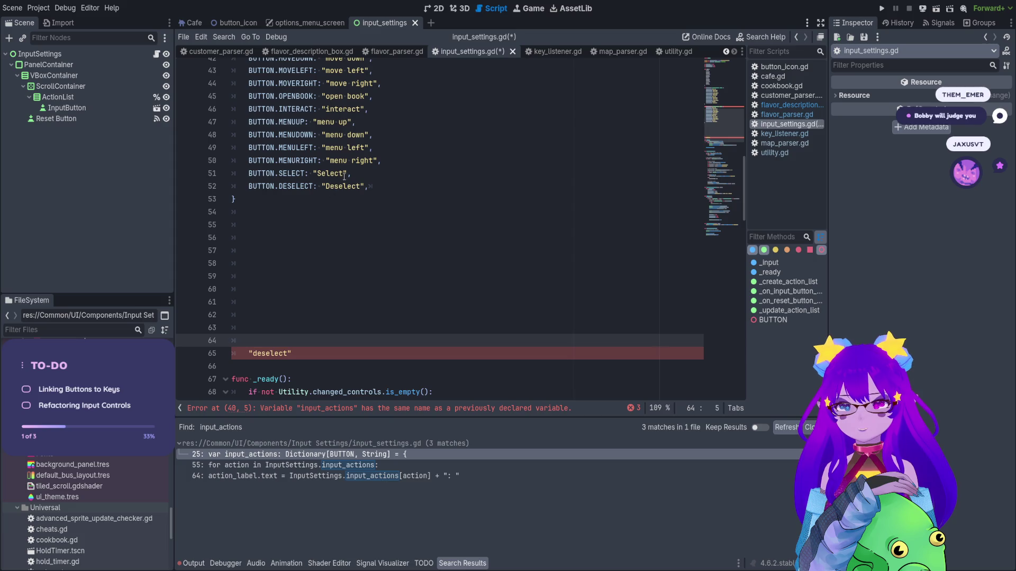
{"action": "left_click", "coordinate": [348, 173]}
{"action": "left_click_drag", "start_coordinate": [348, 174], "coordinate": [317, 174]}
{"action": "type", "text": "select"}
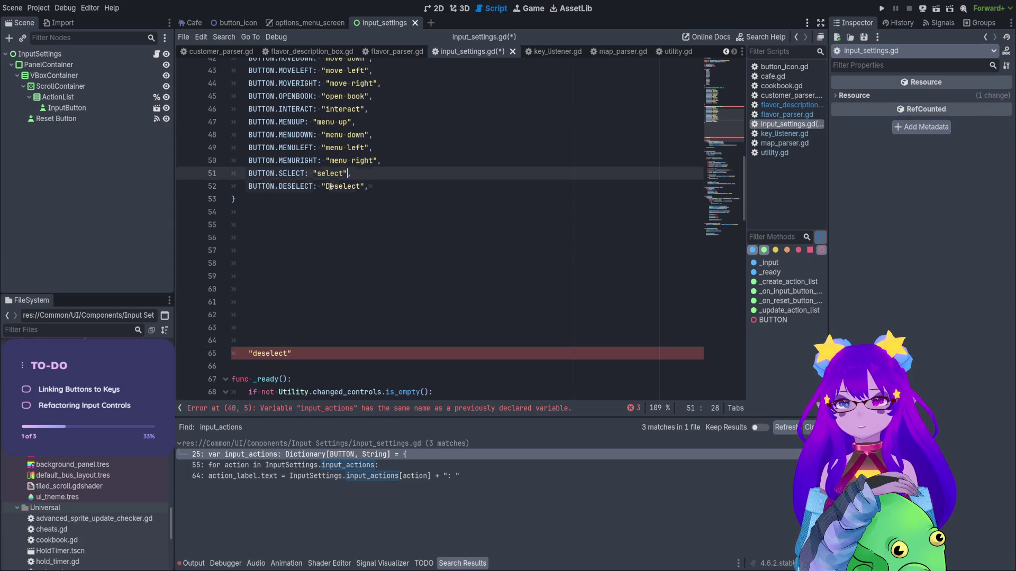
{"action": "left_click", "coordinate": [326, 187]}
{"action": "key", "text": "Delete"}
{"action": "type", "text": "d"}
{"action": "mouse_move", "coordinate": [291, 353]}
{"action": "left_mouse_down"}
{"action": "mouse_move", "coordinate": [233, 276]}
{"action": "mouse_move", "coordinate": [216, 211]}
{"action": "left_mouse_up"}
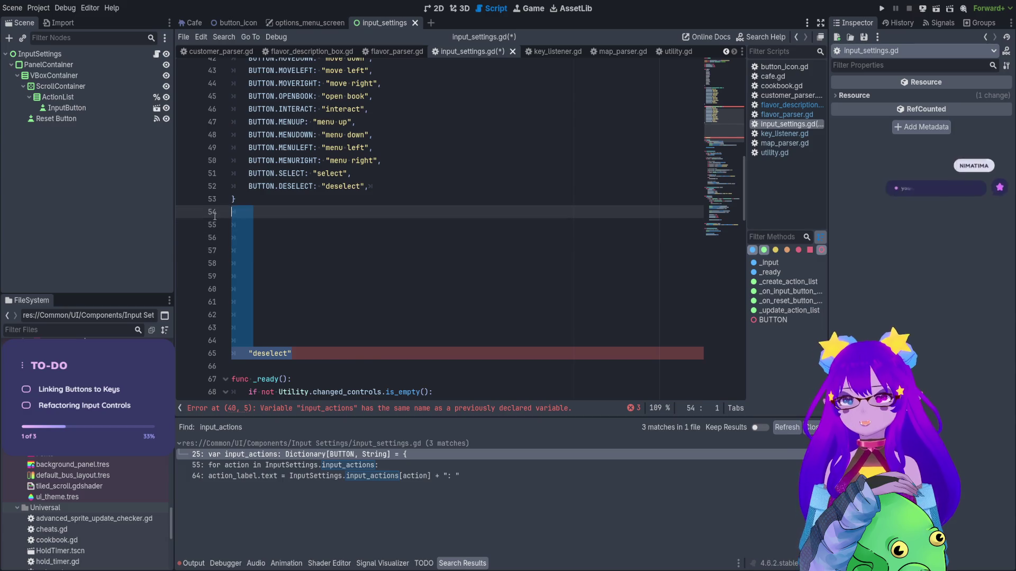
{"action": "key", "text": "BackSpace"}
{"action": "scroll", "coordinate": [216, 214], "scroll_direction": "up", "scroll_amount": 4}
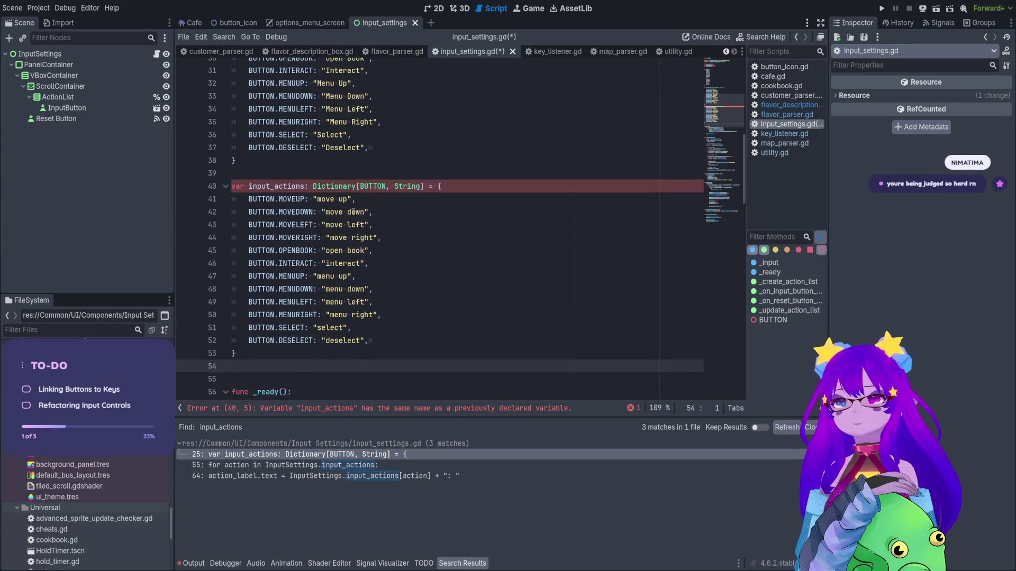
- Rename the first dictionary on line 25 to button_to_string
{"action": "scroll", "coordinate": [323, 223], "scroll_direction": "up", "scroll_amount": 1}
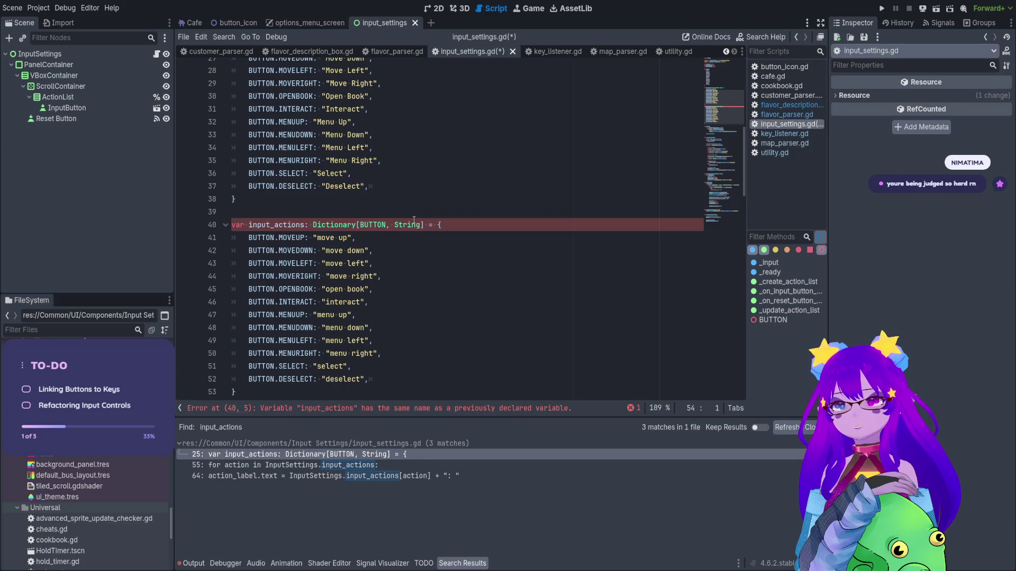
{"action": "left_click", "coordinate": [303, 225]}
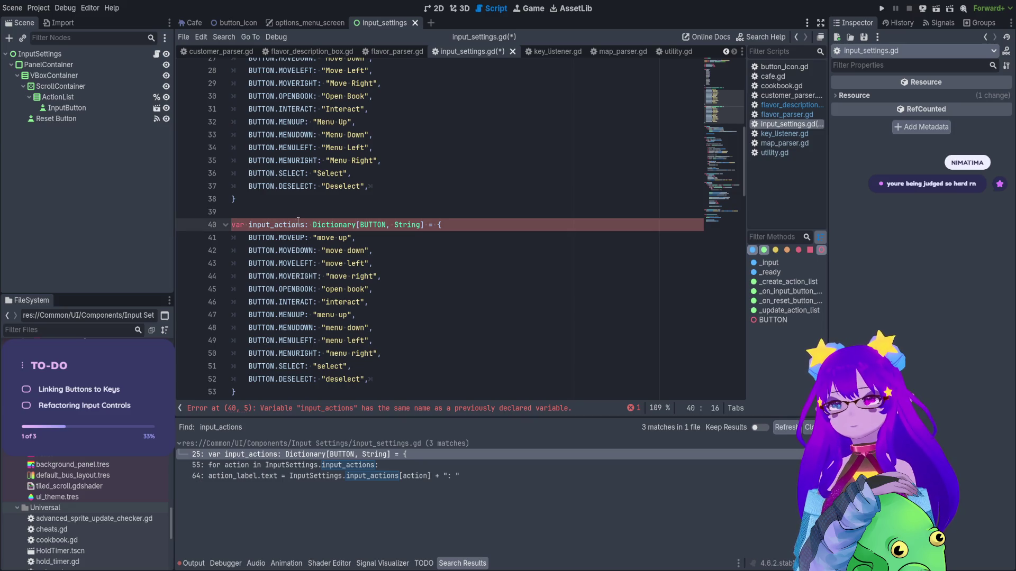
{"action": "scroll", "coordinate": [298, 221], "scroll_direction": "up", "scroll_amount": 3}
{"action": "left_click_drag", "start_coordinate": [306, 147], "coordinate": [250, 147]}
{"action": "type", "text": "button_to_string"}
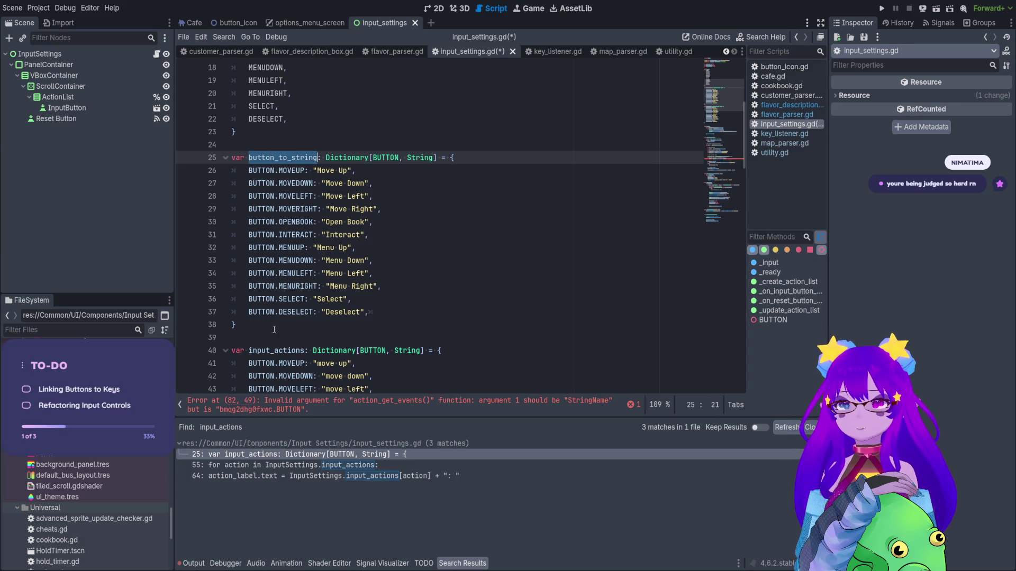
- Rename the line 40 dictionary to button_to_action and save input_settings.gd
{"action": "double_click", "coordinate": [281, 351]}
{"action": "key", "text": "ctrl+v"}
{"action": "left_click", "coordinate": [317, 351]}
{"action": "key", "text": "BackSpace"}
{"action": "key", "text": "BackSpace"}
{"action": "key", "text": "BackSpace"}
{"action": "type", "text": "action"}
{"action": "left_click", "coordinate": [345, 326]}
{"action": "key", "text": "ctrl+s"}
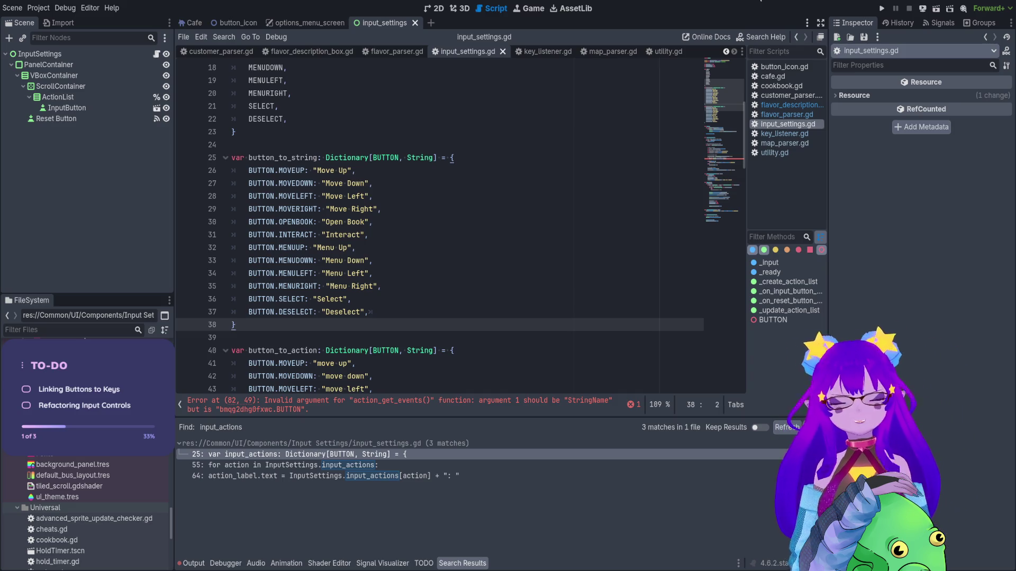
- Save the script and review the remaining input_actions references on lines 55, 71 and 80
{"action": "left_click", "coordinate": [513, 200]}
{"action": "key", "text": "ctrl+s"}
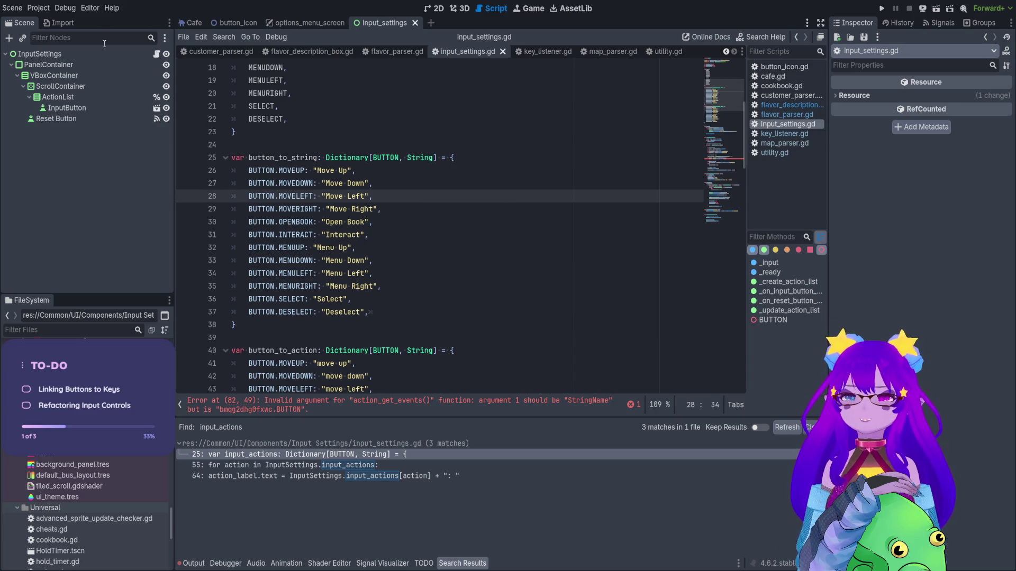
{"action": "left_click", "coordinate": [353, 465]}
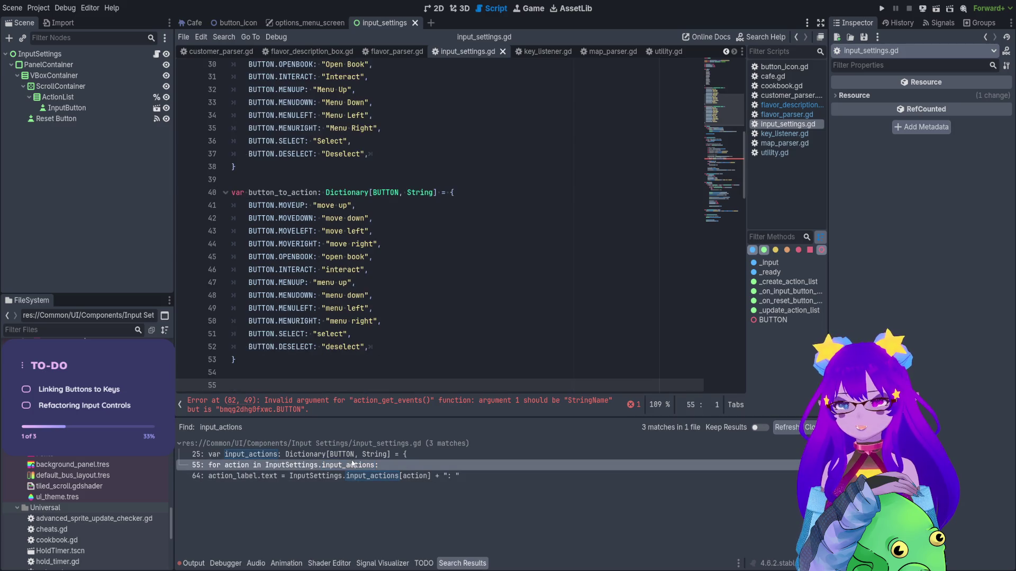
{"action": "left_click", "coordinate": [360, 477]}
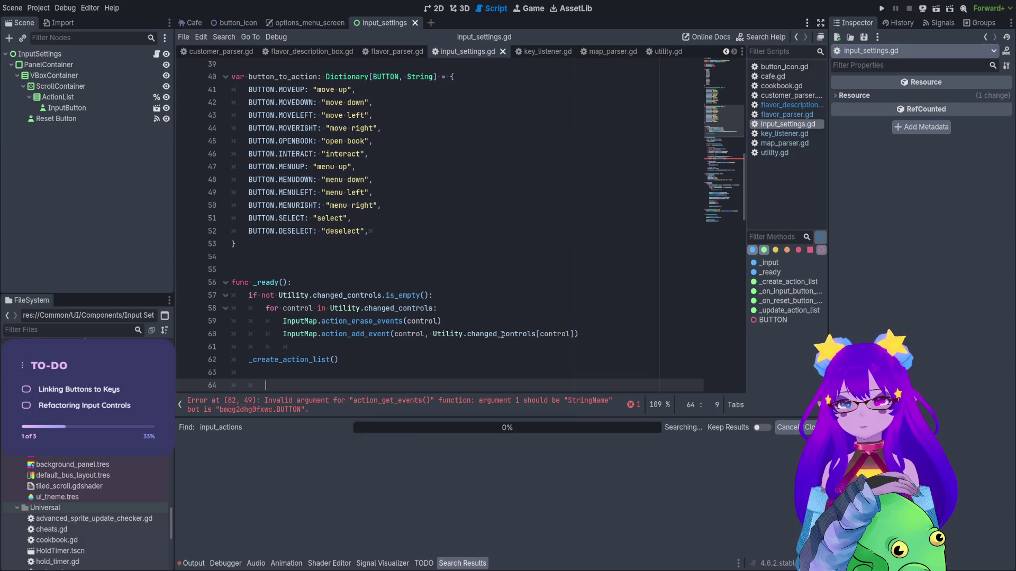
{"action": "left_click", "coordinate": [466, 464]}
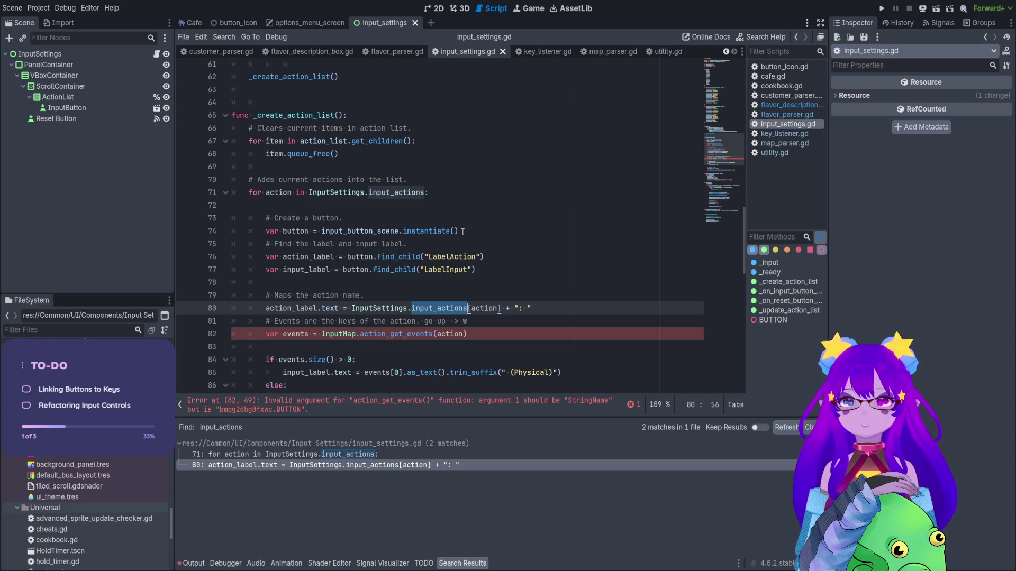
{"action": "double_click", "coordinate": [484, 309]}
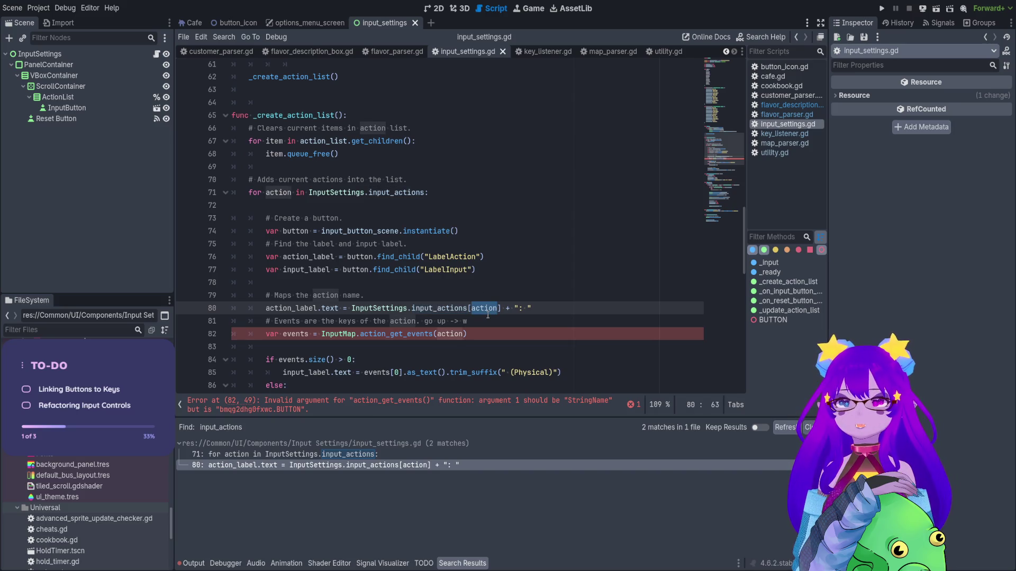
{"action": "left_click_drag", "start_coordinate": [425, 192], "coordinate": [372, 192]}
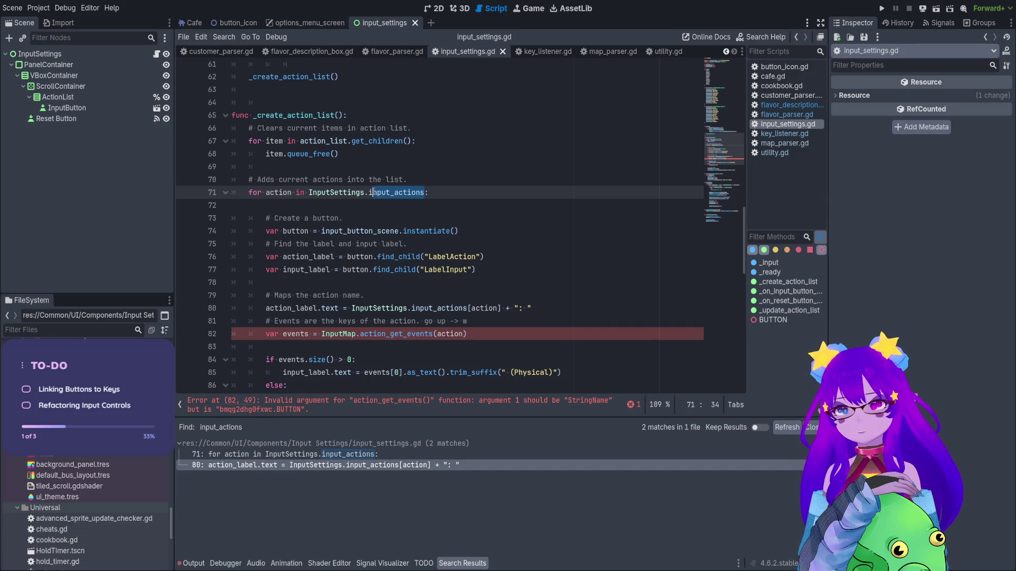
{"action": "left_click", "coordinate": [501, 308]}
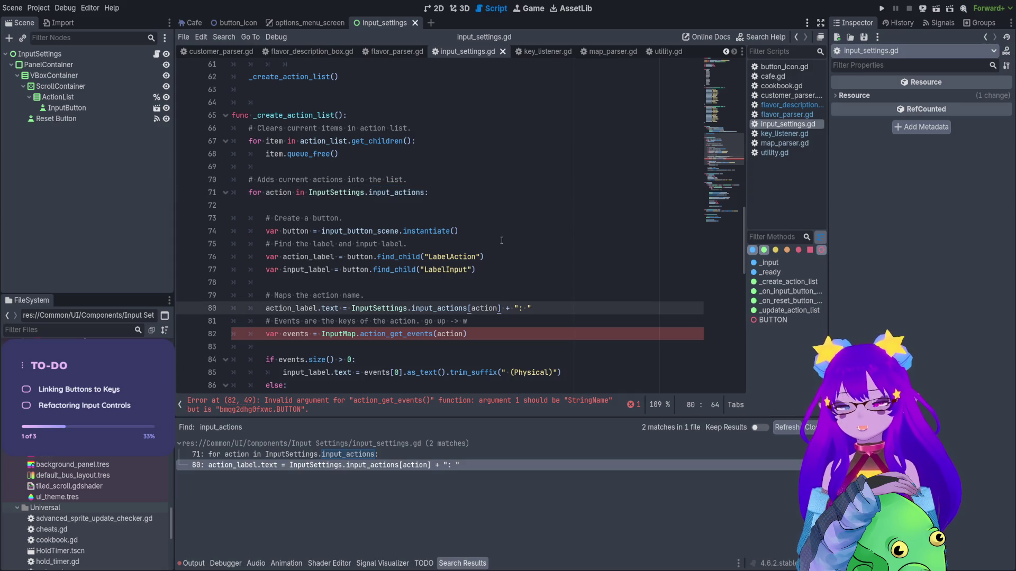
- Make the line 71 loop iterate over InputSettings.button_to_string instead of input_actions
{"action": "double_click", "coordinate": [413, 194]}
{"action": "key", "text": "BackSpace"}
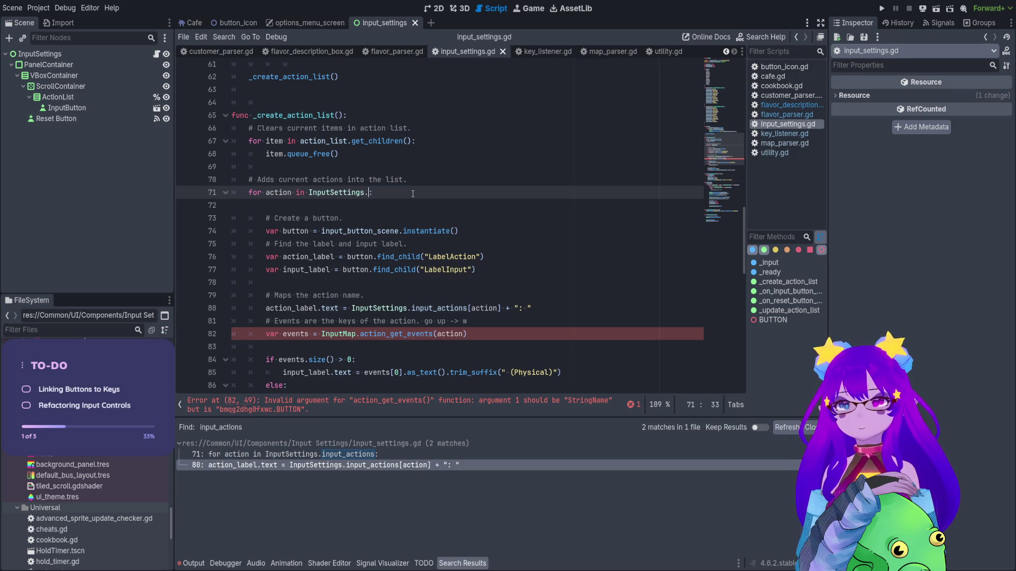
{"action": "type", "text": "."}
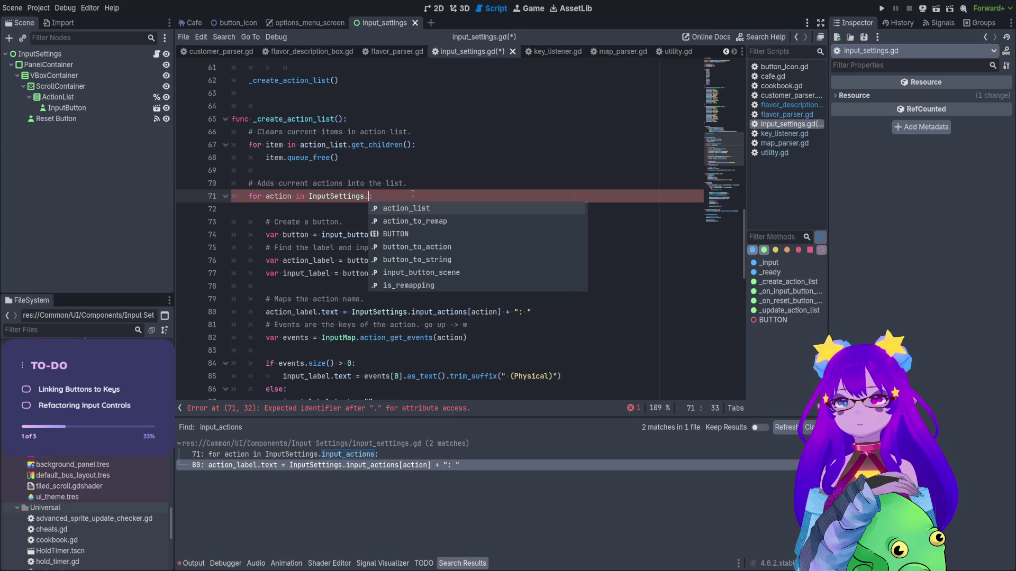
{"action": "type", "text": "button"}
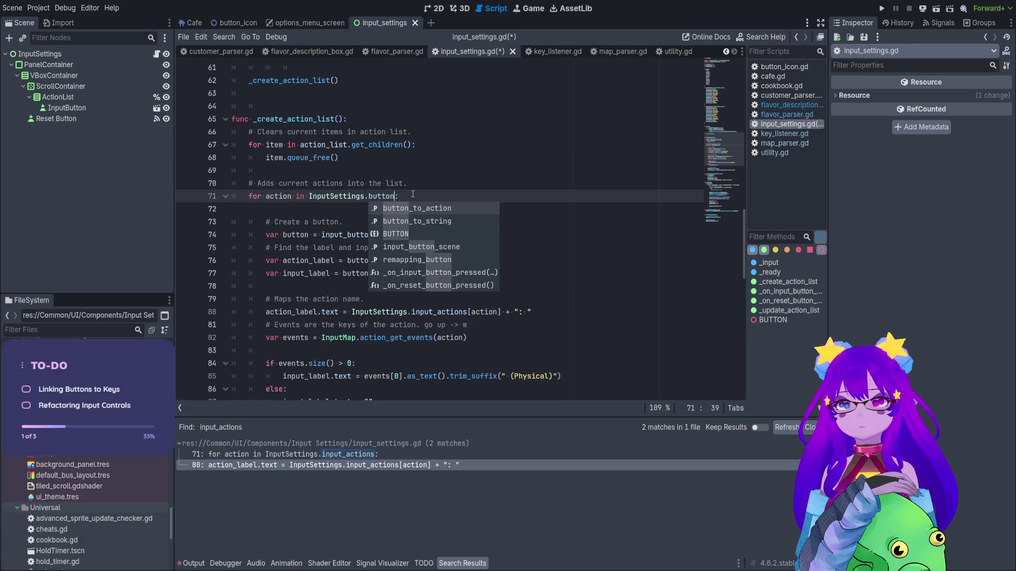
{"action": "key", "text": "Down"}
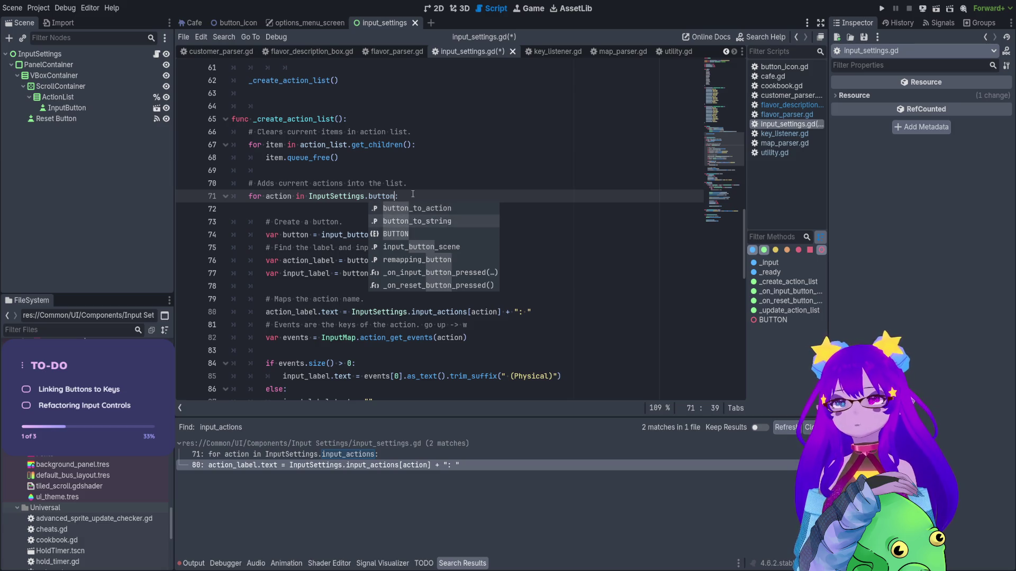
{"action": "key", "text": "Return"}
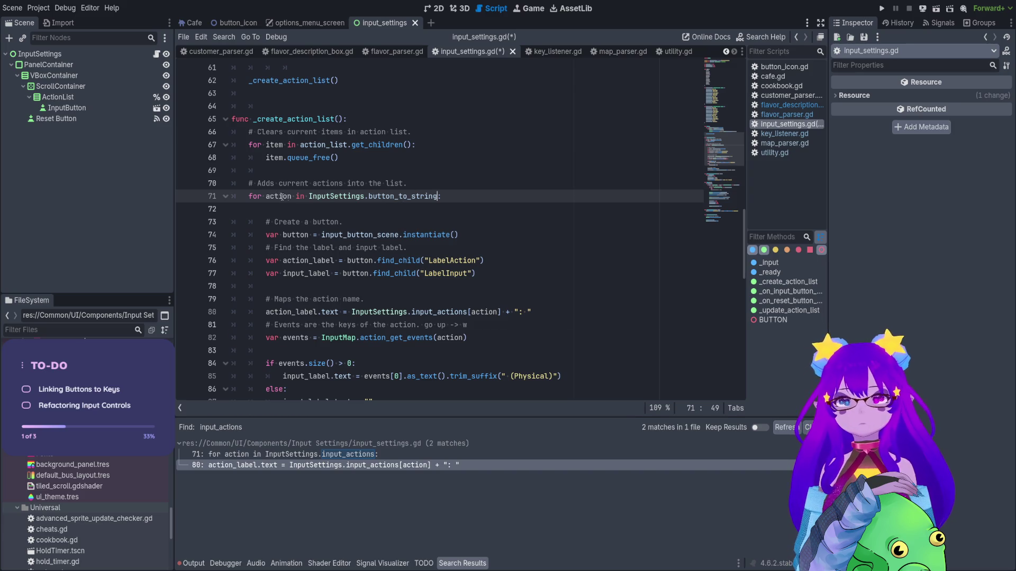
{"action": "double_click", "coordinate": [285, 196]}
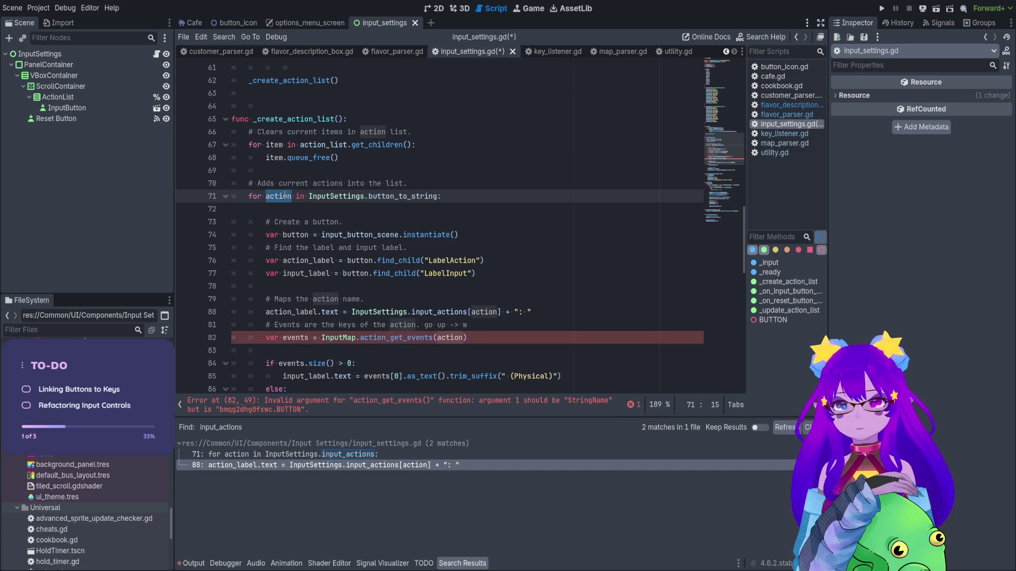
- Insert an InputSettings.button_to_string[...] lookup into the line 80 expression
{"action": "left_click", "coordinate": [469, 312]}
{"action": "left_click_drag", "start_coordinate": [438, 196], "coordinate": [308, 196]}
{"action": "key", "text": "ctrl+c"}
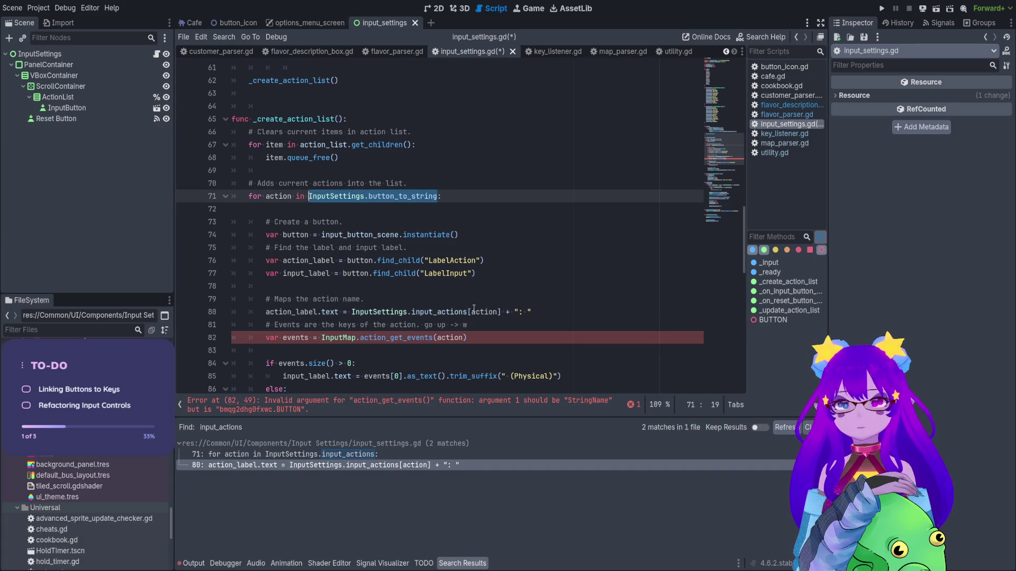
{"action": "left_click", "coordinate": [472, 311]}
{"action": "key", "text": "ctrl+v"}
{"action": "type", "text": "["}
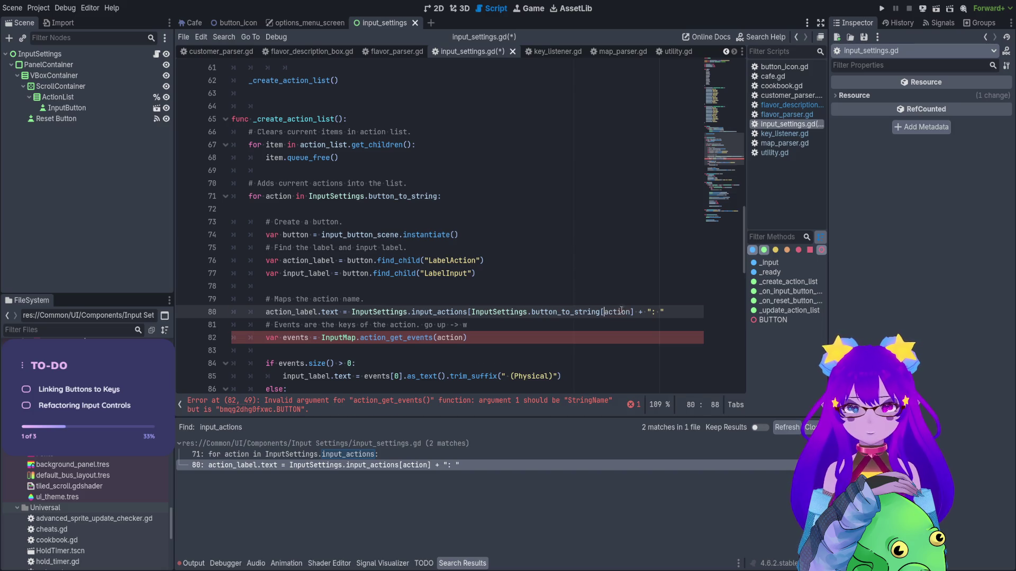
{"action": "key", "text": "Right"}
{"action": "key", "text": "Right"}
{"action": "key", "text": "Right"}
{"action": "type", "text": "]"}
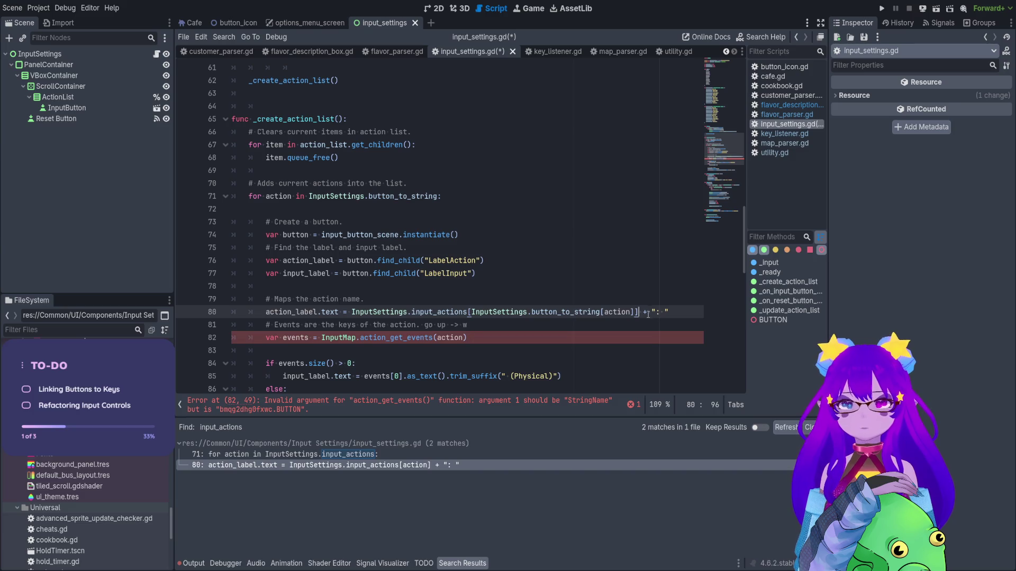
- Remove the InputSettings.input_actions wrapper and extra bracket from line 80
{"action": "left_click_drag", "start_coordinate": [641, 313], "coordinate": [459, 312]}
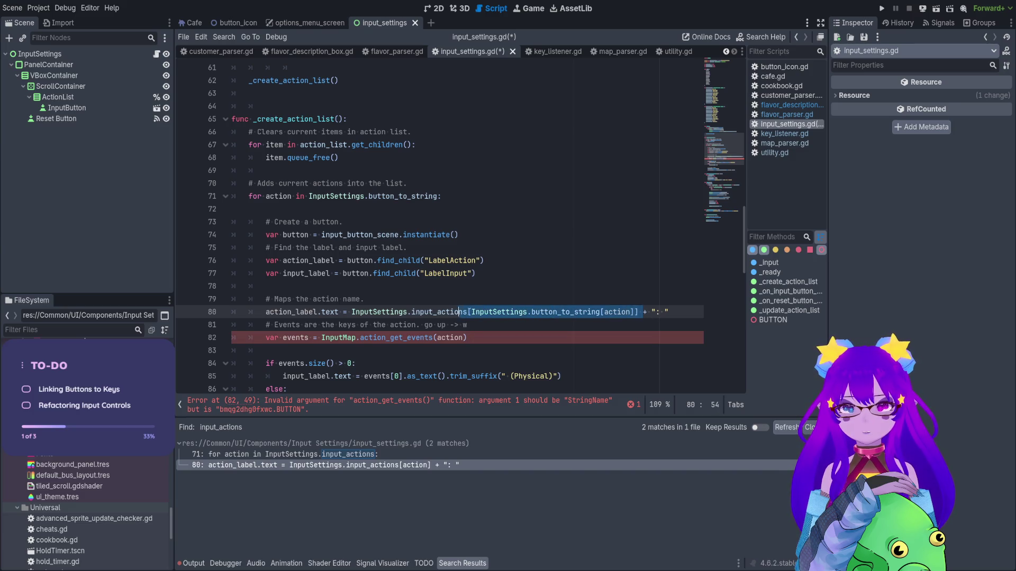
{"action": "scroll", "coordinate": [640, 273], "scroll_direction": "down", "scroll_amount": 1}
{"action": "left_click", "coordinate": [640, 273]}
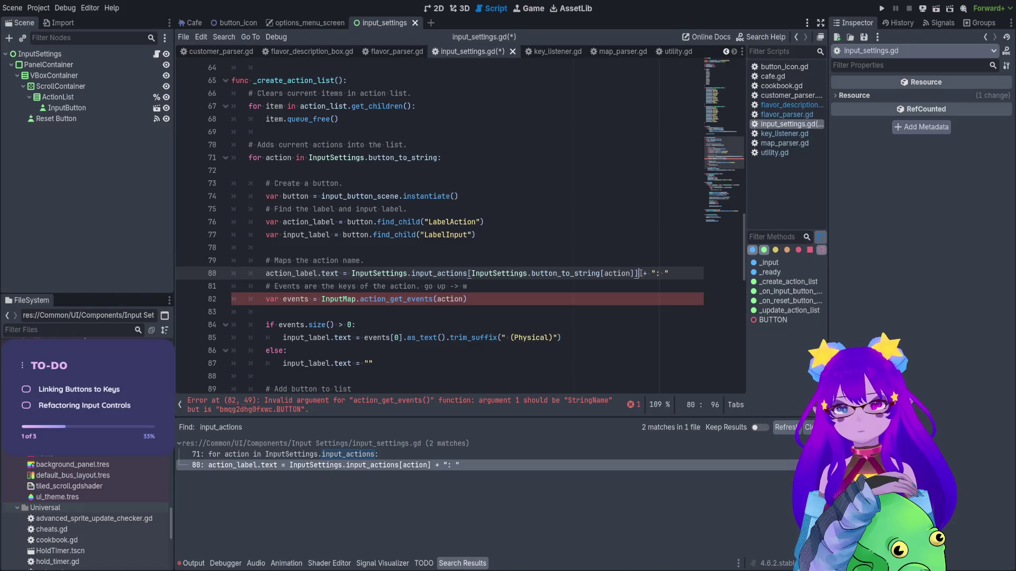
{"action": "mouse_move", "coordinate": [640, 273]}
{"action": "left_mouse_down"}
{"action": "mouse_move", "coordinate": [381, 286]}
{"action": "mouse_move", "coordinate": [353, 278]}
{"action": "left_mouse_up"}
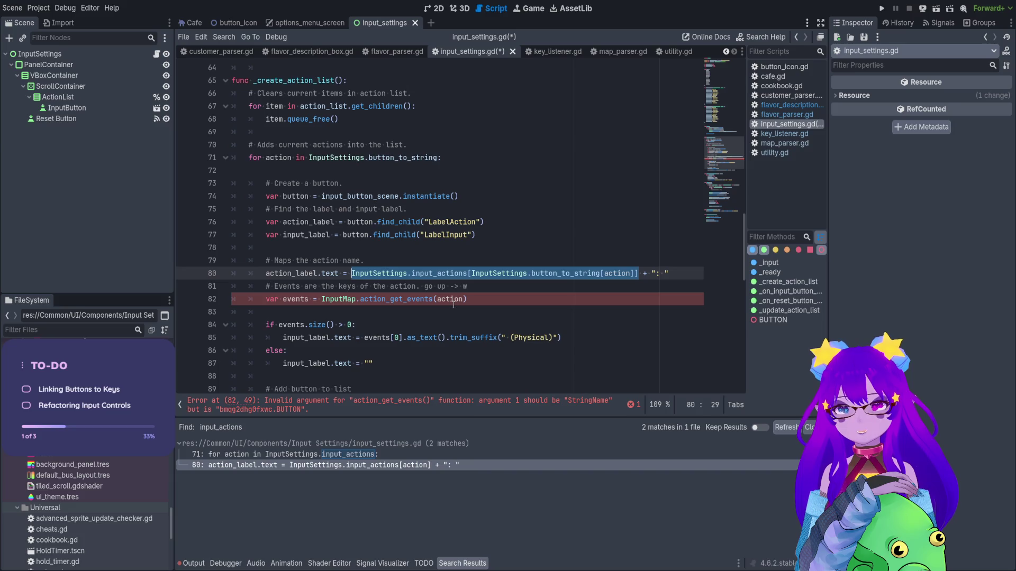
{"action": "left_click", "coordinate": [472, 273]}
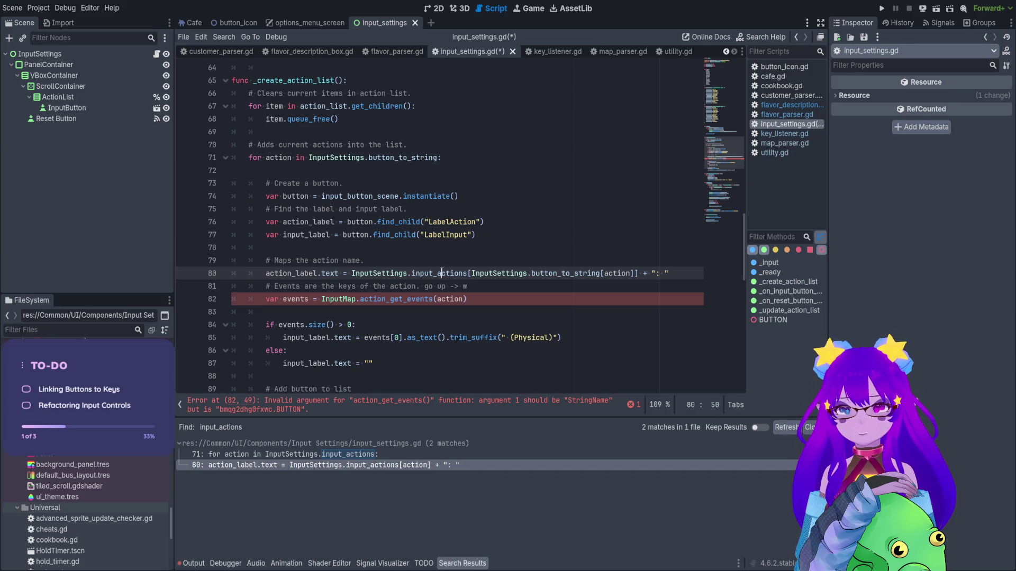
{"action": "left_click_drag", "start_coordinate": [472, 273], "coordinate": [351, 273]}
{"action": "key", "text": "BackSpace"}
{"action": "left_click", "coordinate": [519, 273]}
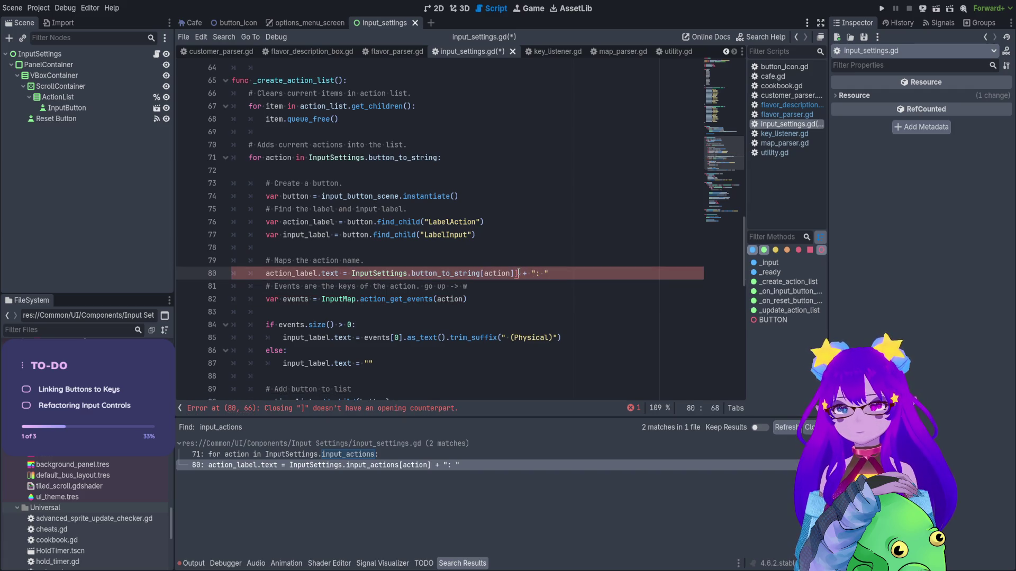
{"action": "key", "text": "BackSpace"}
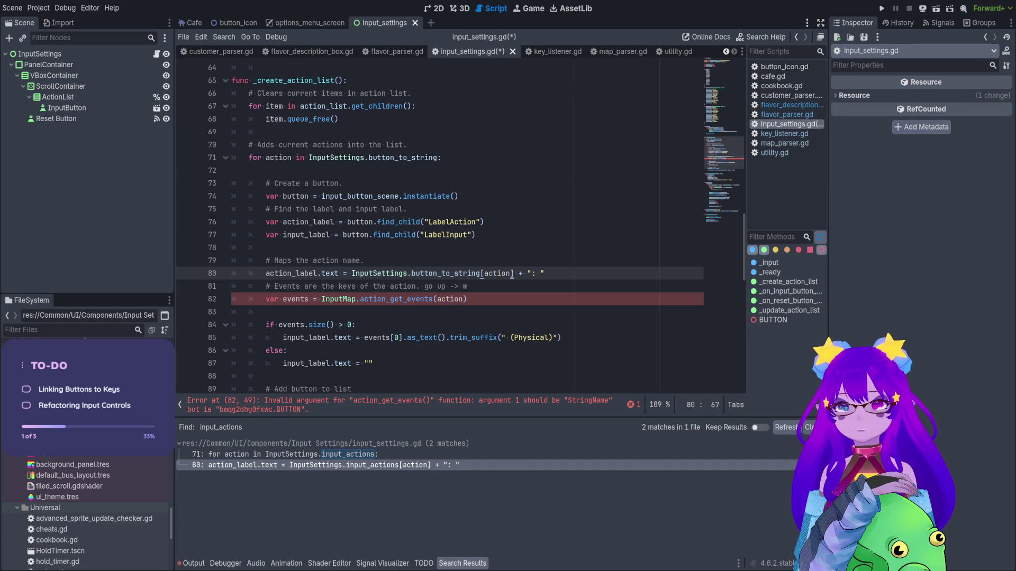
- Pass InputSettings.button_to_action[action] to action_get_events on line 82 and save
{"action": "left_click_drag", "start_coordinate": [512, 273], "coordinate": [351, 274]}
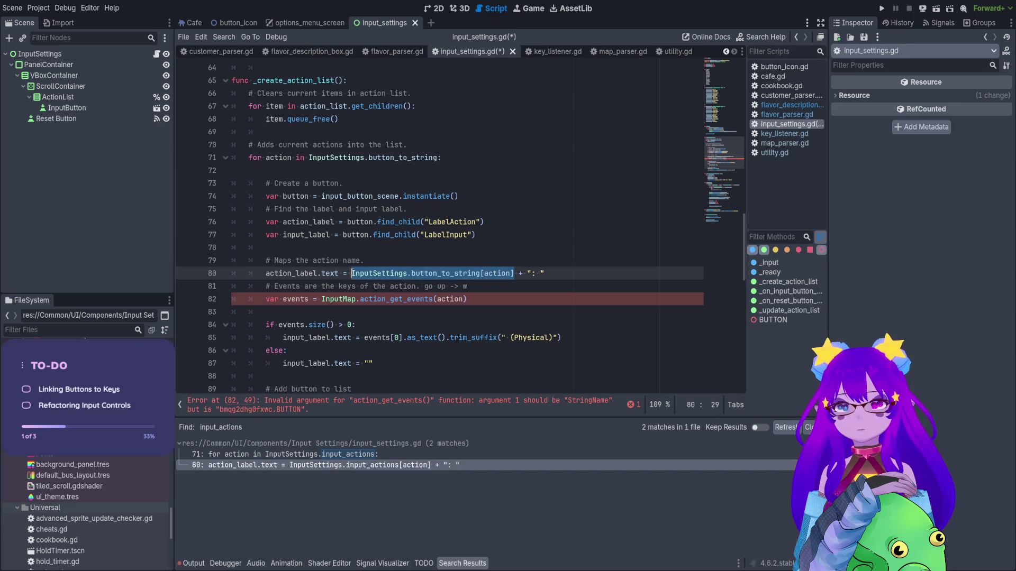
{"action": "key", "text": "ctrl+c"}
{"action": "double_click", "coordinate": [438, 299]}
{"action": "key", "text": "ctrl+v"}
{"action": "left_click", "coordinate": [568, 300]}
{"action": "key", "text": "BackSpace"}
{"action": "key", "text": "BackSpace"}
{"action": "key", "text": "BackSpace"}
{"action": "type", "text": "action"}
{"action": "left_click", "coordinate": [536, 246]}
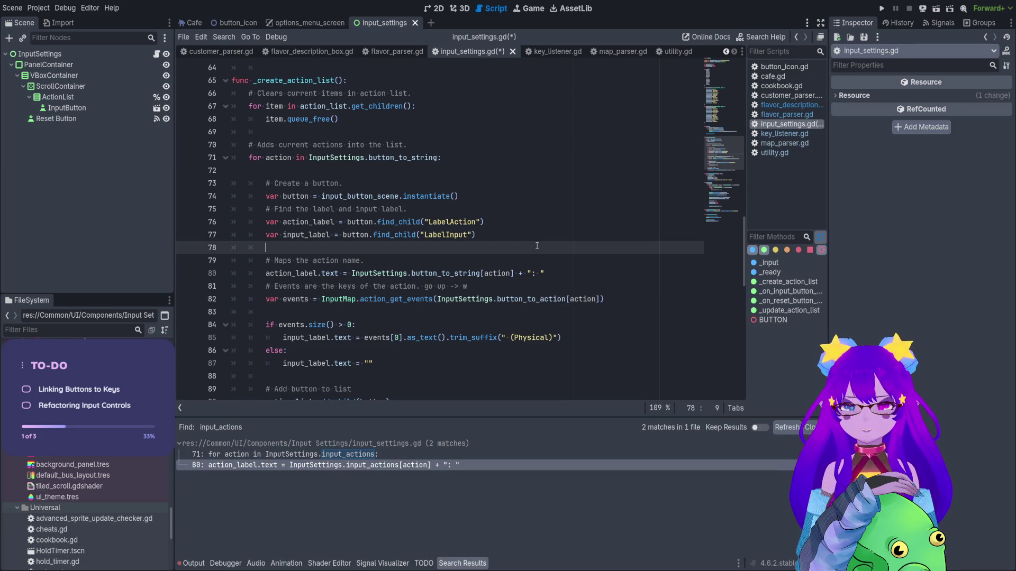
{"action": "key", "text": "ctrl+s"}
{"action": "left_click", "coordinate": [418, 465]}
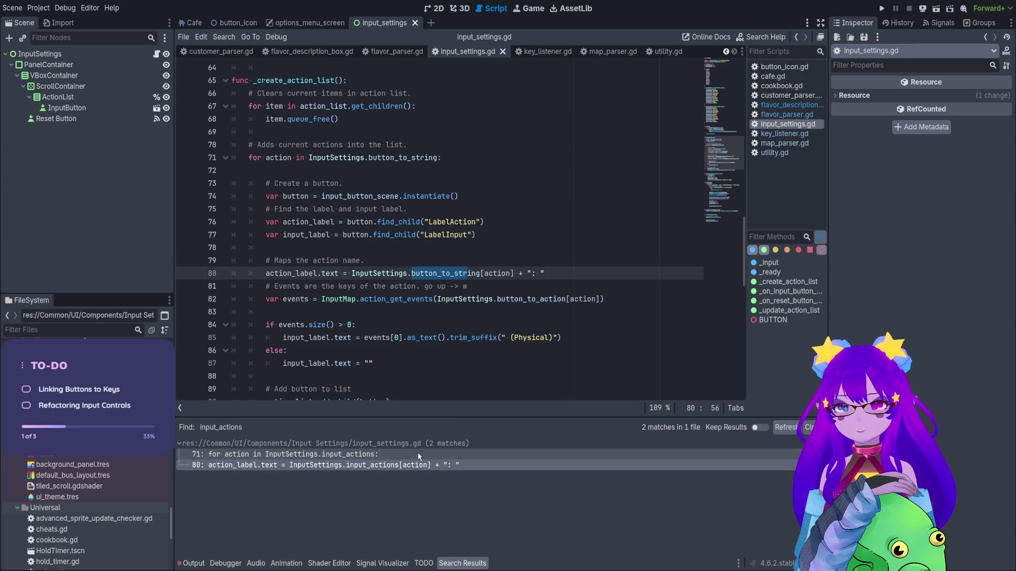
- Run the project with F5 and jump to the first runtime error's source line
{"action": "left_click", "coordinate": [418, 455]}
{"action": "left_click", "coordinate": [422, 465]}
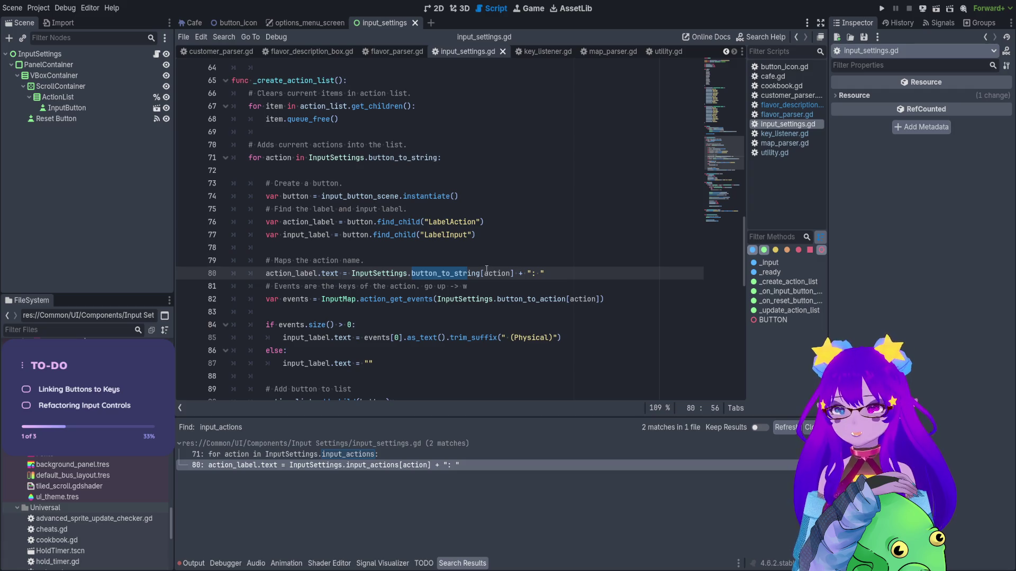
{"action": "key", "text": "F5"}
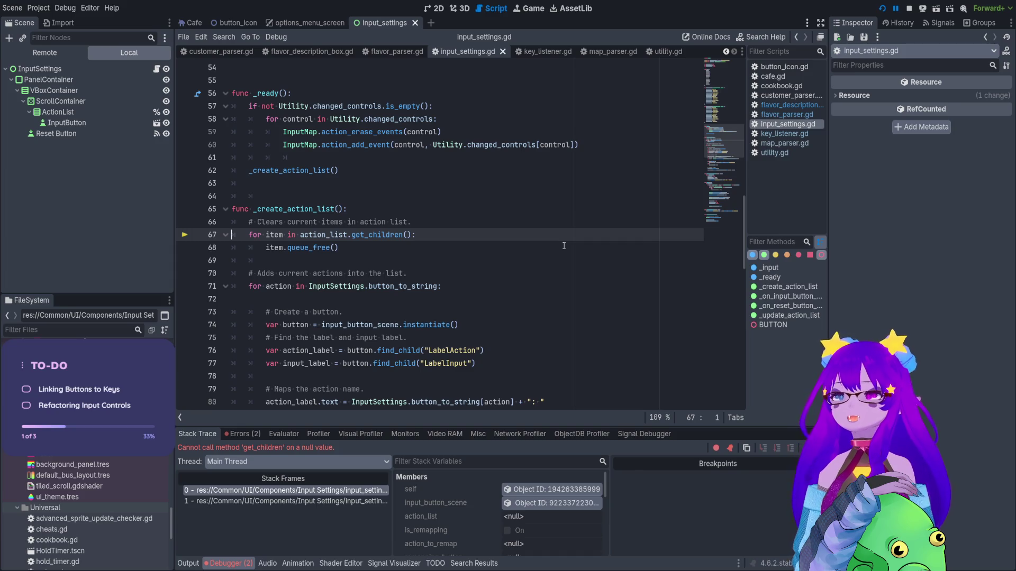
{"action": "left_click", "coordinate": [234, 434]}
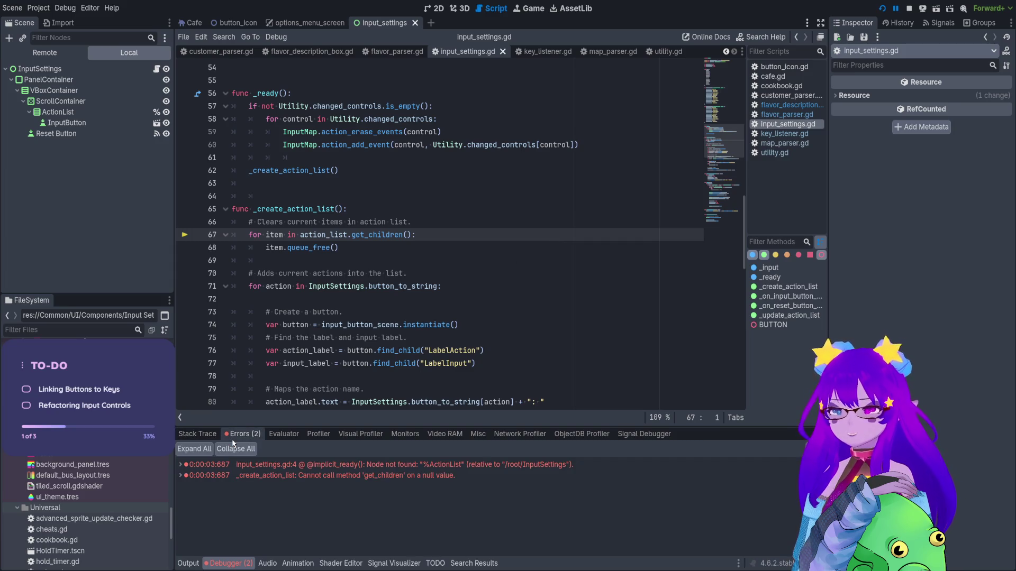
{"action": "double_click", "coordinate": [282, 465]}
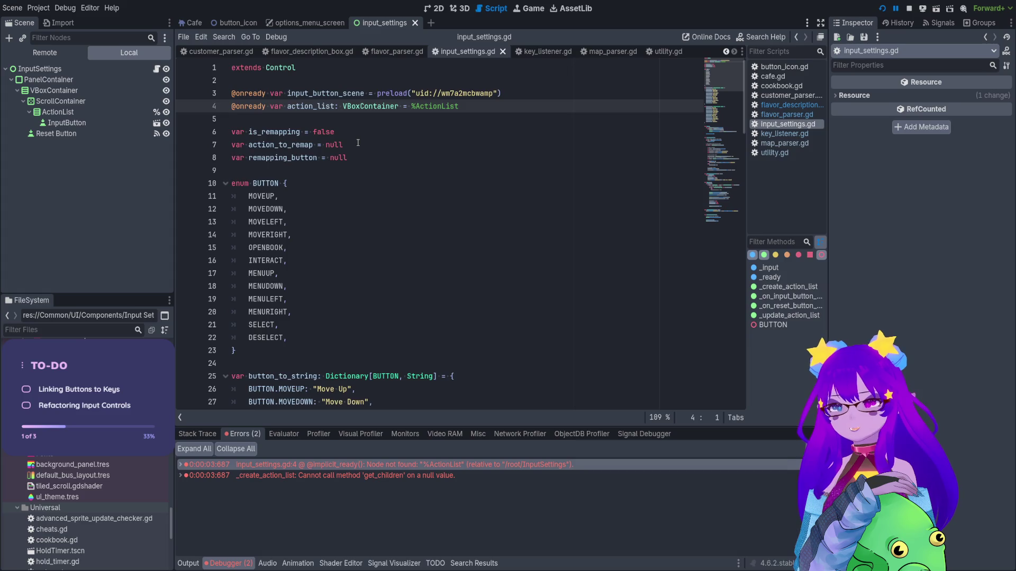
- Inspect the preload and %ActionList declaration behind the errors, then close input_settings.gd
{"action": "scroll", "coordinate": [358, 143], "scroll_direction": "down", "scroll_amount": 2}
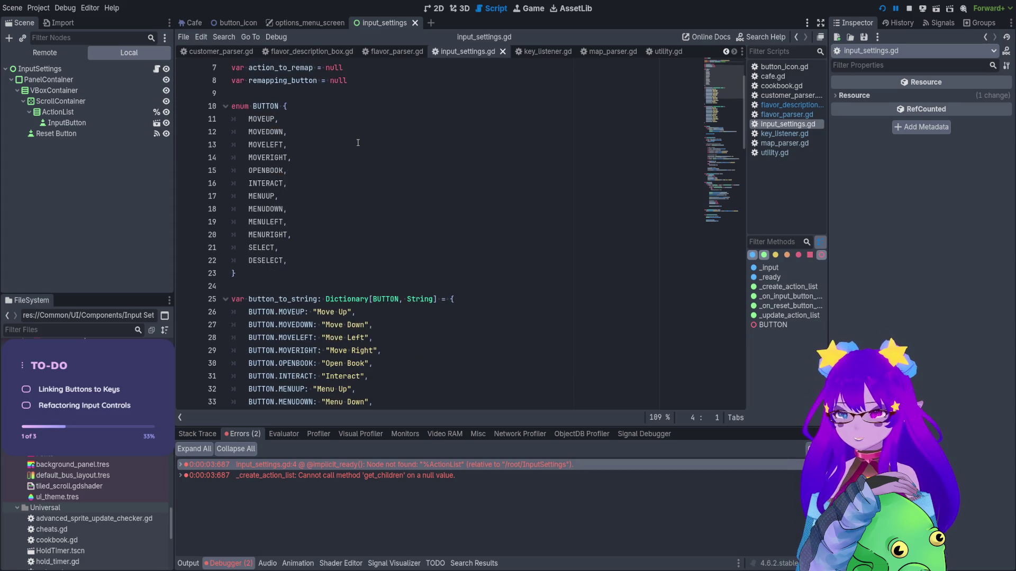
{"action": "scroll", "coordinate": [358, 142], "scroll_direction": "up", "scroll_amount": 2}
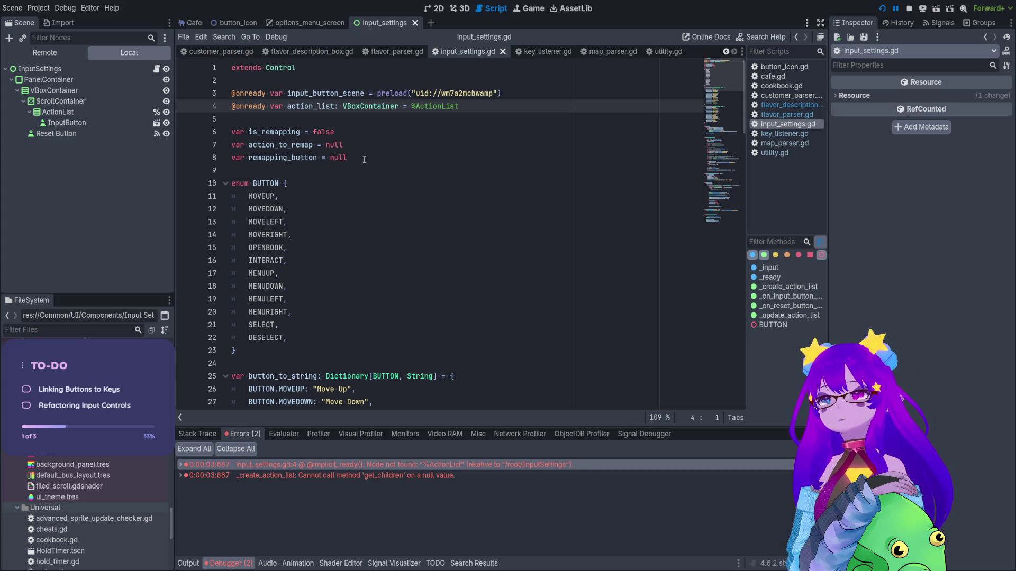
{"action": "left_click_drag", "start_coordinate": [343, 93], "coordinate": [405, 94]}
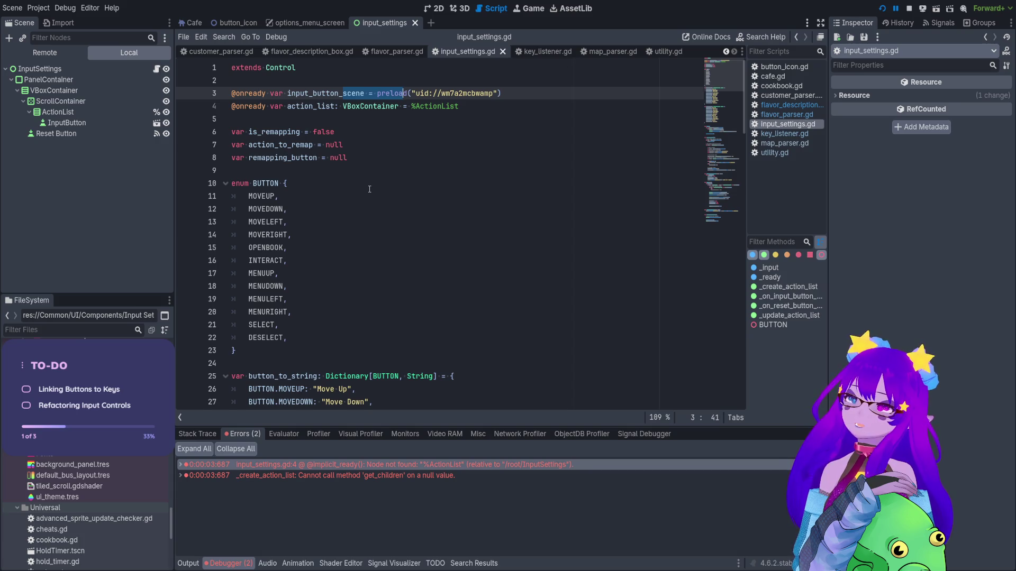
{"action": "scroll", "coordinate": [369, 189], "scroll_direction": "down", "scroll_amount": 3}
{"action": "scroll", "coordinate": [368, 182], "scroll_direction": "up", "scroll_amount": 3}
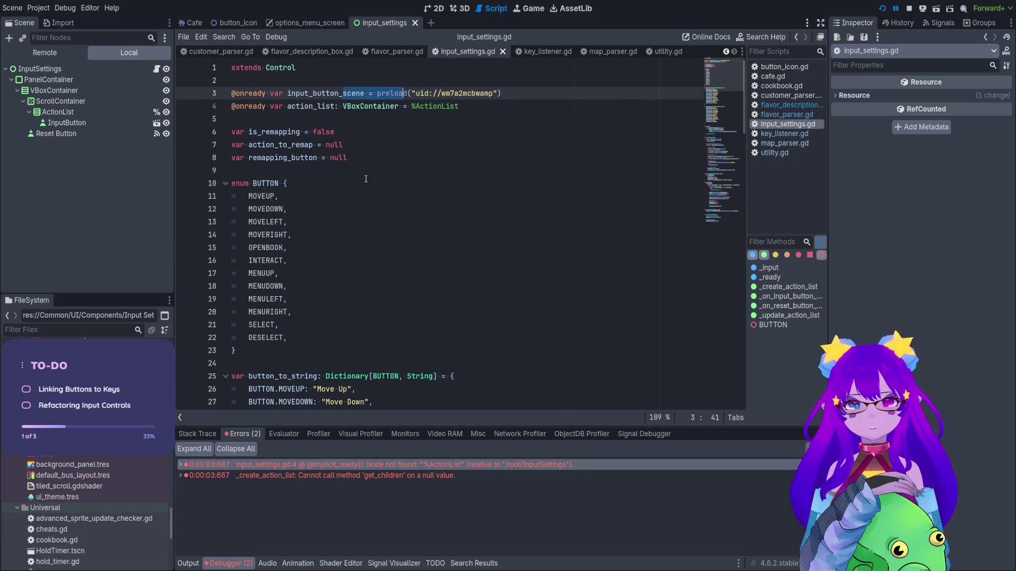
{"action": "left_click", "coordinate": [373, 475]}
{"action": "left_click", "coordinate": [371, 466]}
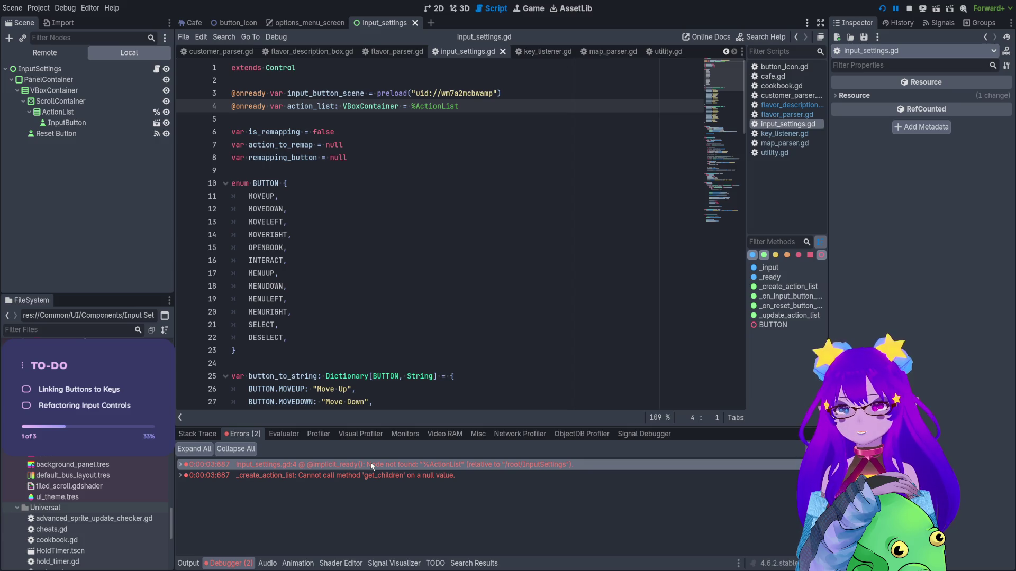
{"action": "scroll", "coordinate": [430, 289], "scroll_direction": "down", "scroll_amount": 6}
{"action": "key", "text": "ctrl+s"}
{"action": "left_click", "coordinate": [503, 51]}
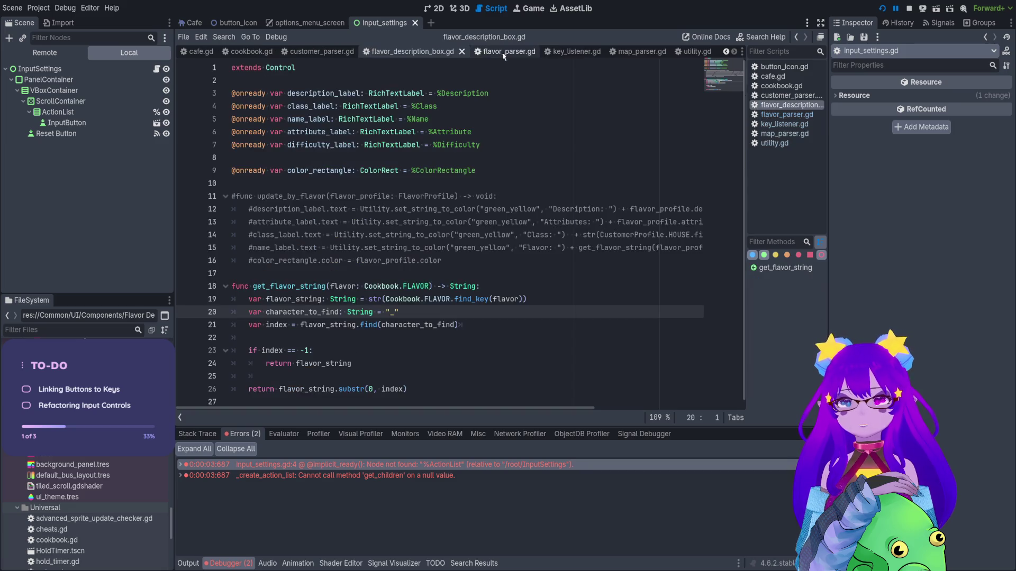
- Reopen input_settings.gd, run the scene, and inspect the ActionList and InputButton nodes
{"action": "left_click", "coordinate": [157, 70]}
{"action": "left_click", "coordinate": [894, 10]}
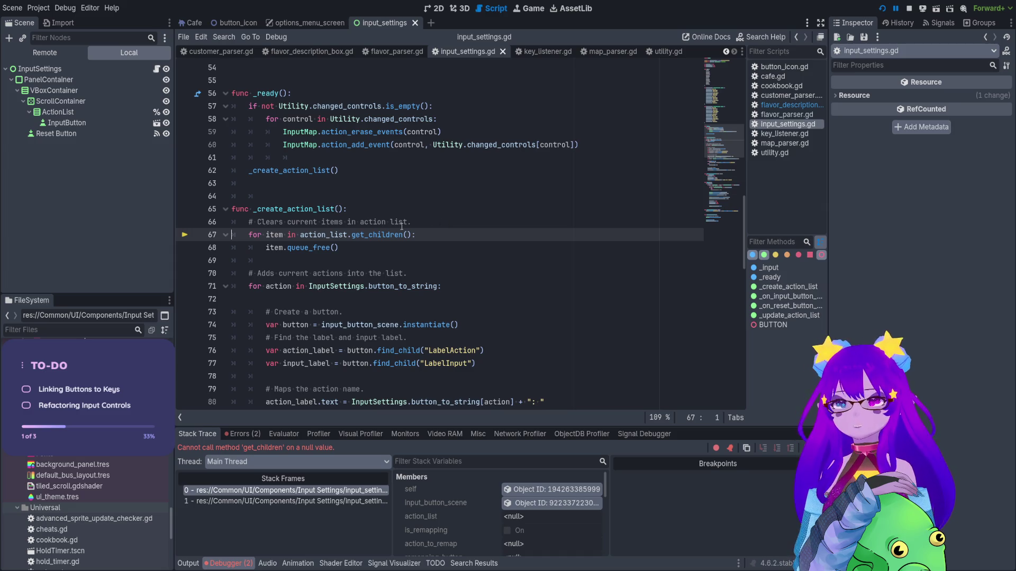
{"action": "left_click", "coordinate": [332, 236], "text": "ctrl"}
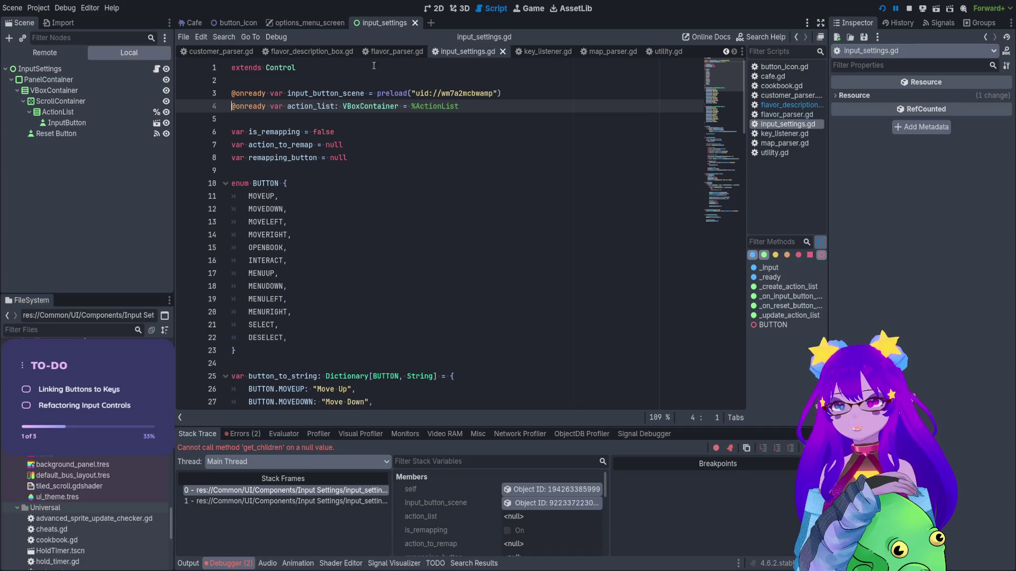
{"action": "left_click", "coordinate": [378, 106]}
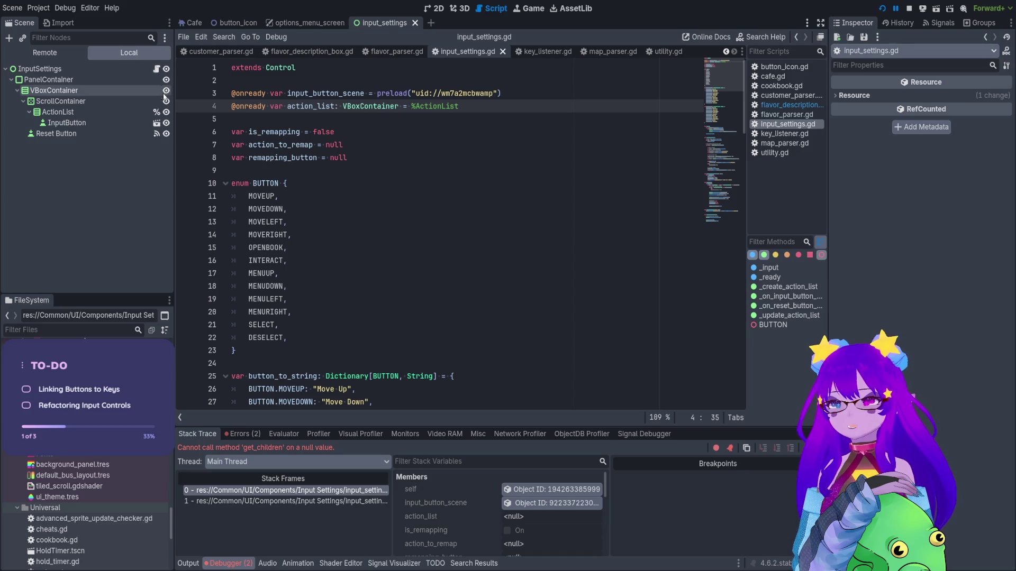
{"action": "left_click", "coordinate": [138, 113]}
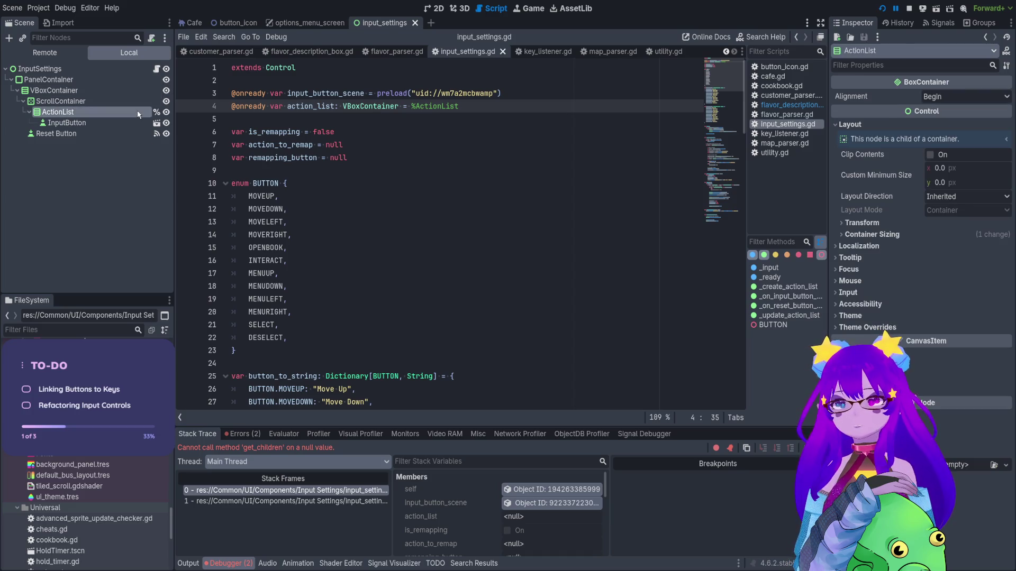
{"action": "left_click", "coordinate": [130, 125]}
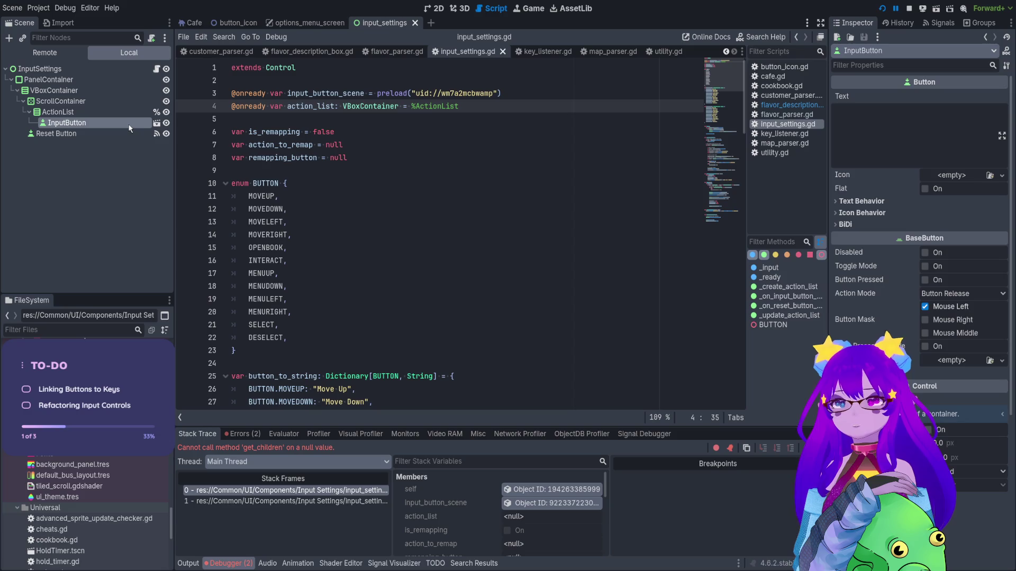
- Search input_settings.gd for action_list and step through its 8 matches
{"action": "double_click", "coordinate": [307, 111]}
{"action": "key", "text": "ctrl+f"}
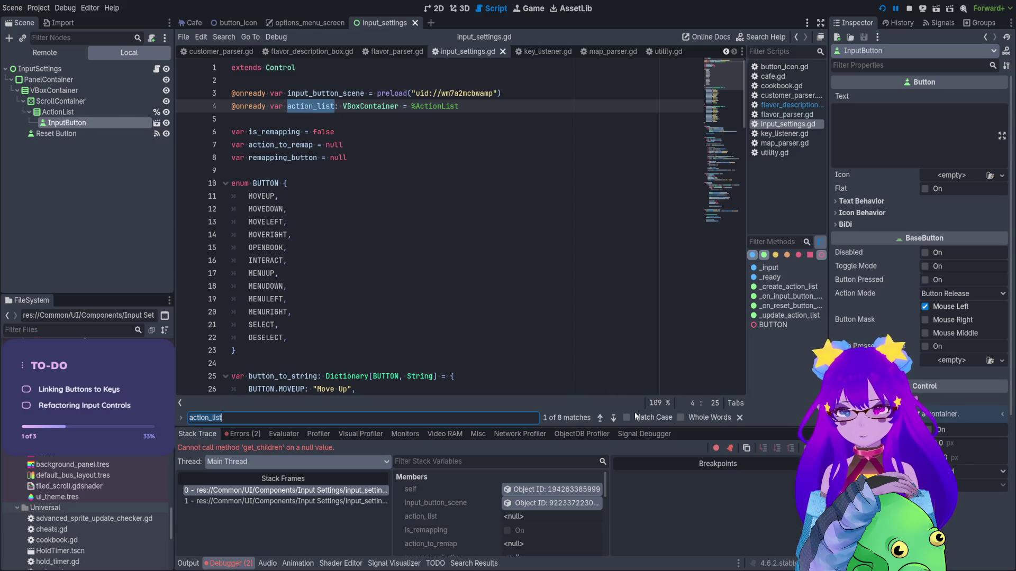
{"action": "left_click", "coordinate": [613, 418]}
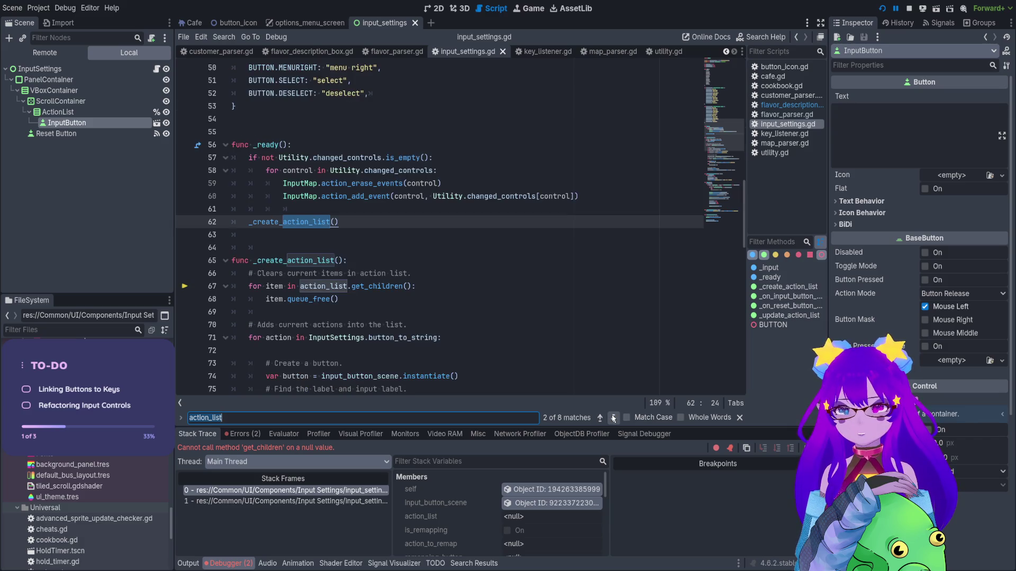
{"action": "scroll", "coordinate": [448, 123], "scroll_direction": "up", "scroll_amount": 15}
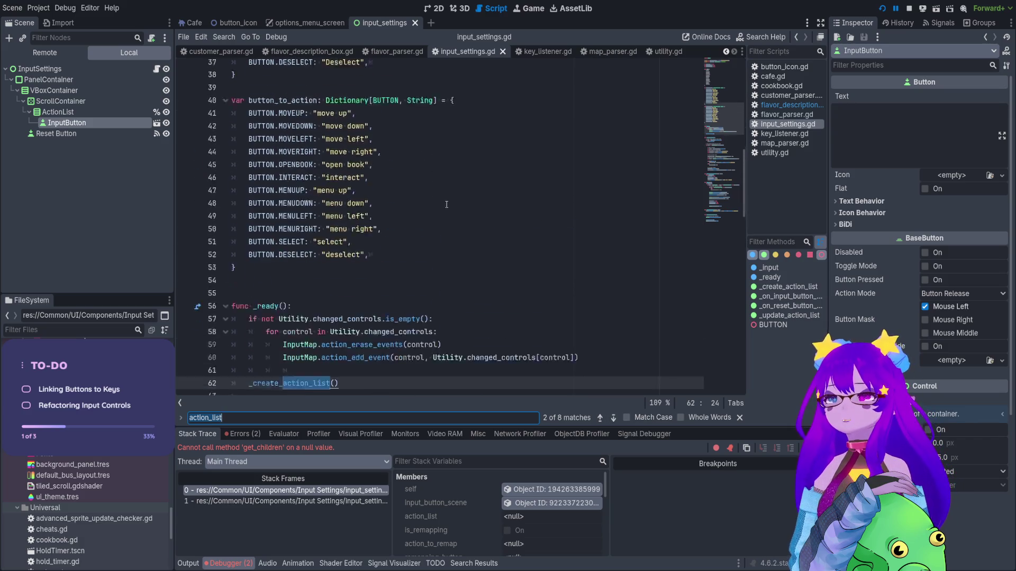
{"action": "left_click", "coordinate": [465, 105]}
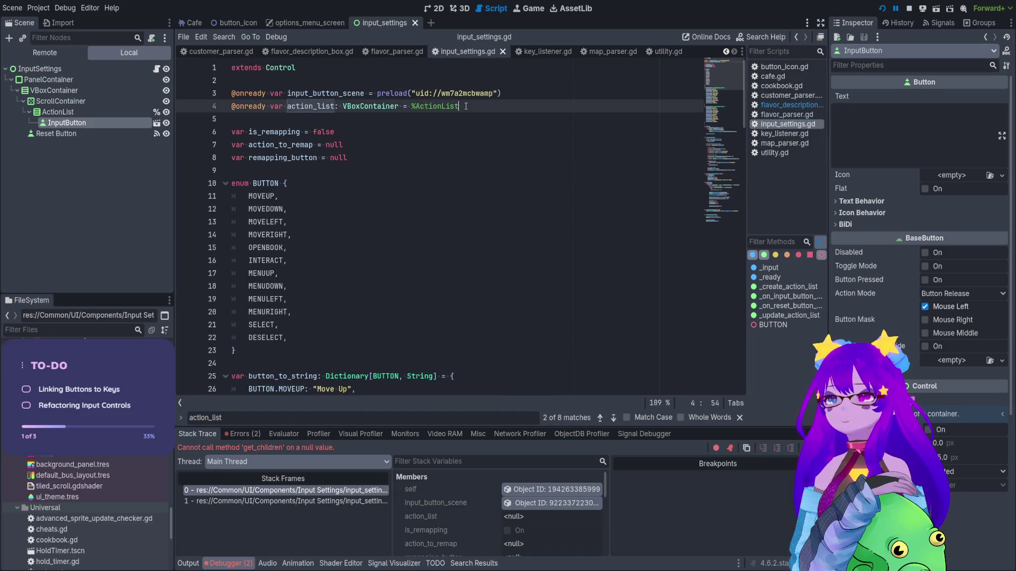
{"action": "key", "text": "ctrl+shift+Return"}
{"action": "type", "text": "@exp"}
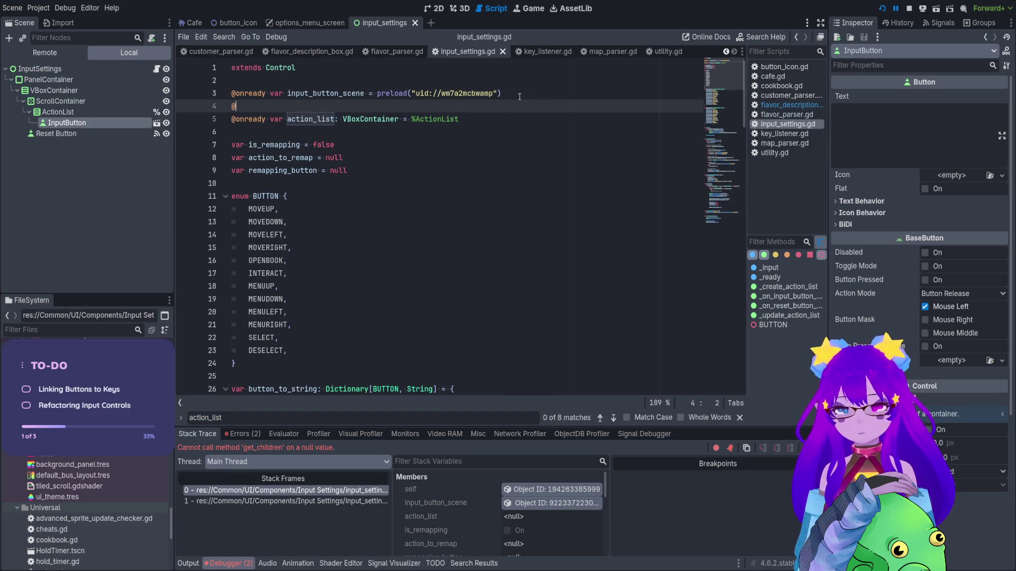
{"action": "type", "text": "ort var"}
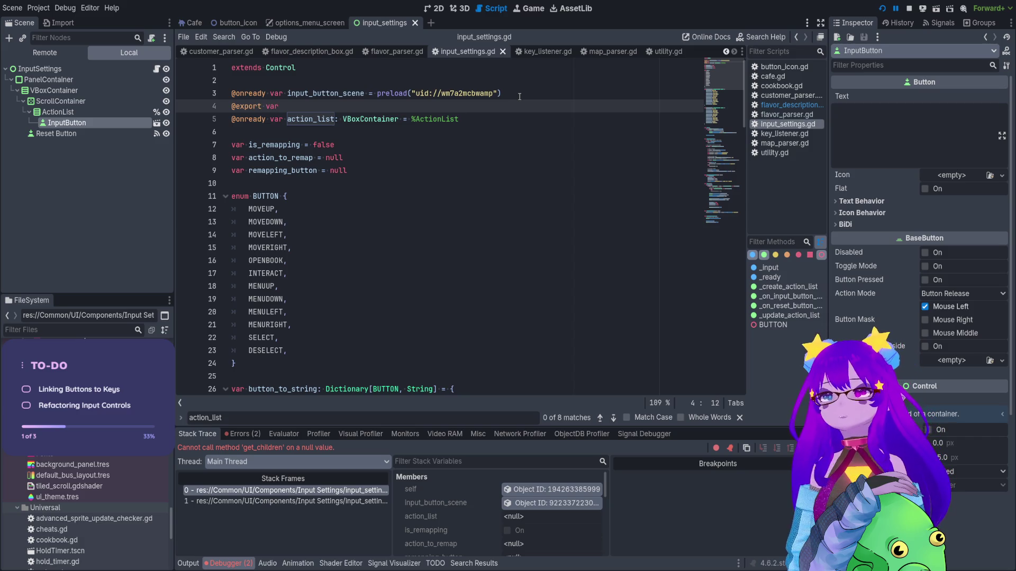
{"action": "double_click", "coordinate": [311, 119]}
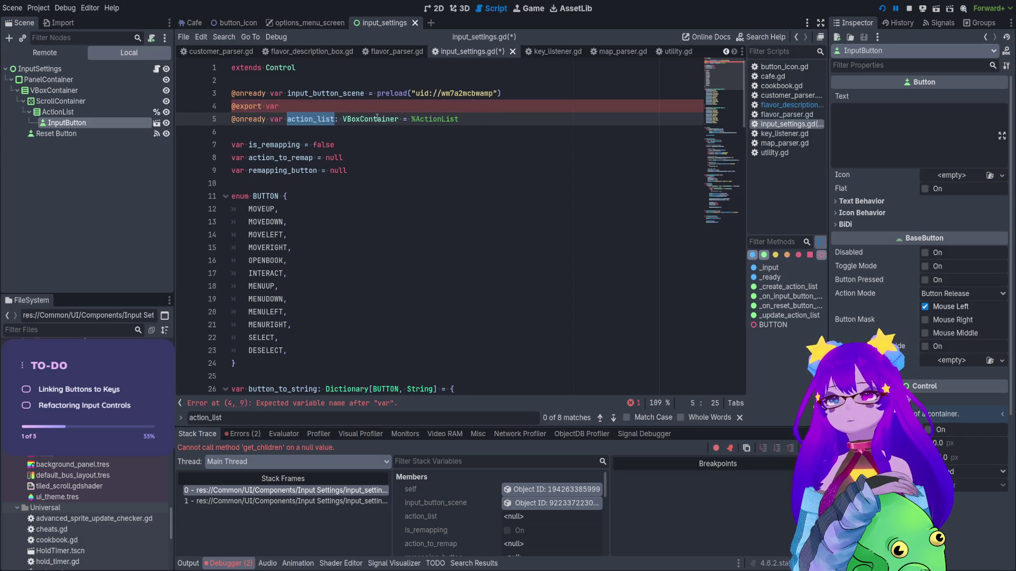
{"action": "left_click", "coordinate": [285, 108]}
{"action": "type", "text": "action_list: VBoxContainer"}
{"action": "left_click_drag", "start_coordinate": [498, 119], "coordinate": [220, 121]}
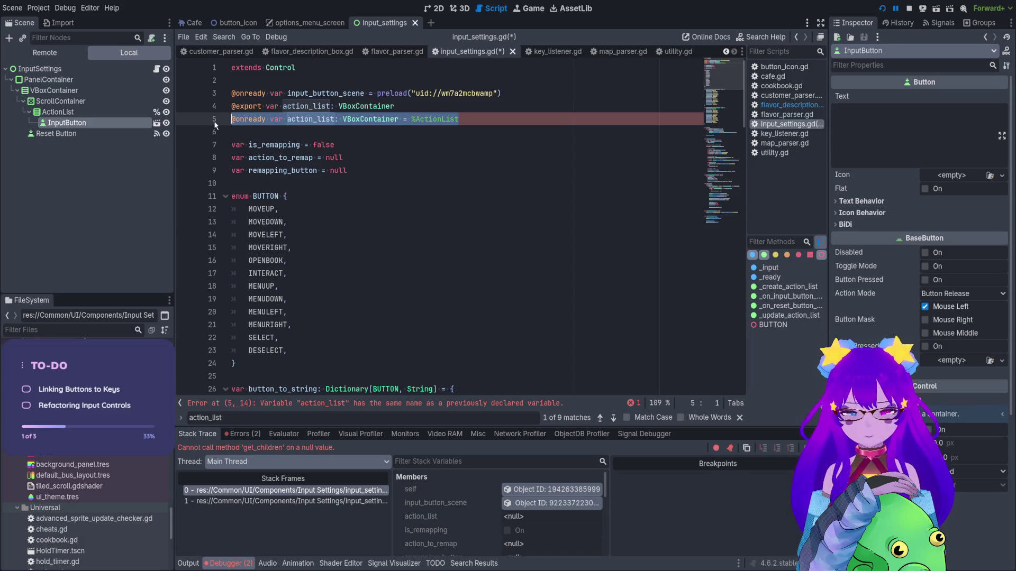
{"action": "key", "text": "ctrl+k"}
{"action": "key", "text": "ctrl+s"}
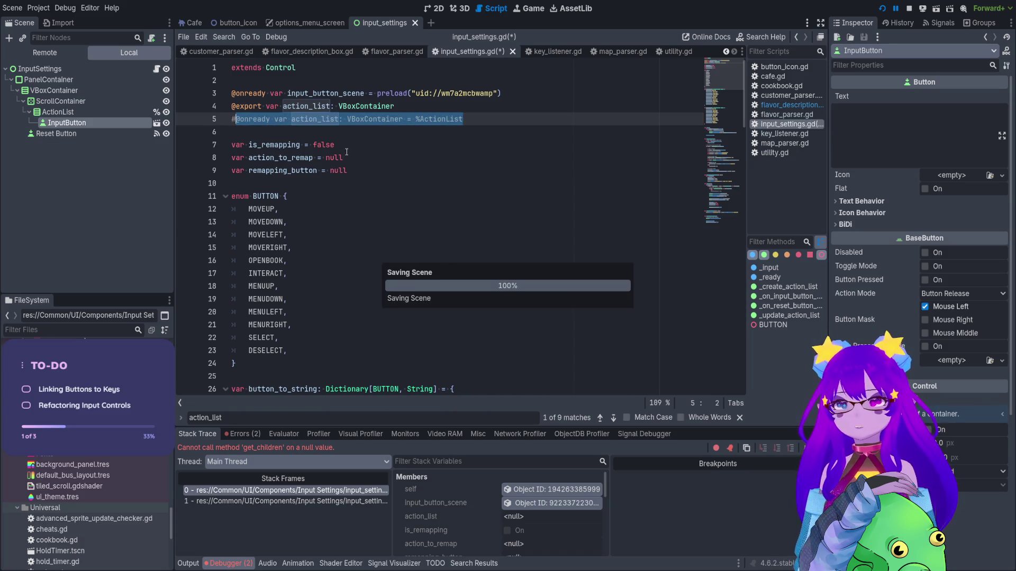
- Assign the ActionList node to InputSettings' Action List property and rerun the project
{"action": "left_click", "coordinate": [57, 70]}
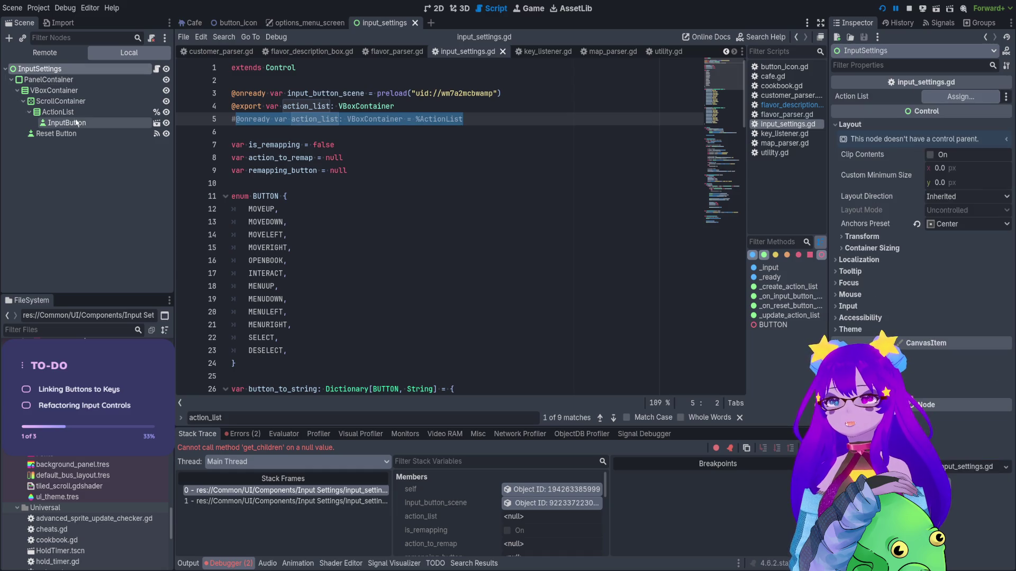
{"action": "left_click_drag", "start_coordinate": [58, 112], "coordinate": [961, 97]}
{"action": "left_click", "coordinate": [910, 9]}
{"action": "left_click", "coordinate": [881, 8]}
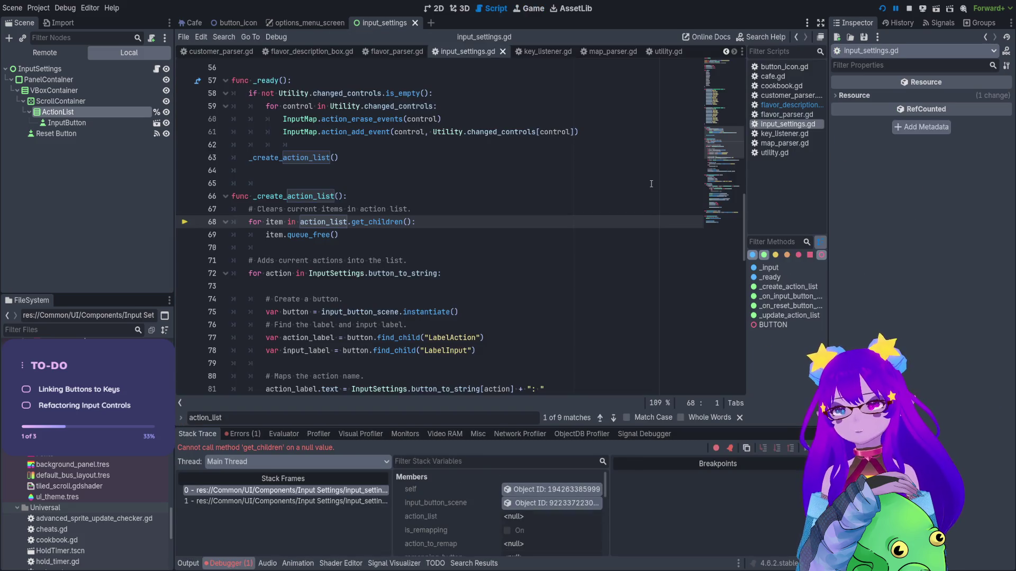
{"action": "scroll", "coordinate": [651, 184], "scroll_direction": "up", "scroll_amount": 15}
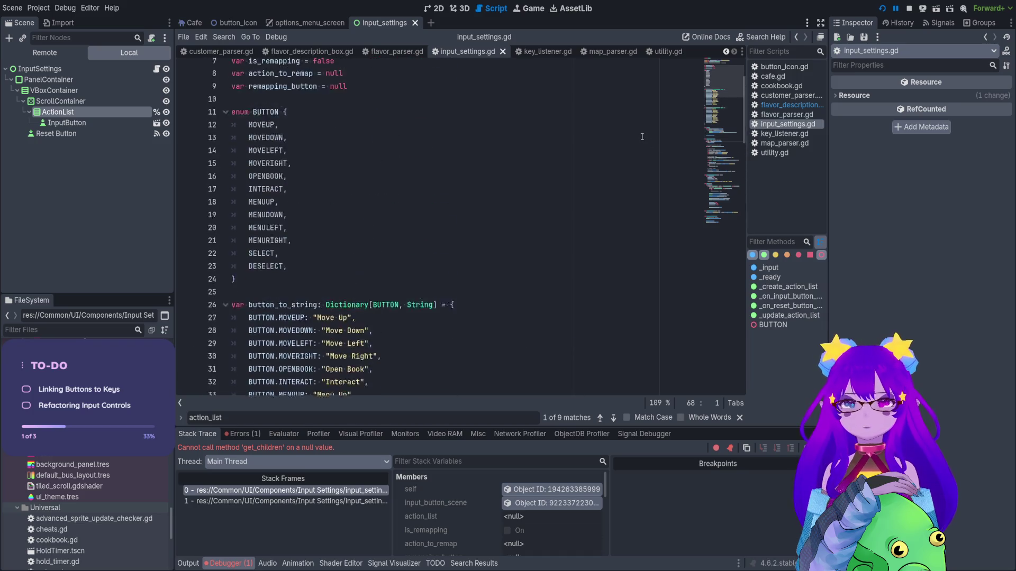
{"action": "left_click", "coordinate": [471, 108]}
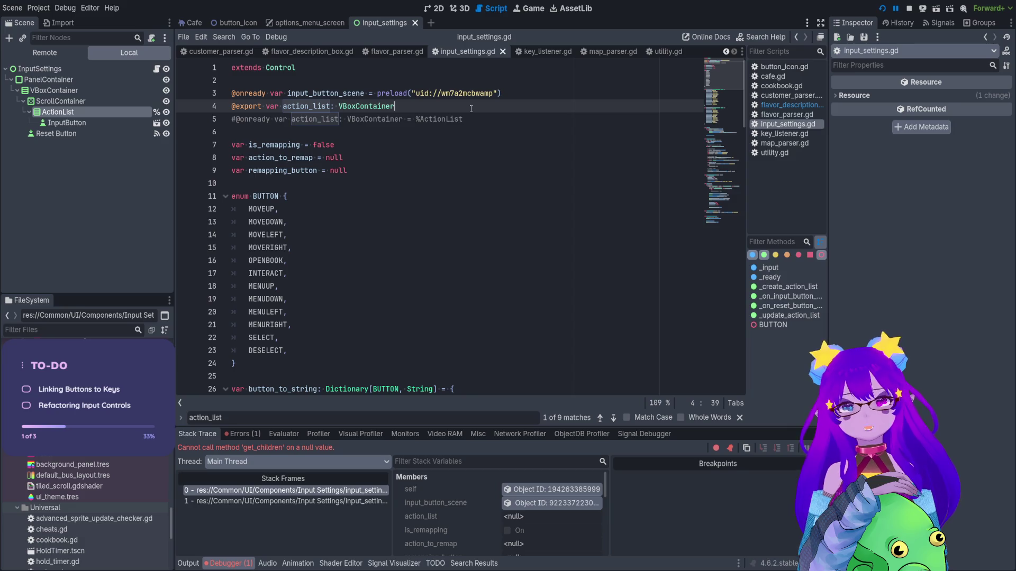
{"action": "key", "text": "ctrl+z"}
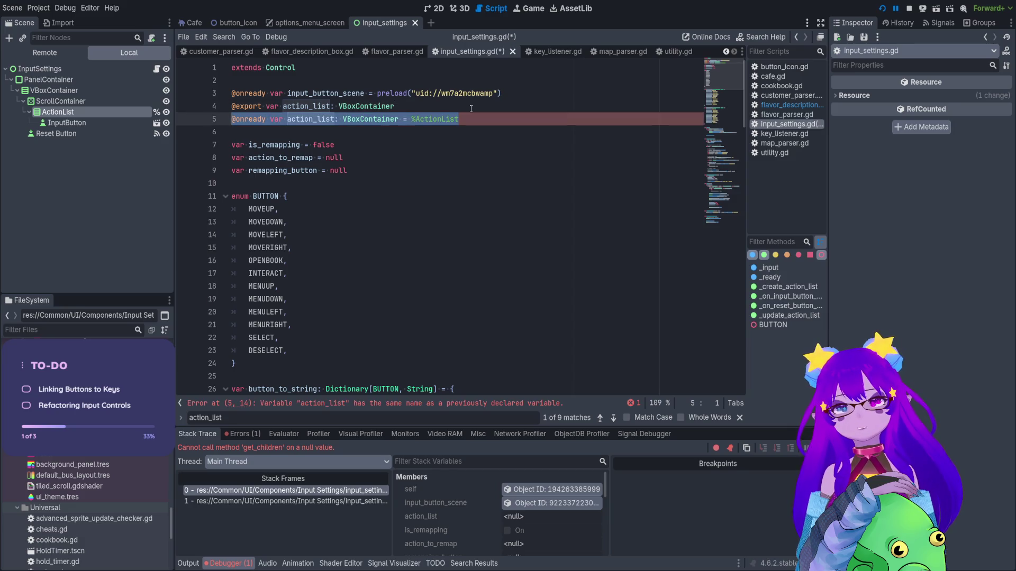
{"action": "key", "text": "Up"}
{"action": "key", "text": "End"}
{"action": "key", "text": "ctrl+BackSpace"}
{"action": "key", "text": "ctrl+BackSpace"}
{"action": "key", "text": "ctrl+BackSpace"}
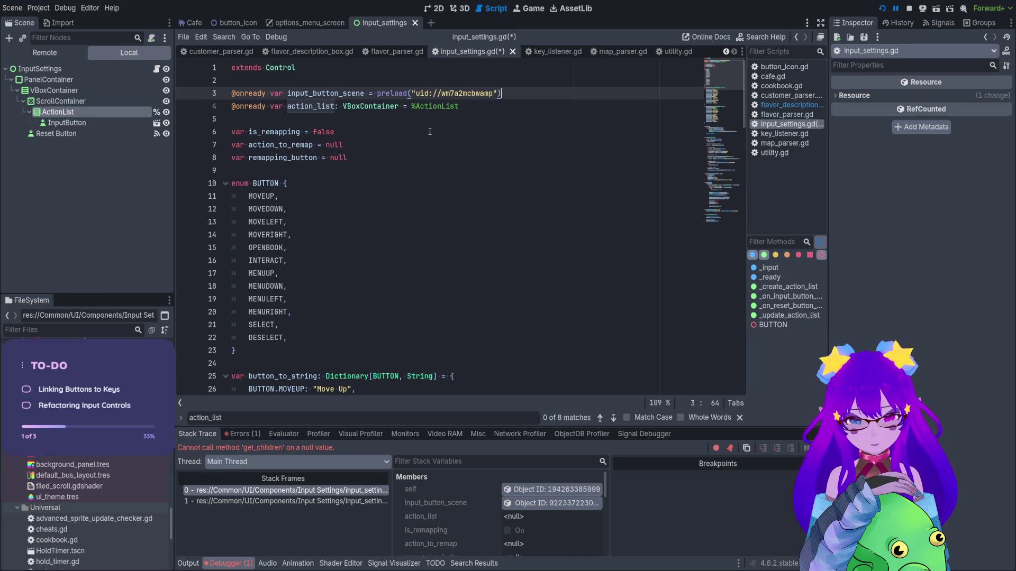
{"action": "scroll", "coordinate": [473, 144], "scroll_direction": "down", "scroll_amount": 3}
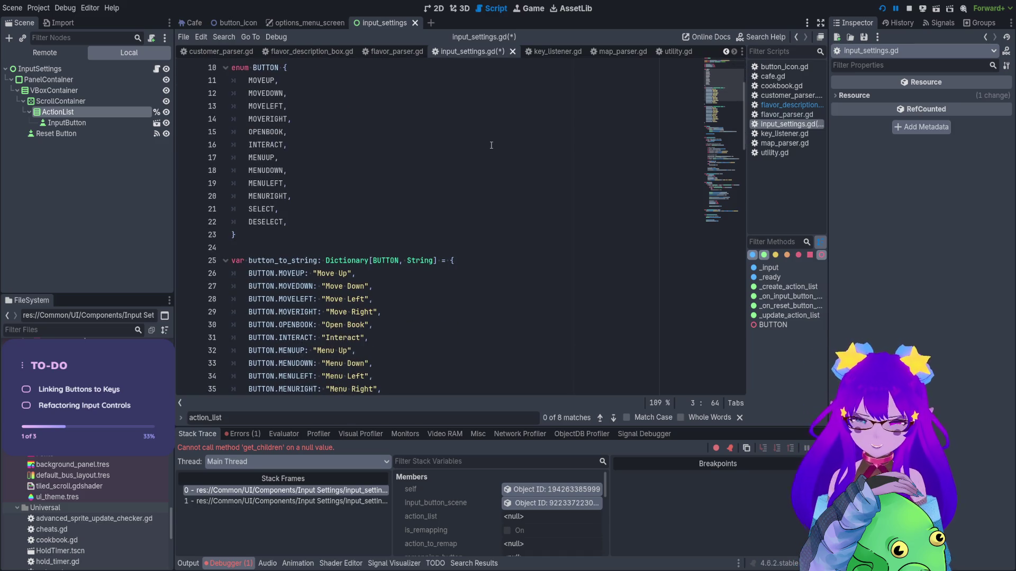
{"action": "left_click", "coordinate": [487, 145]}
{"action": "key", "text": "ctrl+s"}
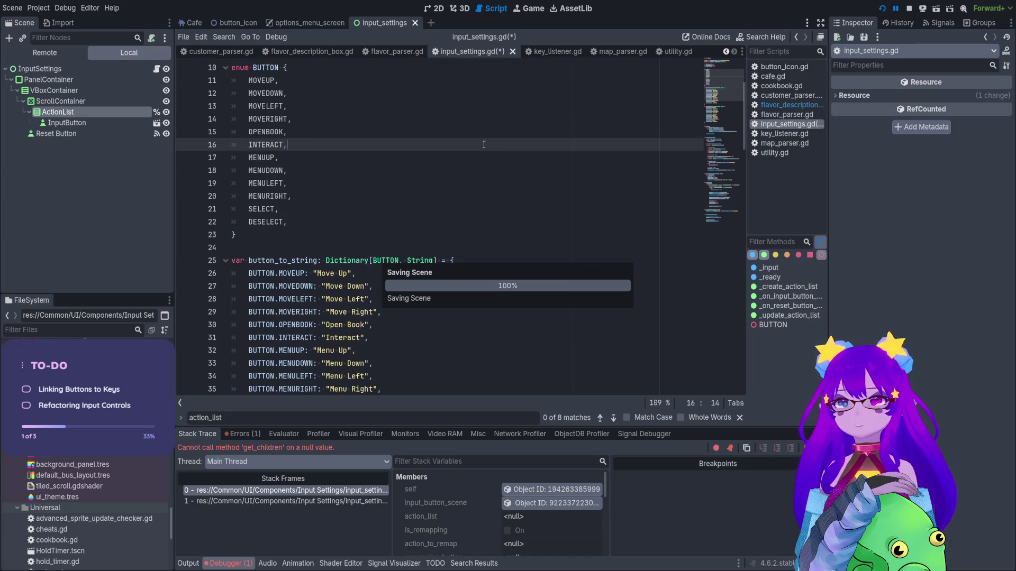
- Expand Common/Universal in the FileSystem dock and create input.gd there containing extends Node
{"action": "scroll", "coordinate": [76, 460], "scroll_direction": "up", "scroll_amount": 3}
{"action": "left_click", "coordinate": [76, 457]}
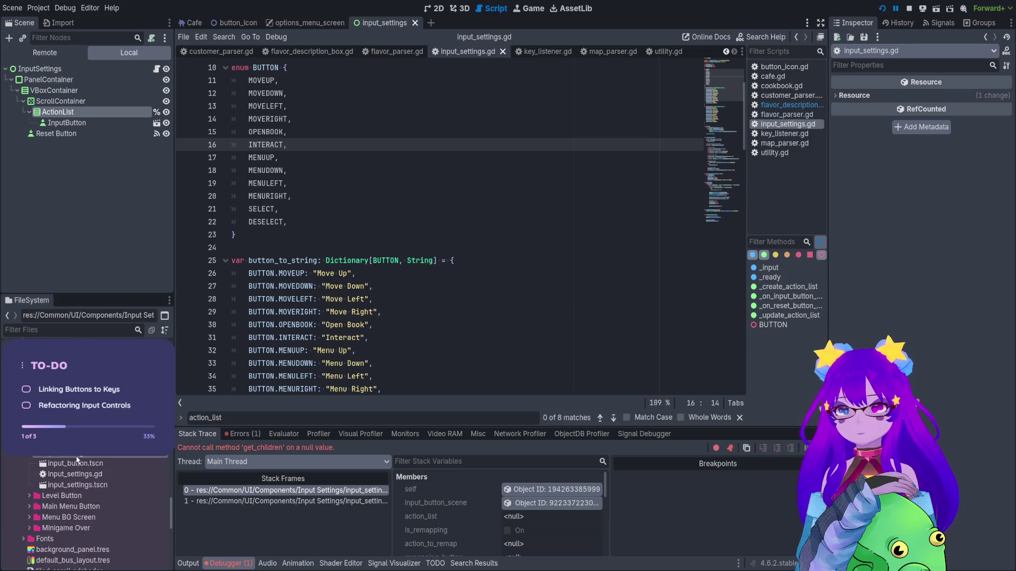
{"action": "left_click", "coordinate": [153, 329]}
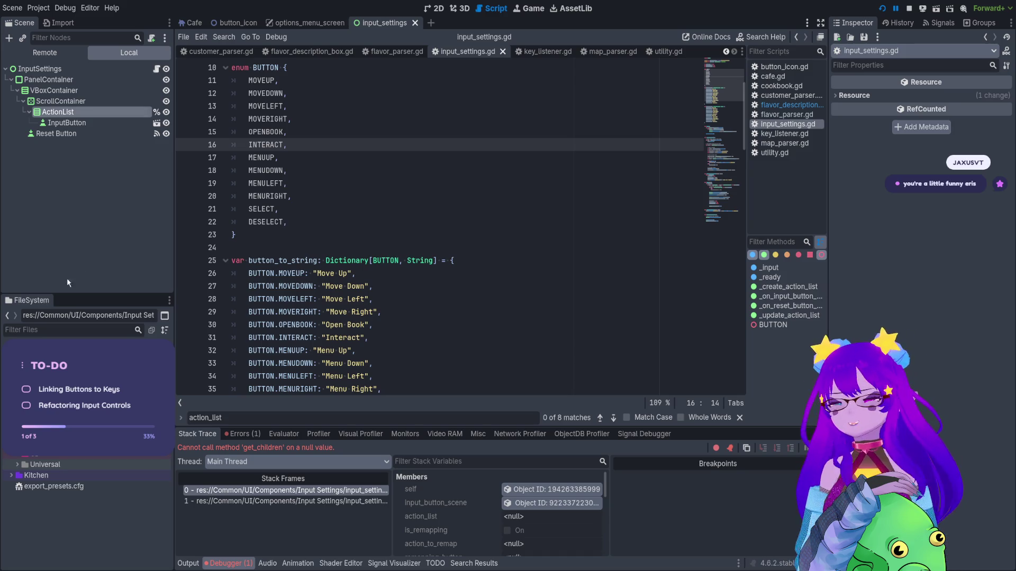
{"action": "left_click", "coordinate": [17, 465]}
{"action": "left_click", "coordinate": [76, 466]}
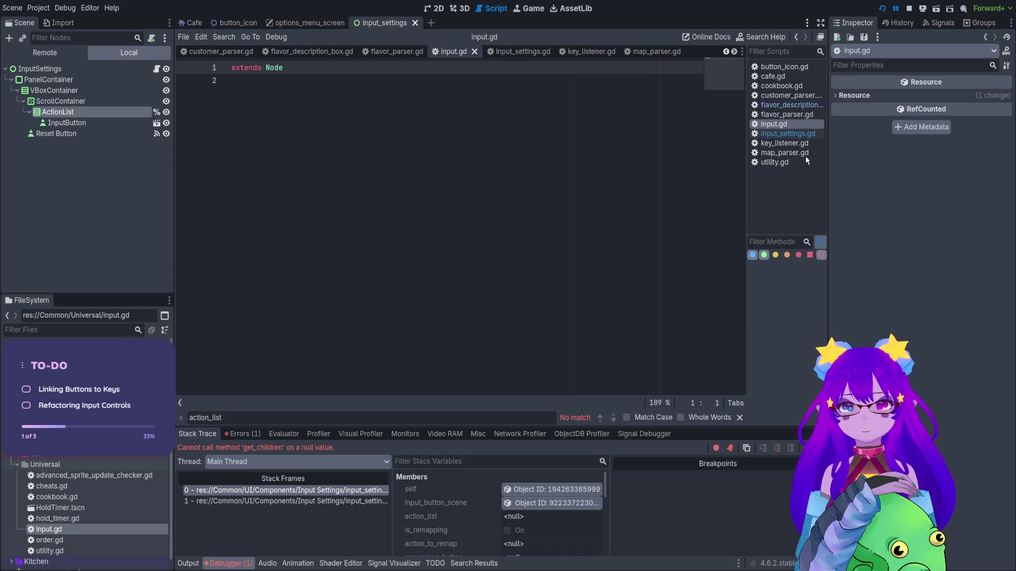
- Cut the BUTTON enum, button_to_string and button_to_action dictionaries from input_settings.gd and save it
{"action": "left_click", "coordinate": [374, 81]}
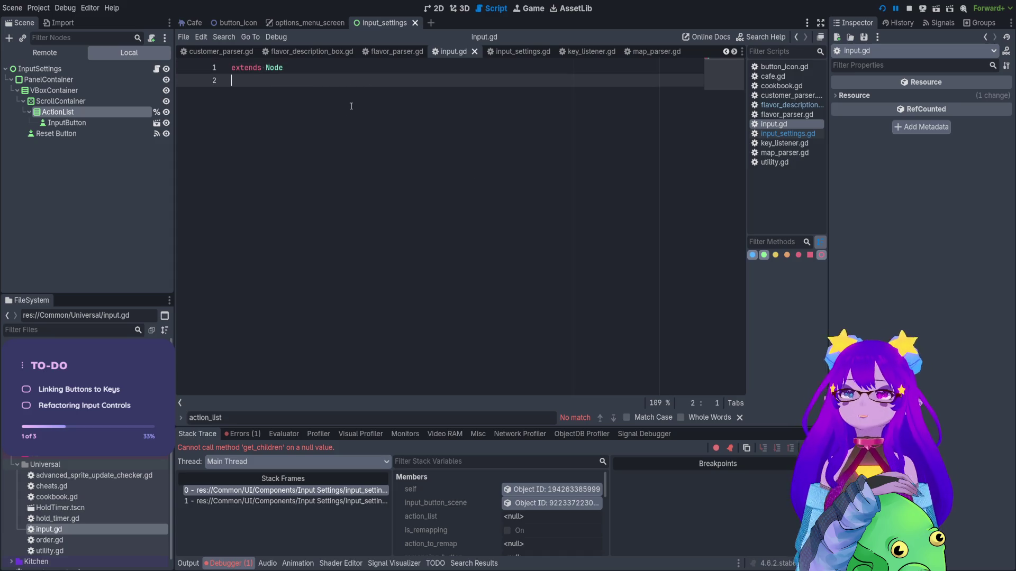
{"action": "left_click", "coordinate": [157, 70]}
{"action": "scroll", "coordinate": [370, 238], "scroll_direction": "down", "scroll_amount": 9}
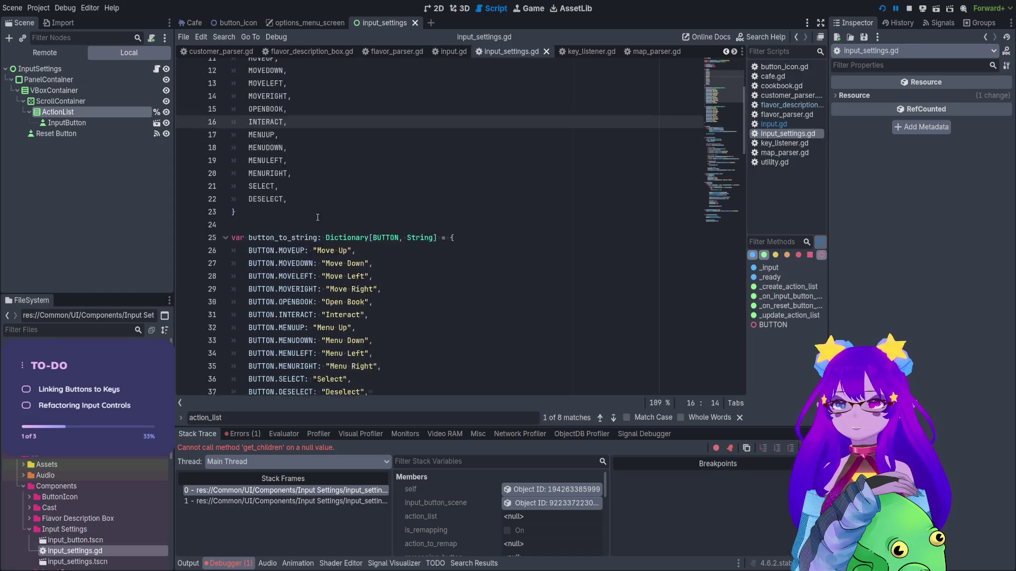
{"action": "left_click", "coordinate": [243, 273]}
{"action": "mouse_move", "coordinate": [245, 261]}
{"action": "left_mouse_down"}
{"action": "mouse_move", "coordinate": [248, 66]}
{"action": "mouse_move", "coordinate": [273, 100]}
{"action": "left_mouse_up"}
{"action": "key", "text": "ctrl+c"}
{"action": "key", "text": "BackSpace"}
{"action": "key", "text": "BackSpace"}
{"action": "key", "text": "BackSpace"}
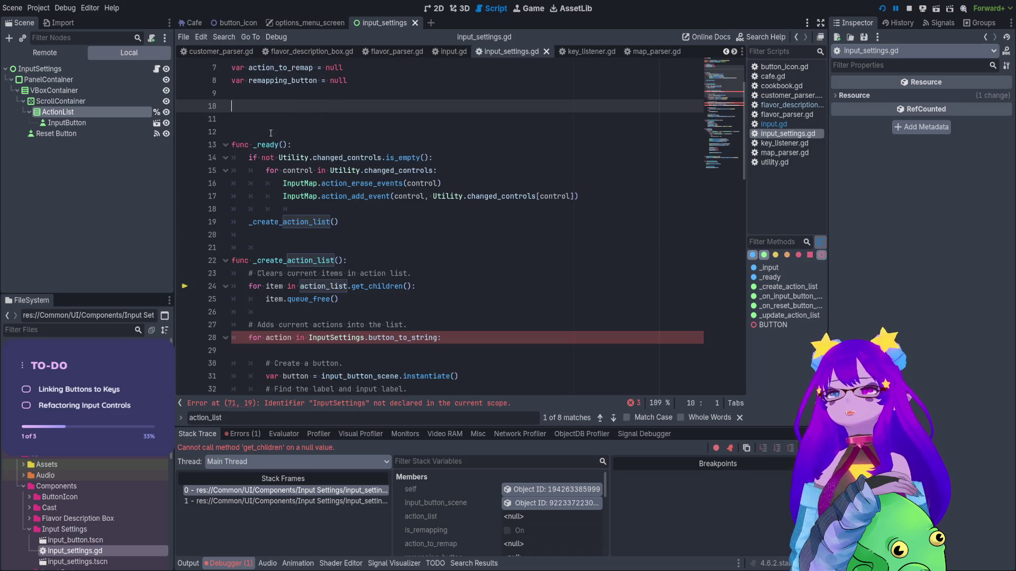
{"action": "key", "text": "ctrl+s"}
- Close the extra map_parser.gd and key_listener.gd script tabs
{"action": "scroll", "coordinate": [141, 547], "scroll_direction": "down", "scroll_amount": 2}
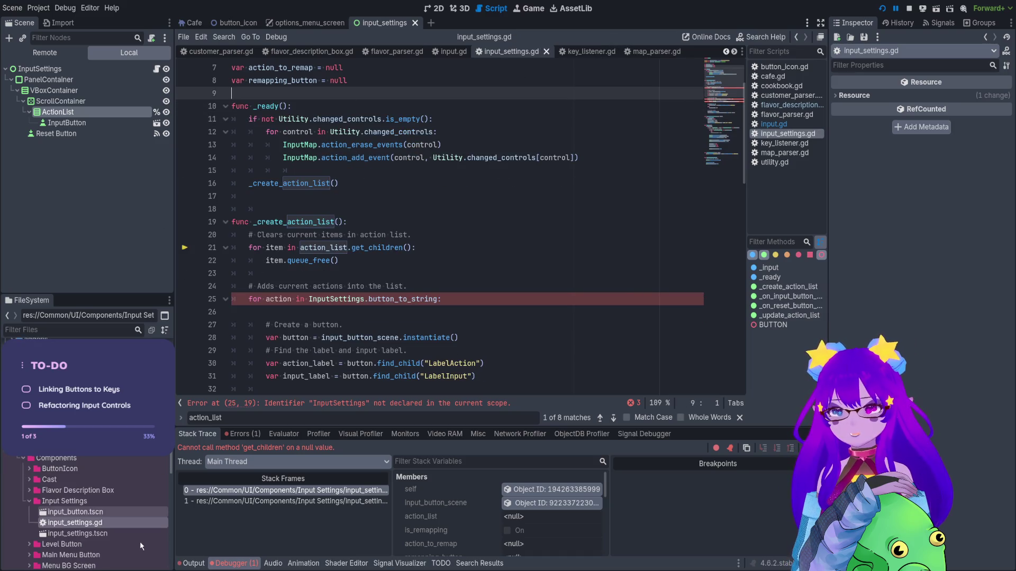
{"action": "left_click", "coordinate": [660, 51]}
{"action": "left_click", "coordinate": [688, 51]}
{"action": "left_click", "coordinate": [647, 51]}
{"action": "left_click", "coordinate": [599, 51]}
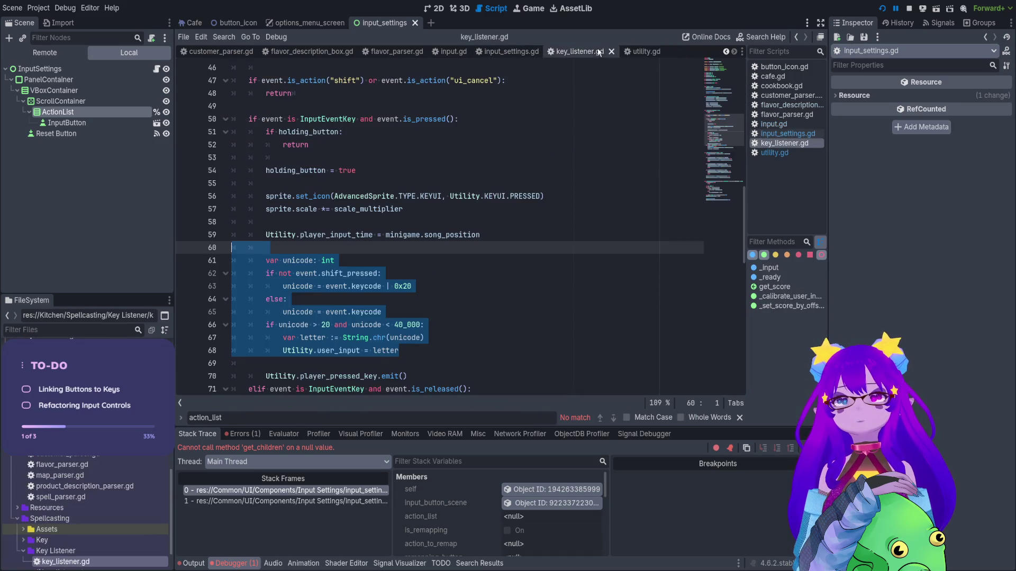
{"action": "left_click", "coordinate": [611, 52]}
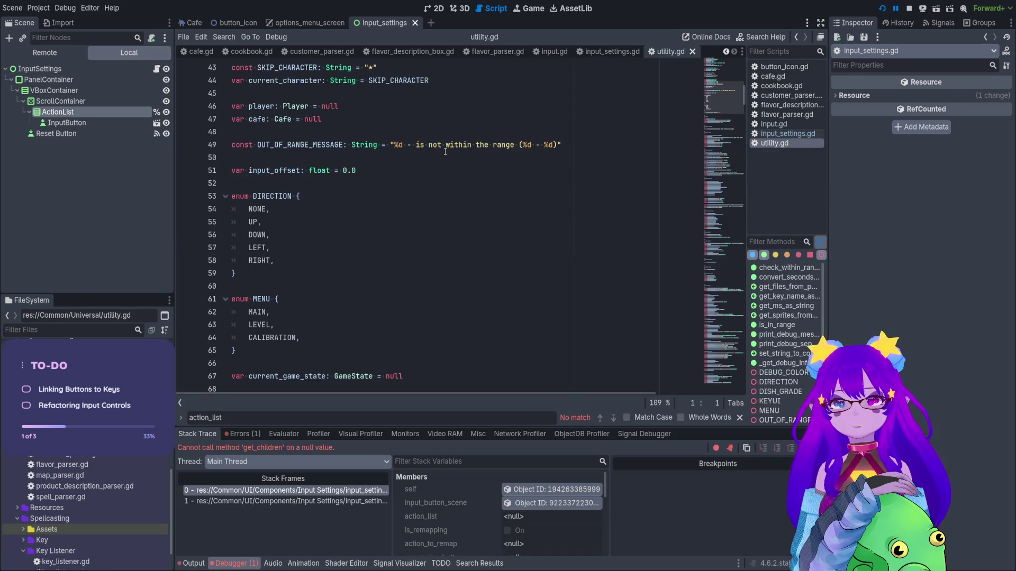
- Paste the enum and dictionaries into input.gd below extends Node and save it
{"action": "key", "text": "alt+Left"}
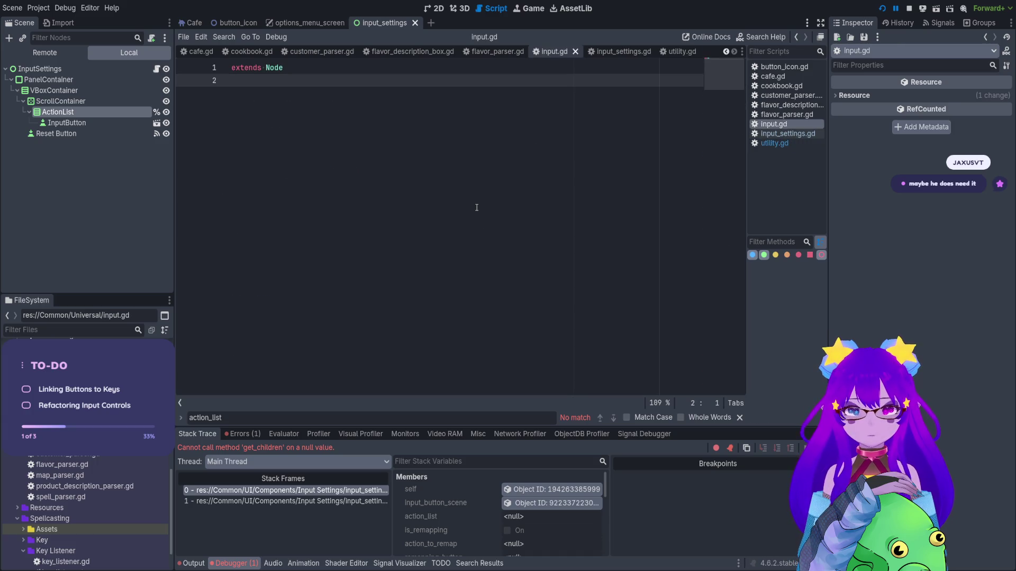
{"action": "key", "text": "ctrl+v"}
{"action": "scroll", "coordinate": [324, 117], "scroll_direction": "up", "scroll_amount": 5}
{"action": "left_click", "coordinate": [312, 68]}
{"action": "key", "text": "ctrl+s"}
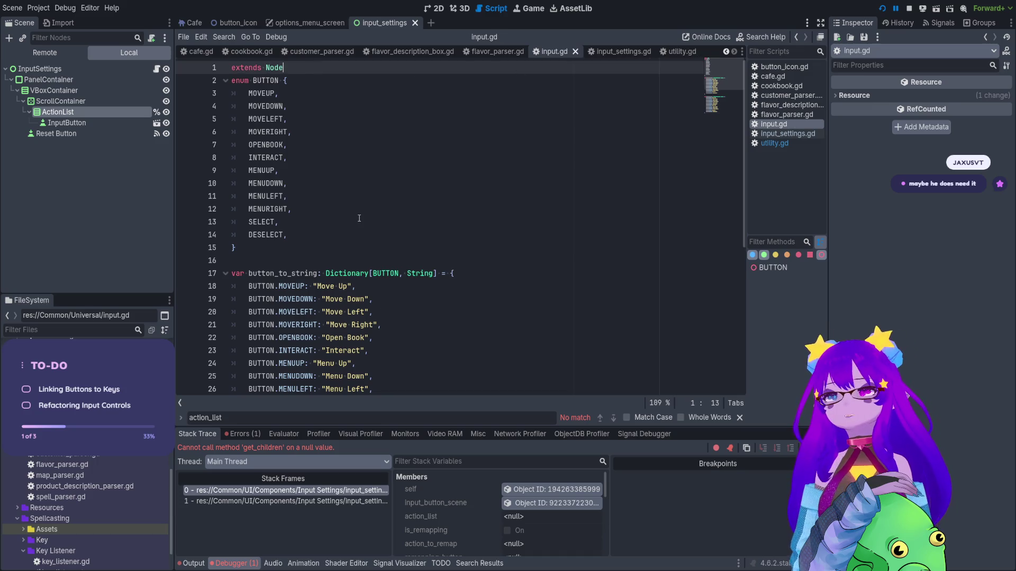
{"action": "scroll", "coordinate": [359, 218], "scroll_direction": "down", "scroll_amount": 7}
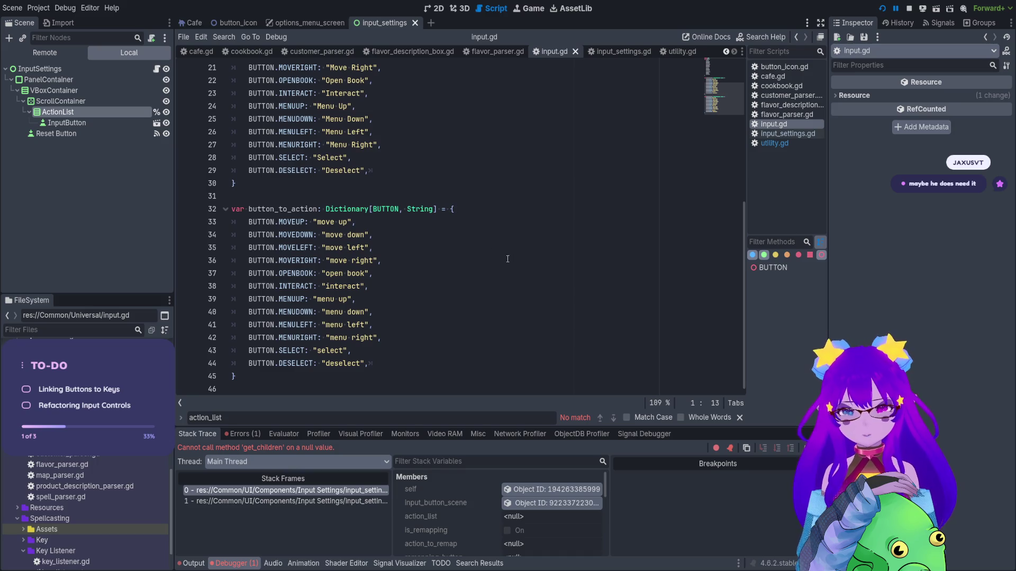
{"action": "left_click", "coordinate": [157, 68]}
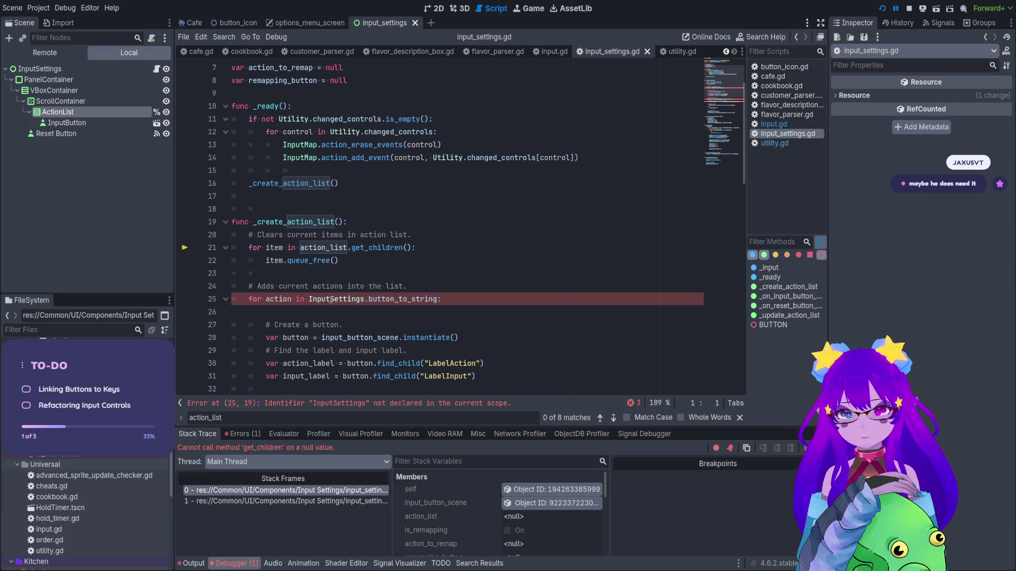
- Replace InputSettings on line 25 with Input and look up what Input refers to
{"action": "scroll", "coordinate": [338, 294], "scroll_direction": "up", "scroll_amount": 2}
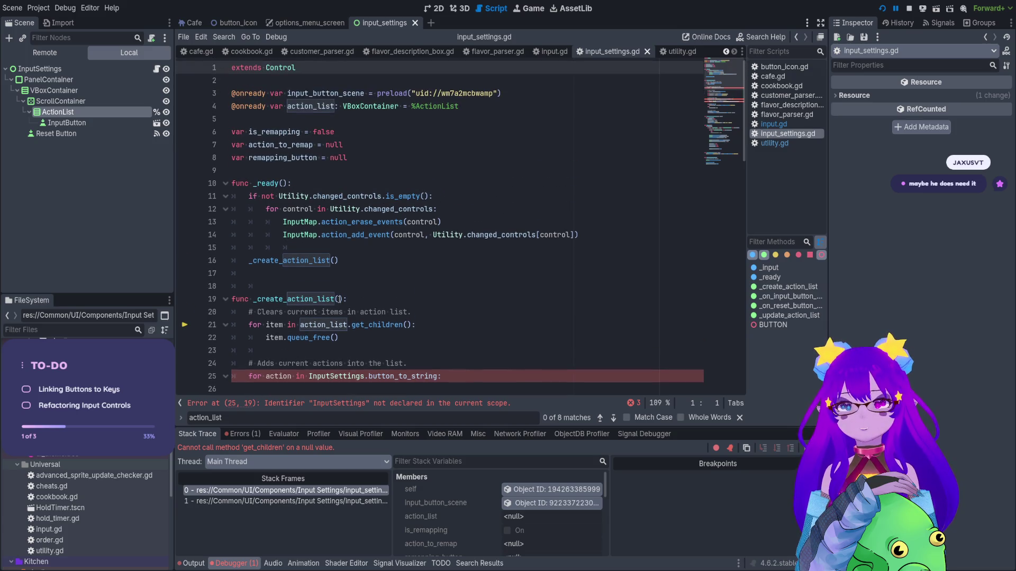
{"action": "scroll", "coordinate": [339, 300], "scroll_direction": "down", "scroll_amount": 2}
{"action": "double_click", "coordinate": [335, 302]}
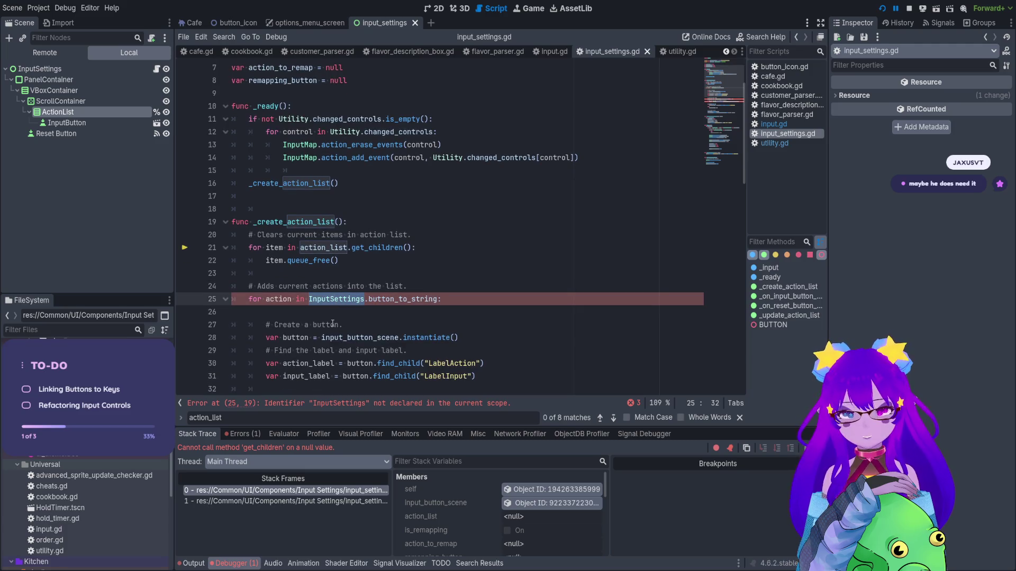
{"action": "type", "text": "Inp"}
{"action": "key", "text": "Return"}
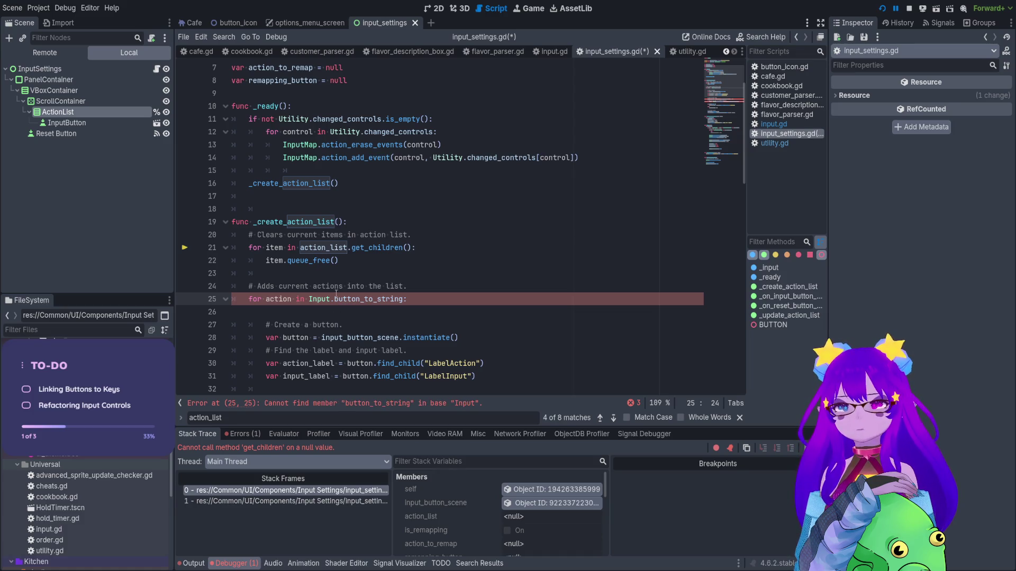
{"action": "left_click", "coordinate": [385, 299]}
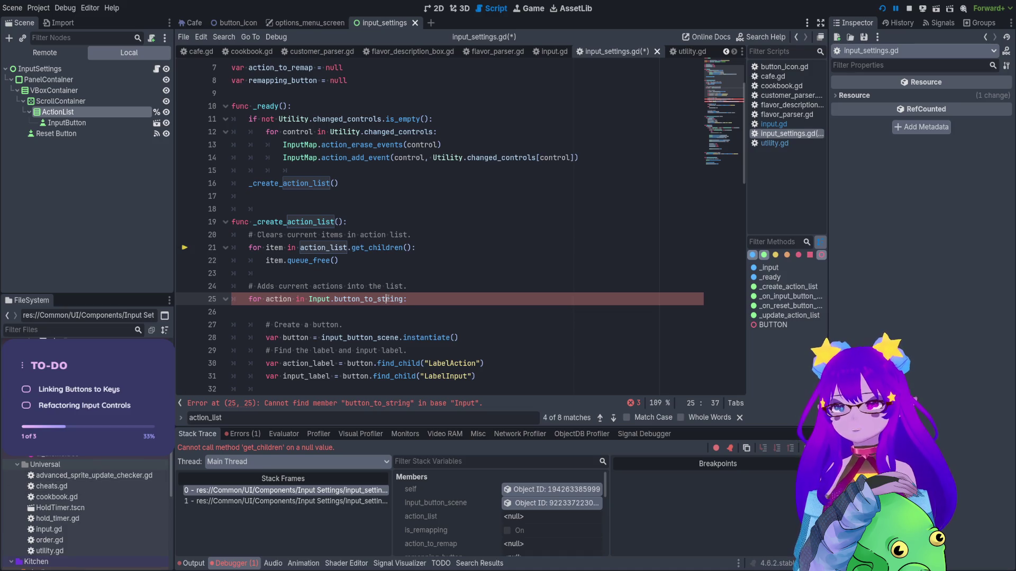
{"action": "left_click", "coordinate": [315, 299], "text": "ctrl"}
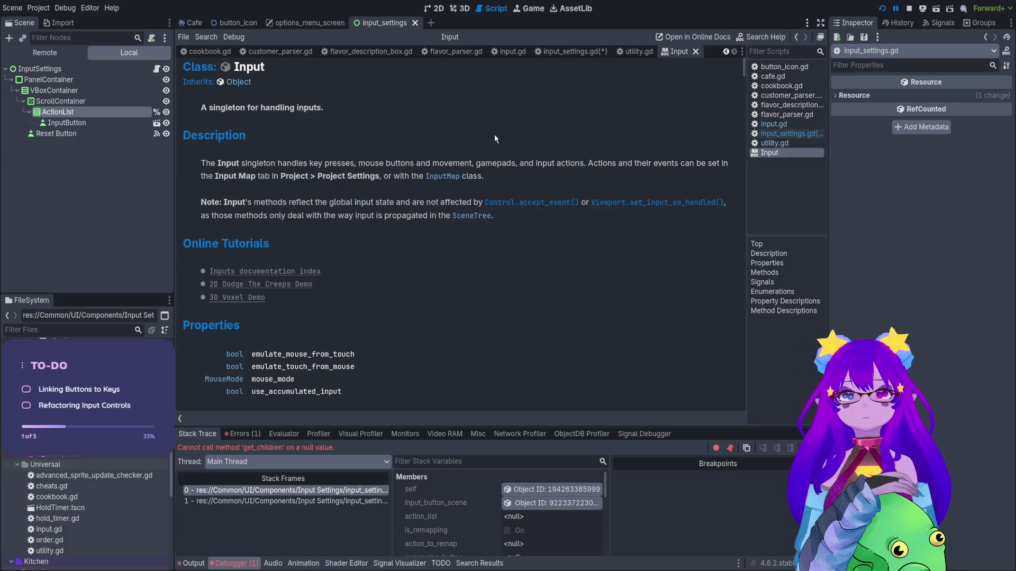
{"action": "left_click", "coordinate": [587, 52]}
- Rename input.gd to game_input.gd, save, and select the Input reference on line 25
{"action": "left_click", "coordinate": [509, 52]}
{"action": "scroll", "coordinate": [423, 212], "scroll_direction": "up", "scroll_amount": 10}
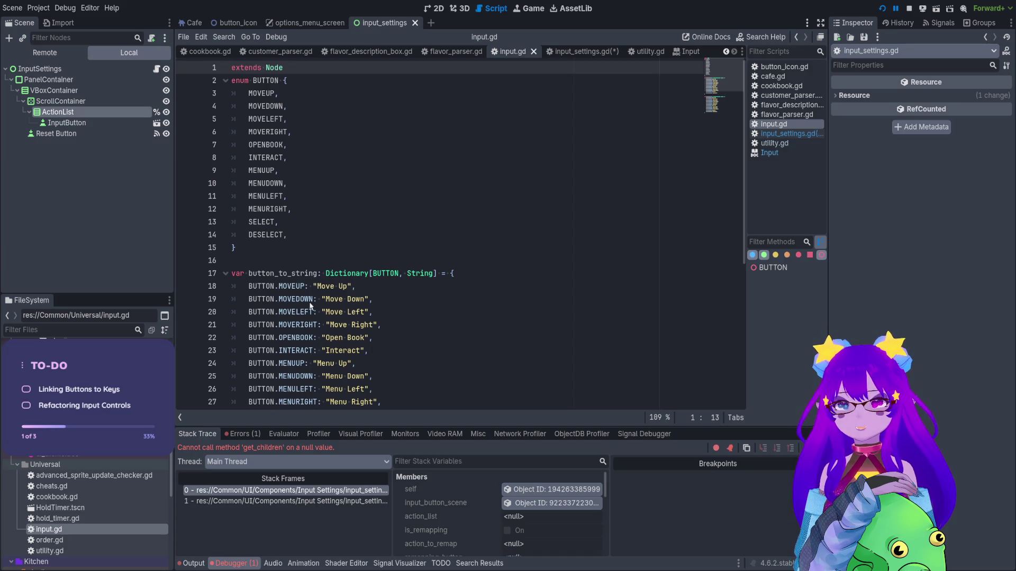
{"action": "left_click", "coordinate": [93, 533]}
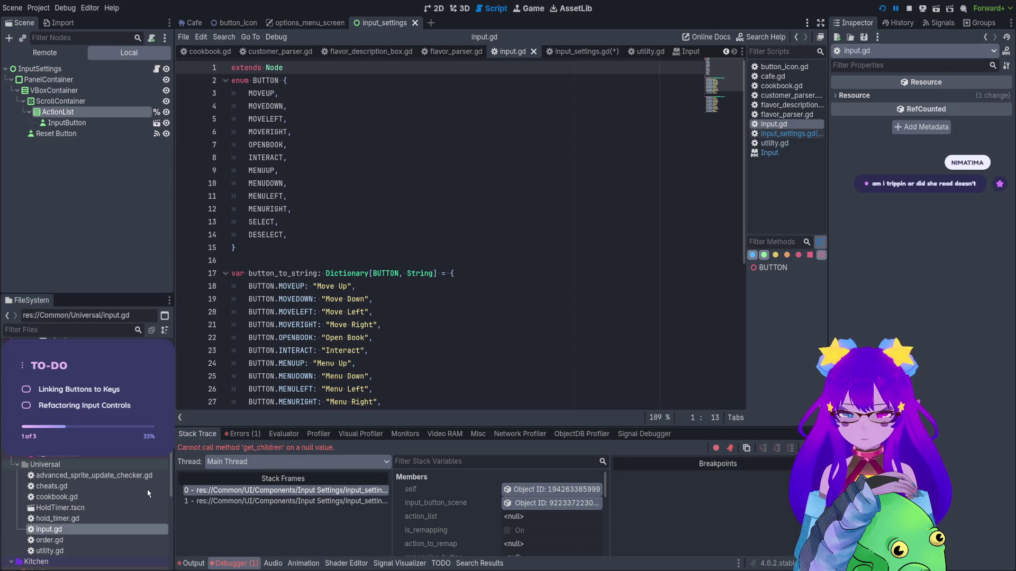
{"action": "type", "text": "game_input"}
{"action": "key", "text": "Return"}
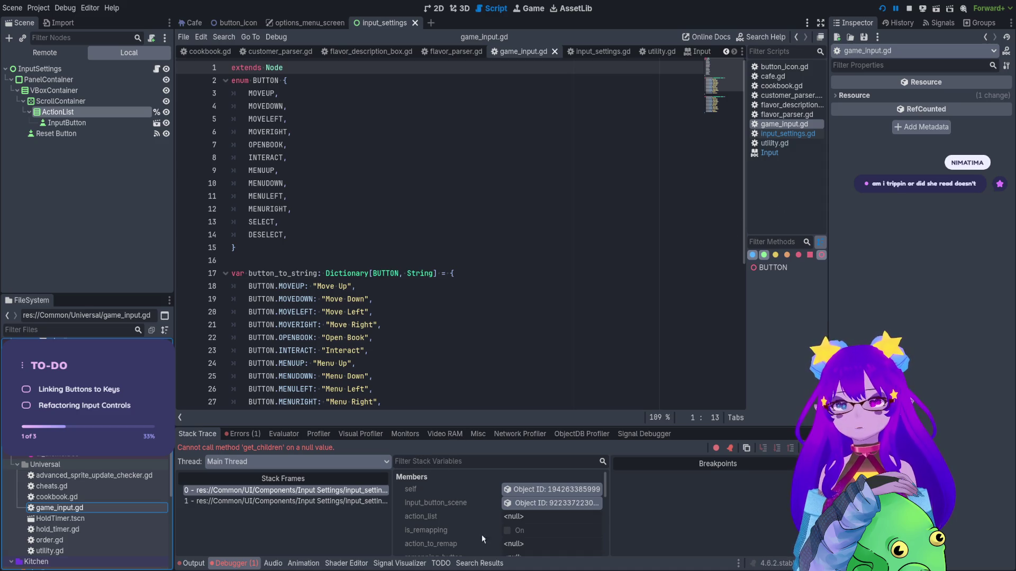
{"action": "key", "text": "ctrl+s"}
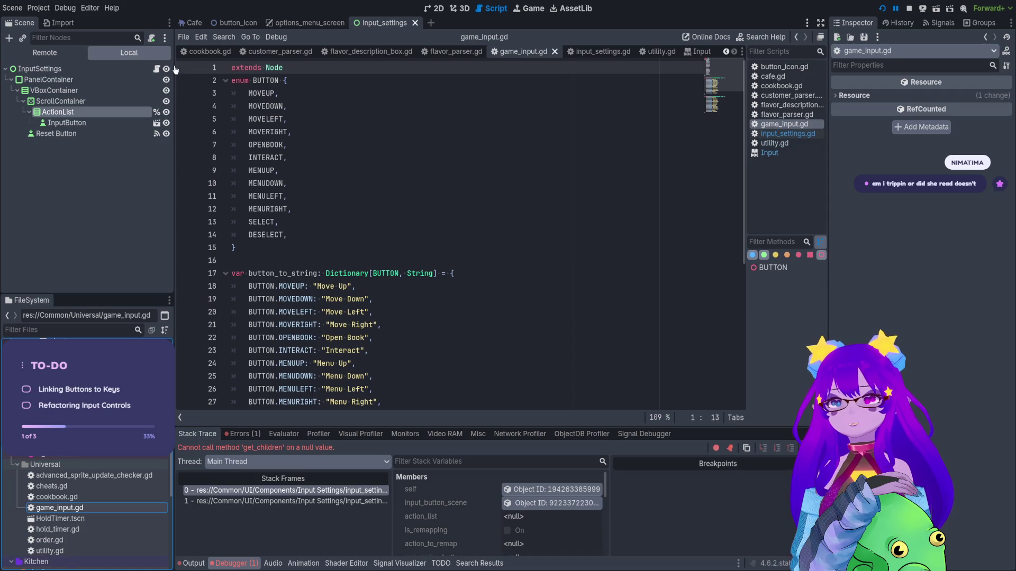
{"action": "double_click", "coordinate": [319, 299]}
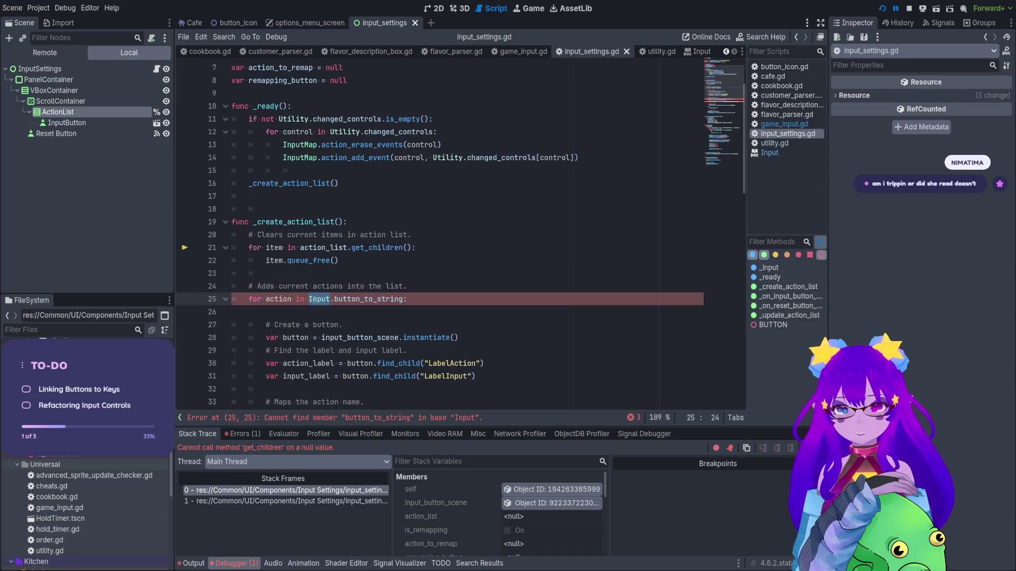
- Make line 25's loop iterate over GameInput via autocomplete
{"action": "type", "text": "G"}
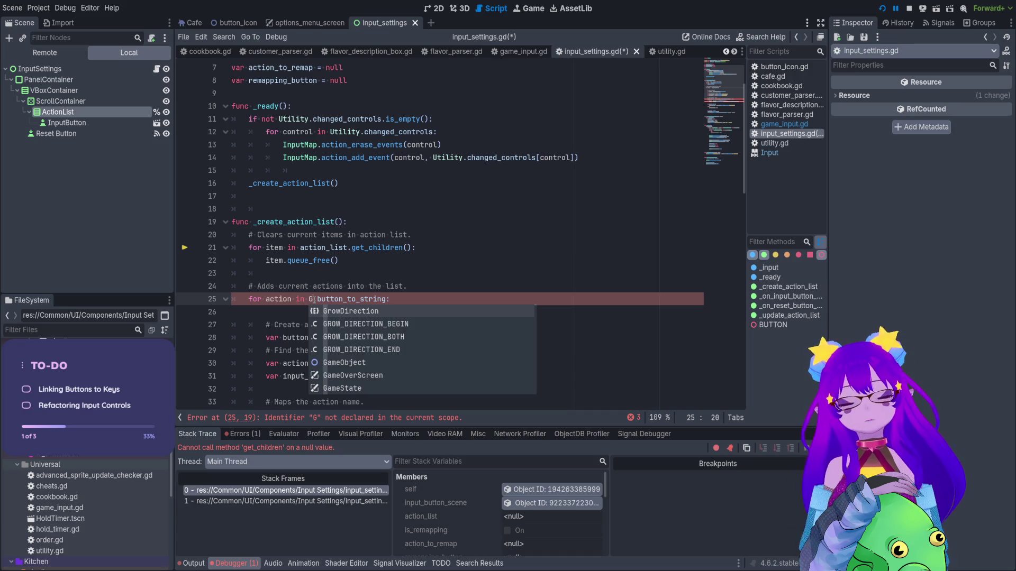
{"action": "type", "text": "a"}
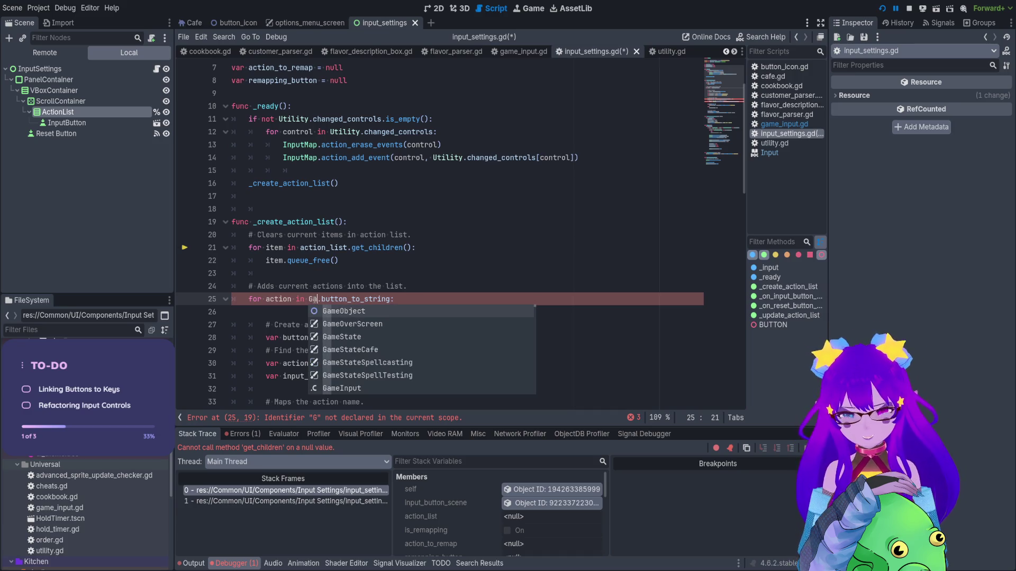
{"action": "key", "text": "Down"}
{"action": "key", "text": "Down"}
{"action": "key", "text": "Down"}
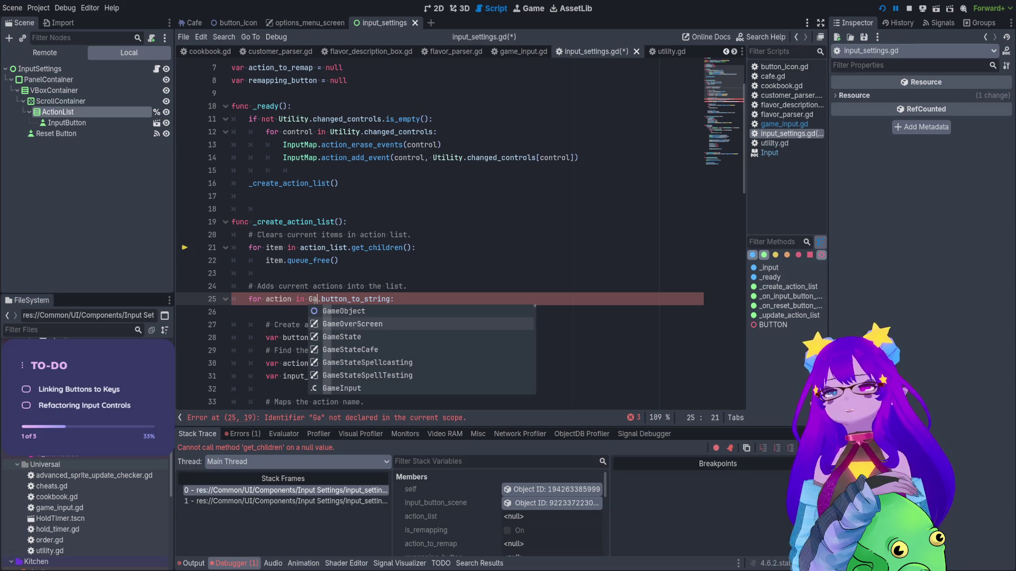
{"action": "key", "text": "Down"}
{"action": "key", "text": "Down"}
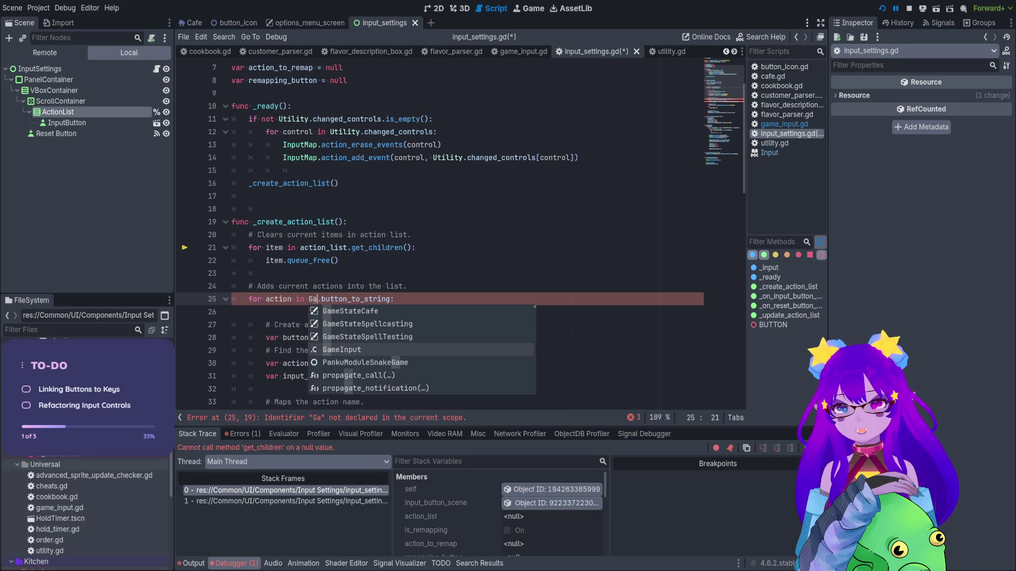
{"action": "key", "text": "Return"}
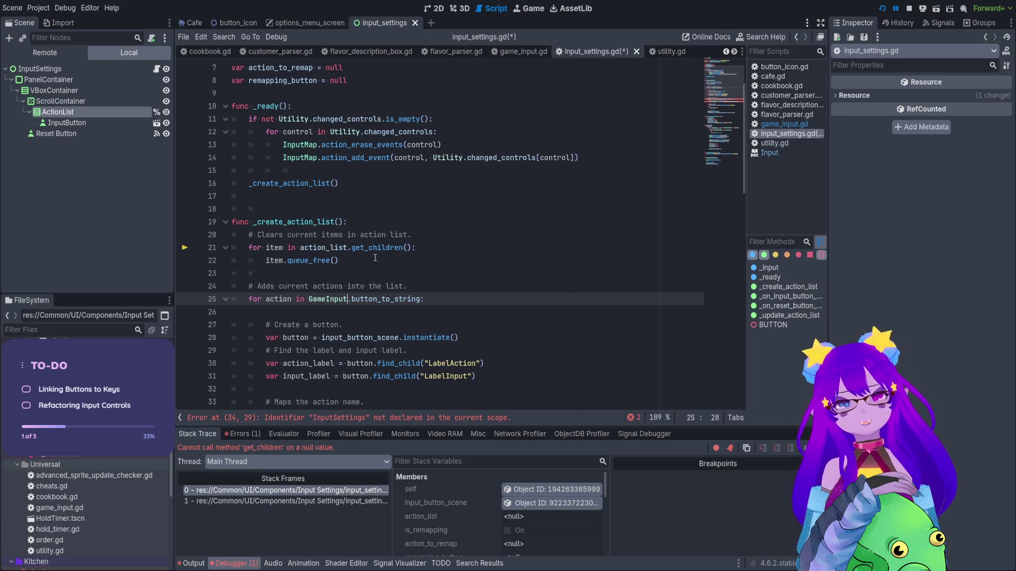
- Paste GameInput over InputMap and InputSettings on lines 36 and 34, then save
{"action": "scroll", "coordinate": [395, 227], "scroll_direction": "down", "scroll_amount": 1}
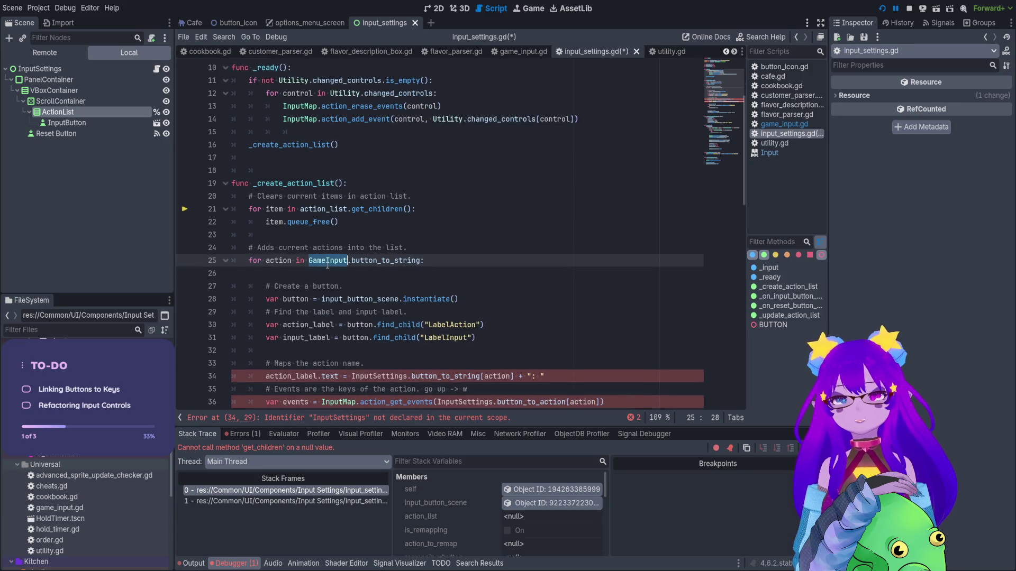
{"action": "scroll", "coordinate": [352, 274], "scroll_direction": "down", "scroll_amount": 3}
{"action": "double_click", "coordinate": [336, 286]}
{"action": "type", "text": "GameInput"}
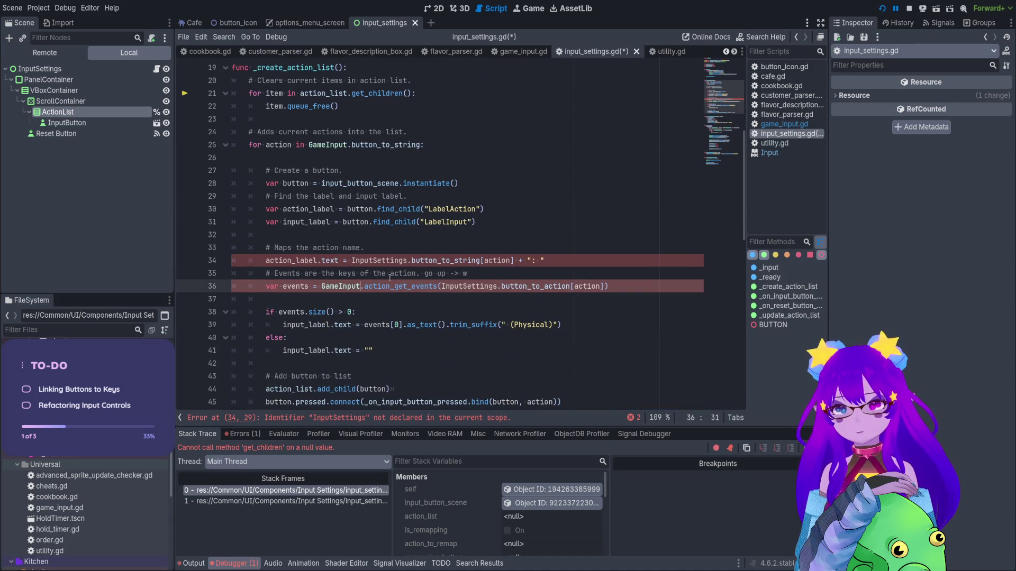
{"action": "double_click", "coordinate": [472, 286]}
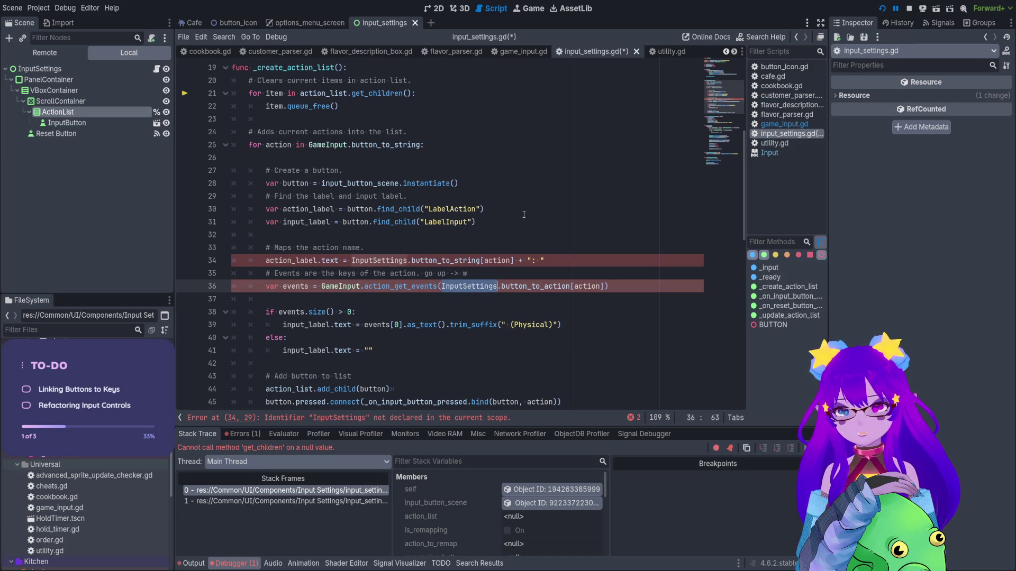
{"action": "type", "text": "GameInput"}
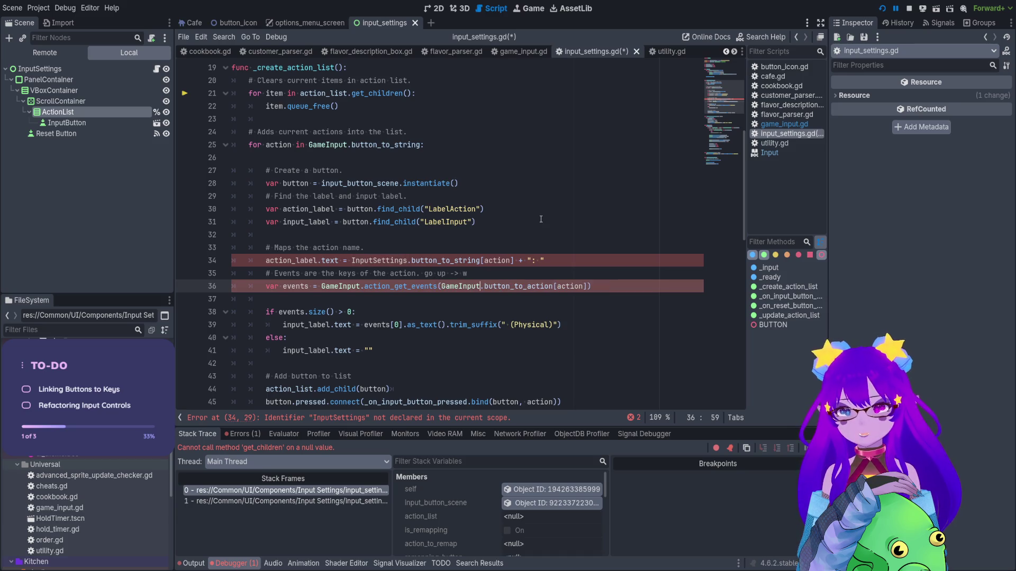
{"action": "double_click", "coordinate": [404, 261]}
{"action": "type", "text": "GameInput"}
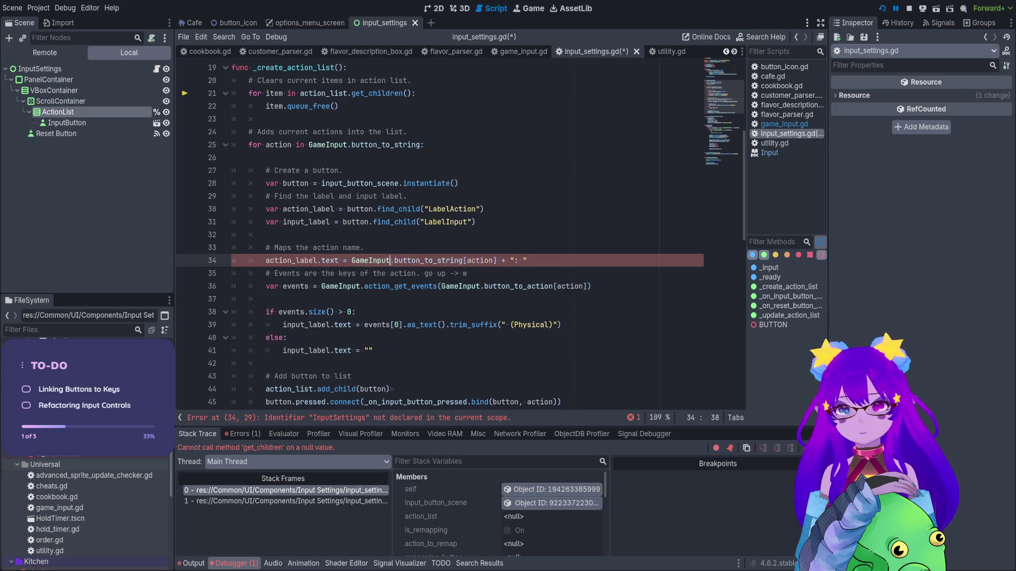
{"action": "key", "text": "ctrl+s"}
- Check the Output, Search Results and Debugger panels for errors
{"action": "scroll", "coordinate": [472, 345], "scroll_direction": "down", "scroll_amount": 13}
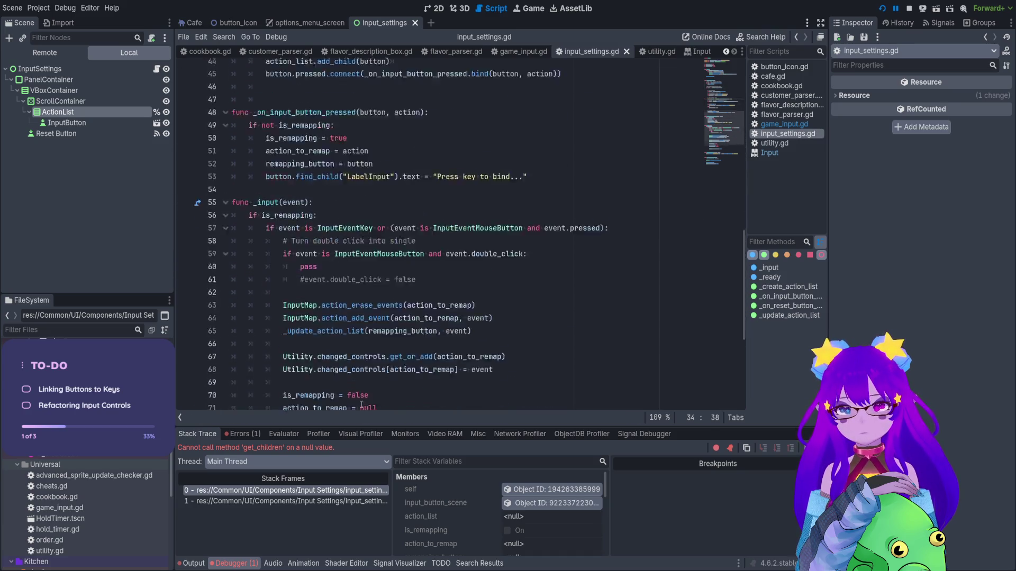
{"action": "left_click", "coordinate": [193, 564]}
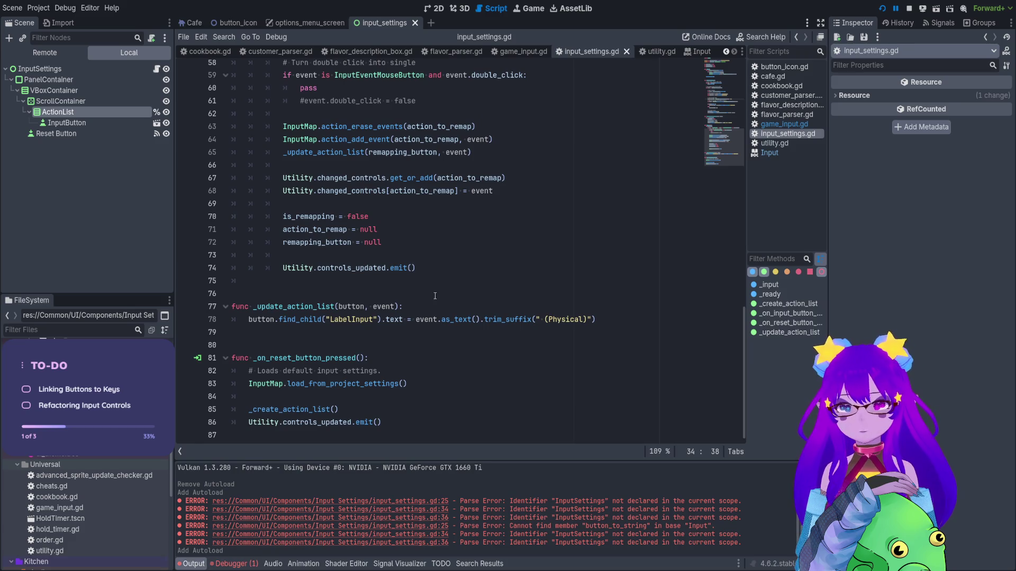
{"action": "left_click", "coordinate": [480, 564]}
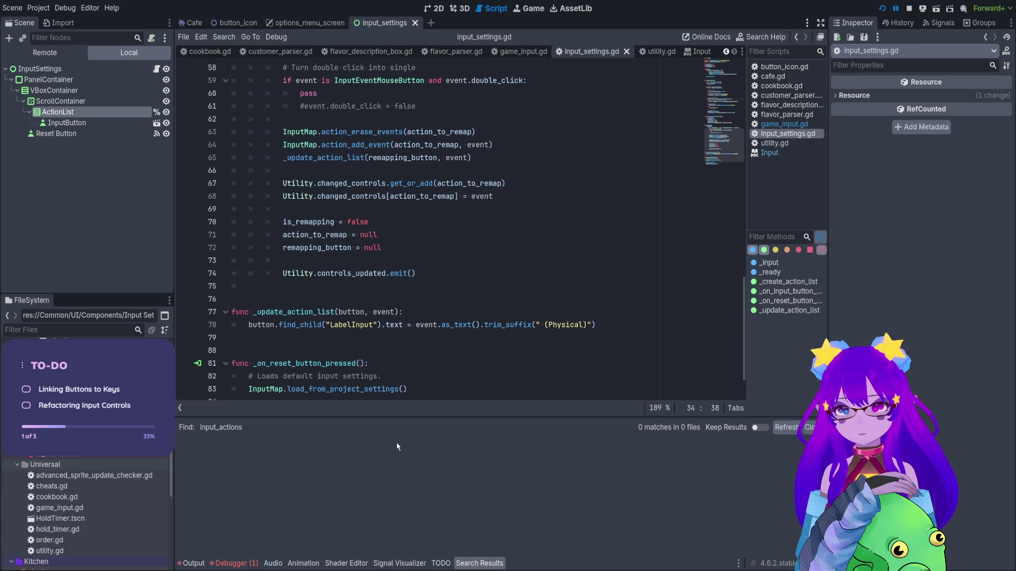
{"action": "left_click", "coordinate": [226, 563]}
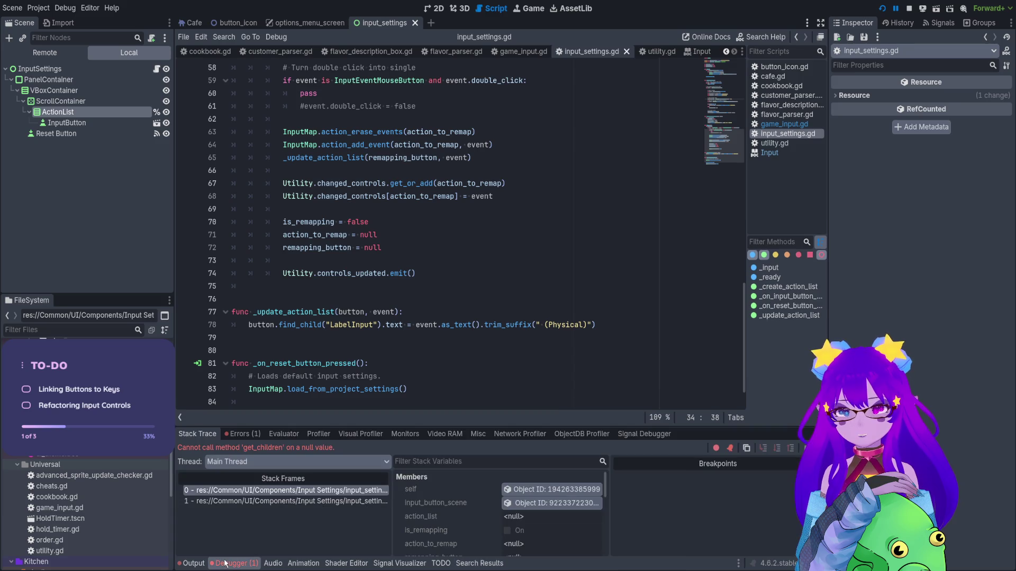
- Run the scene with F6, then undo line 36 back to its InputMap call
{"action": "key", "text": "F6"}
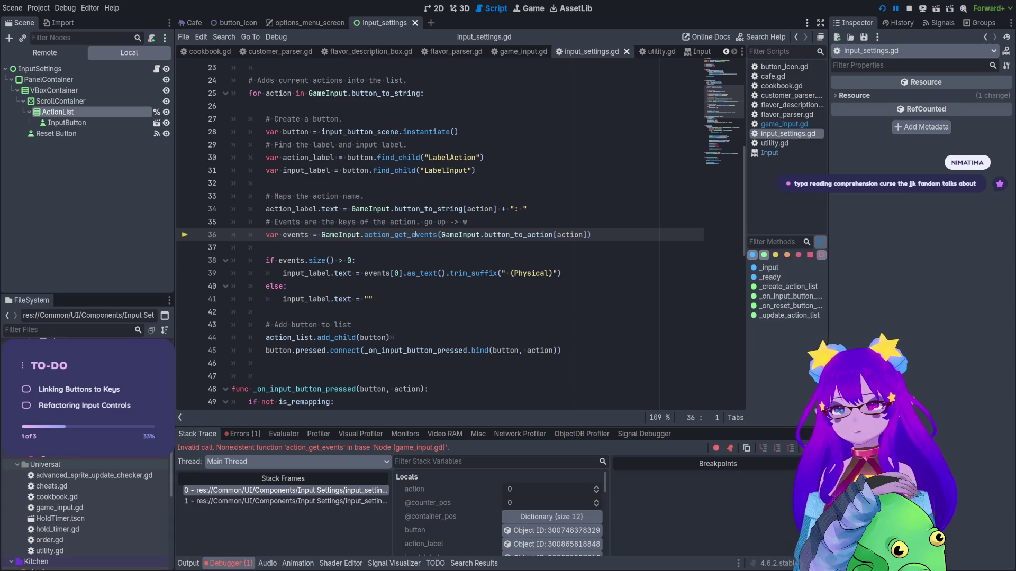
{"action": "scroll", "coordinate": [416, 235], "scroll_direction": "up", "scroll_amount": 1}
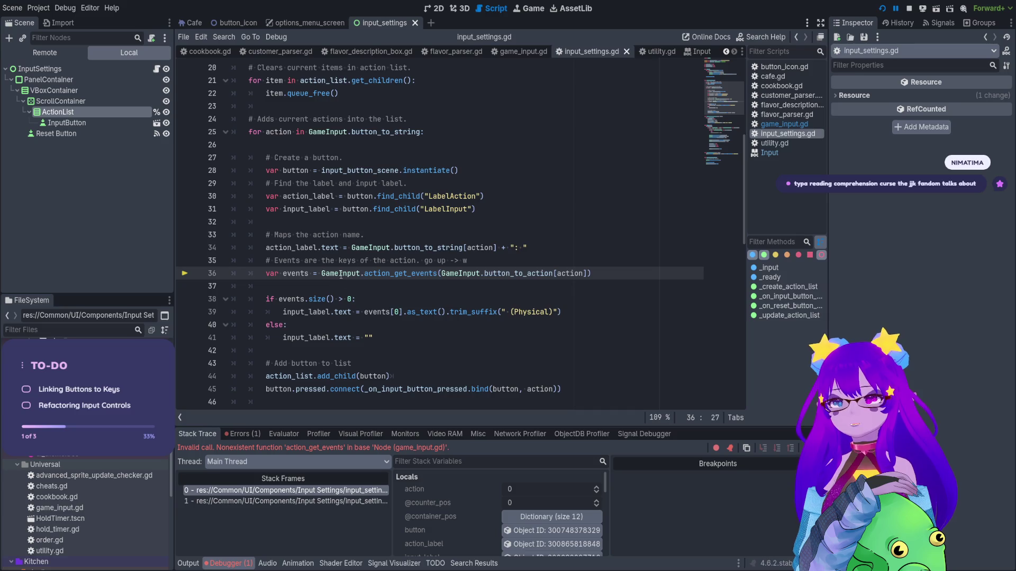
{"action": "key", "text": "ctrl+z"}
{"action": "key", "text": "ctrl+y"}
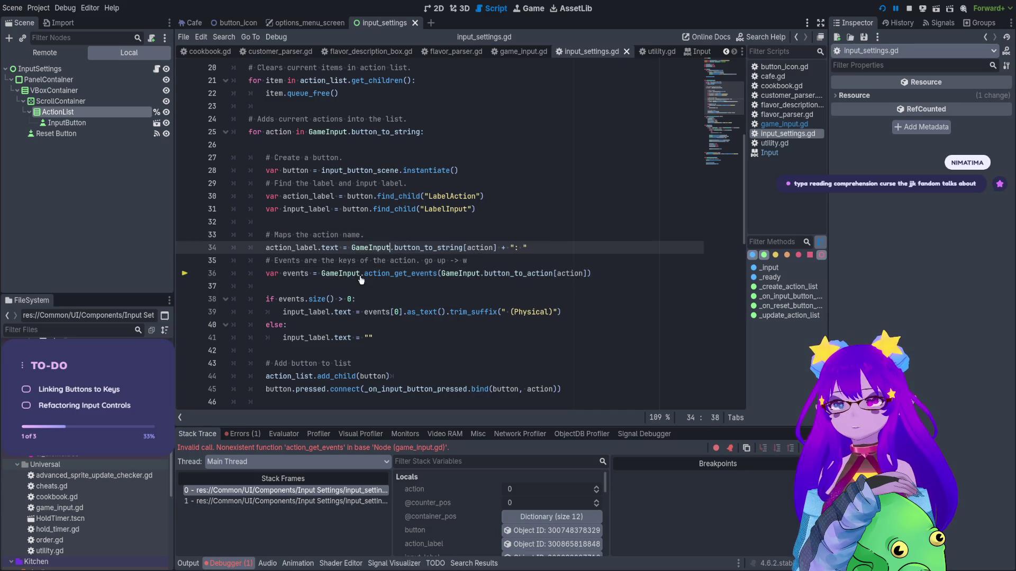
{"action": "double_click", "coordinate": [349, 275]}
{"action": "key", "text": "ctrl+c"}
{"action": "type", "text": "InputA"}
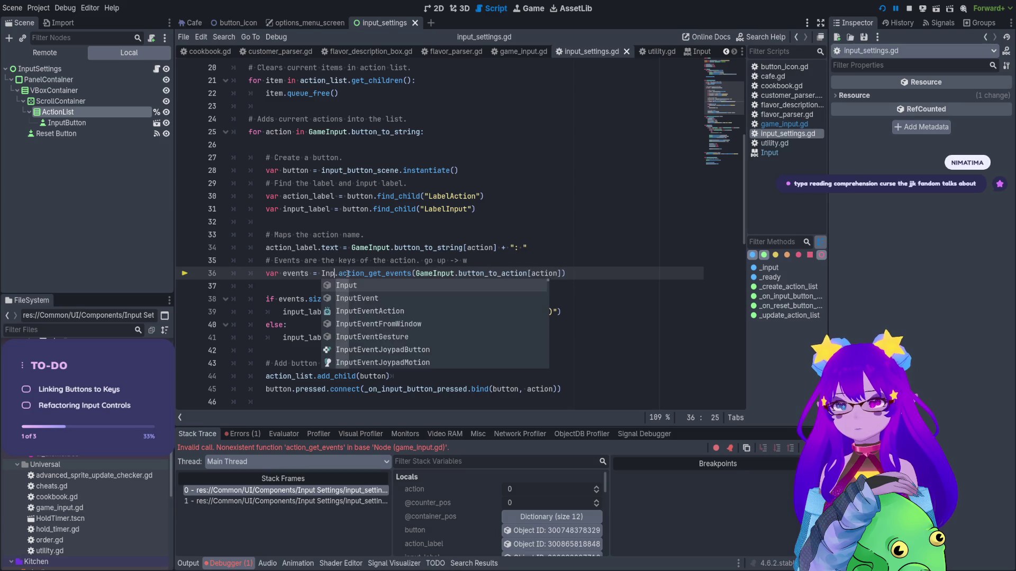
{"action": "type", "text": "c"}
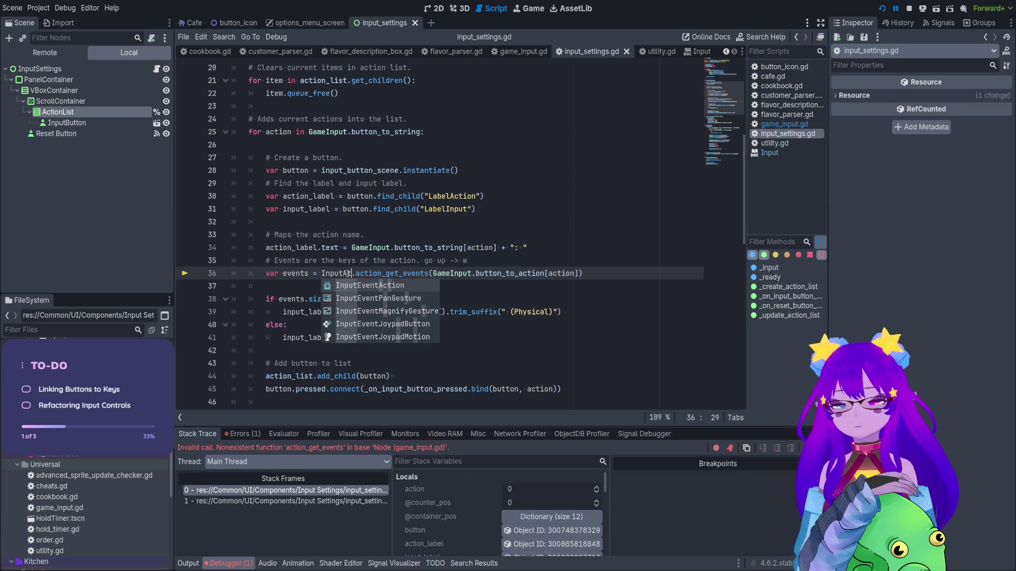
{"action": "key", "text": "ctrl+z"}
{"action": "key", "text": "ctrl+z"}
{"action": "key", "text": "ctrl+z"}
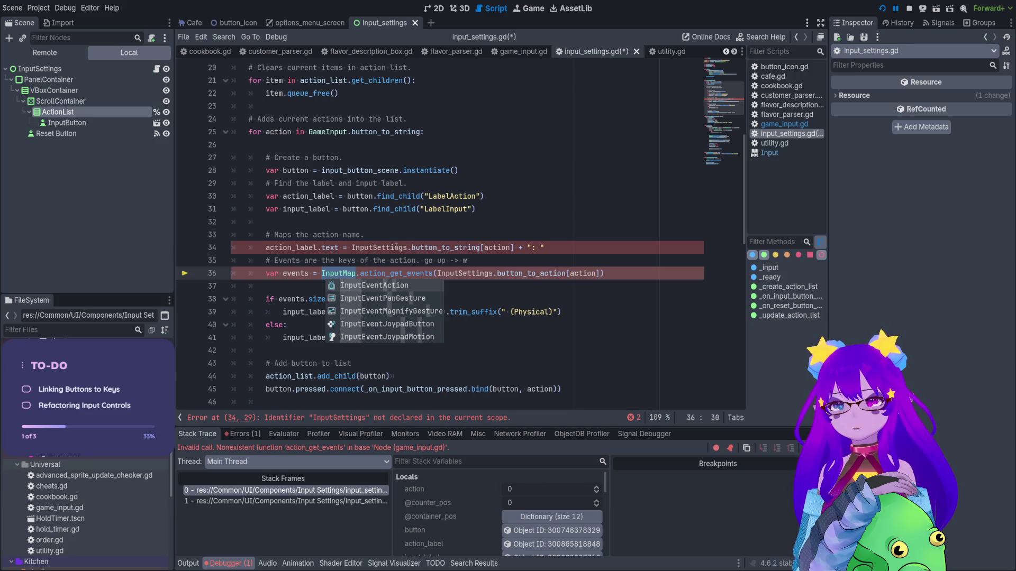
- Swap InputSettings for GameInput on lines 34 and 36, save, test the run, and stop it
{"action": "double_click", "coordinate": [396, 248]}
{"action": "type", "text": "Game"}
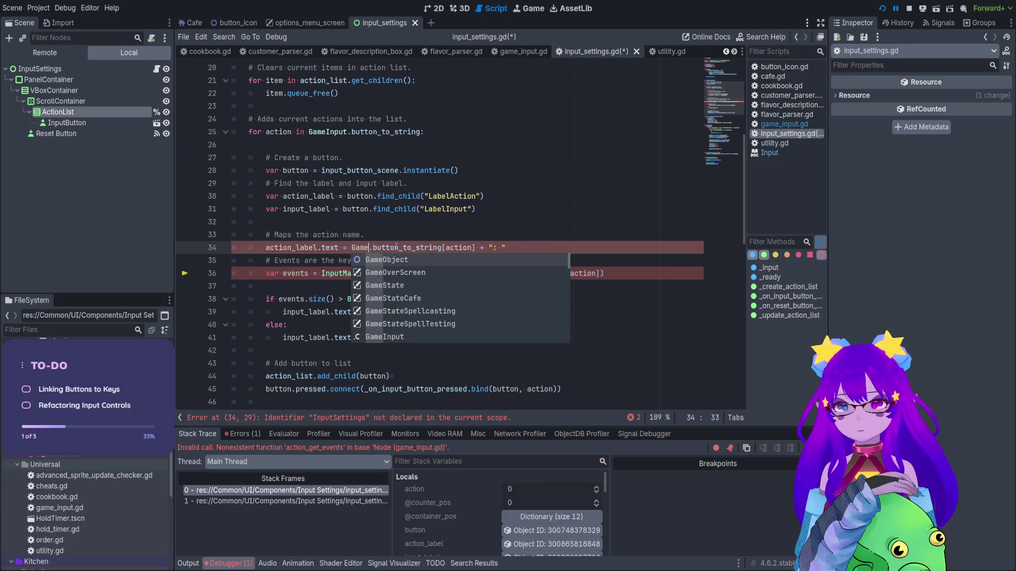
{"action": "type", "text": "In"}
{"action": "key", "text": "Return"}
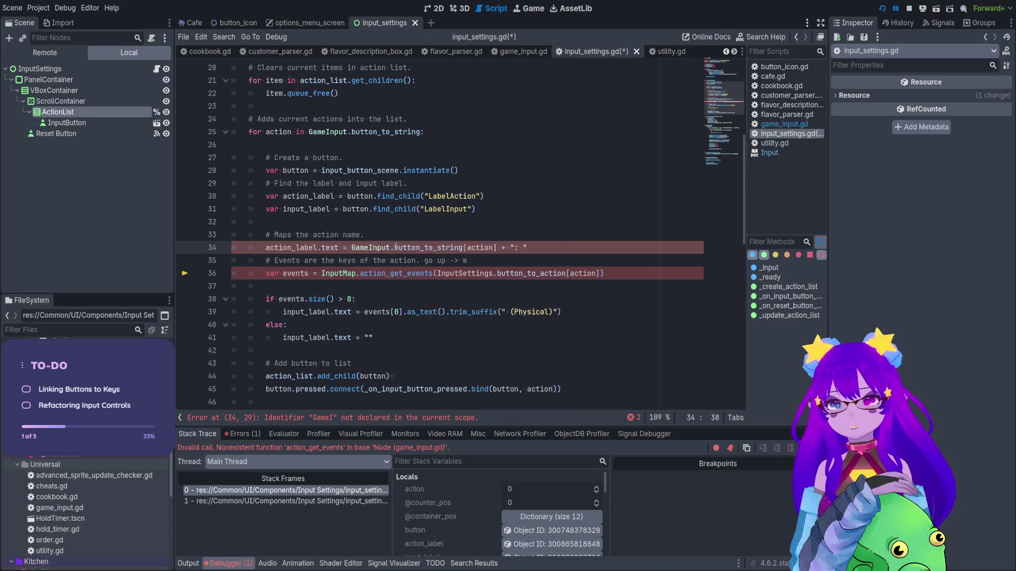
{"action": "double_click", "coordinate": [470, 272]}
{"action": "key", "text": "ctrl+v"}
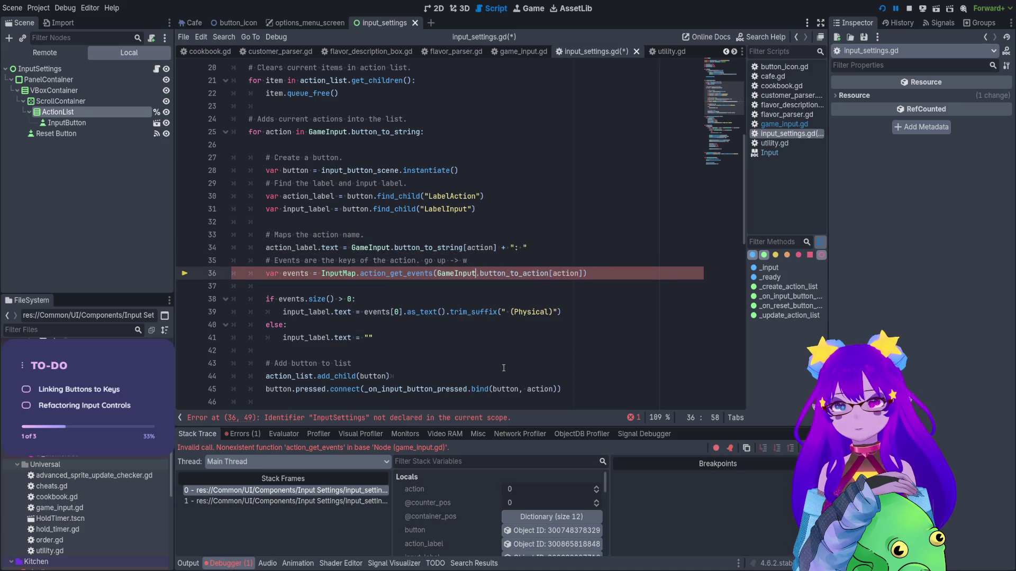
{"action": "key", "text": "ctrl+s"}
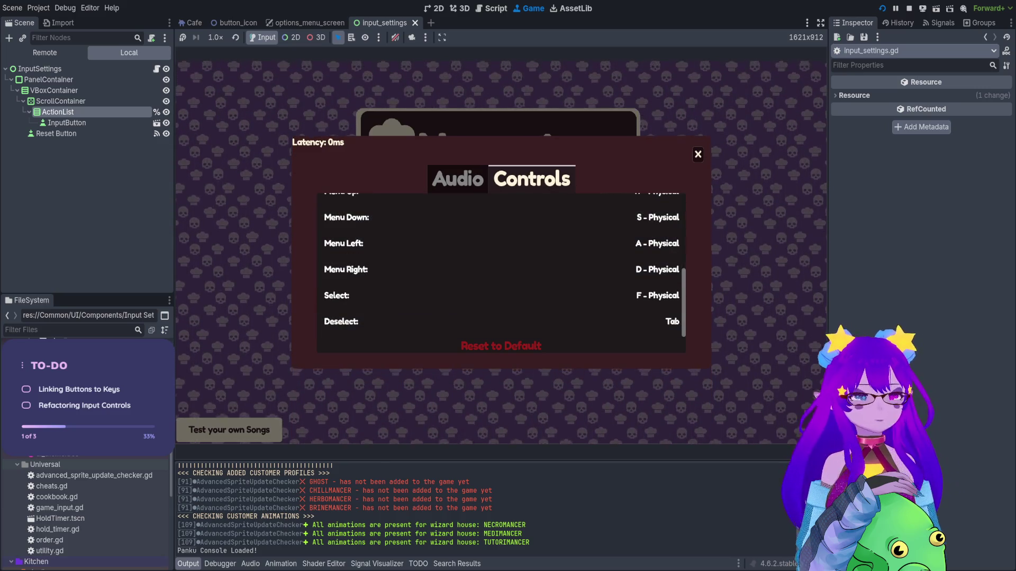
{"action": "left_click", "coordinate": [909, 8]}
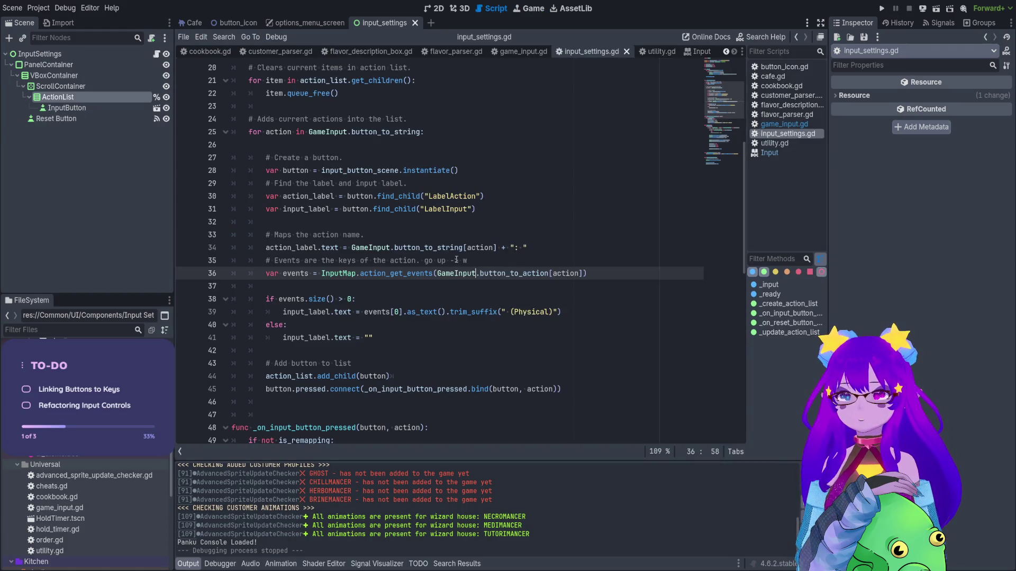
{"action": "scroll", "coordinate": [457, 260], "scroll_direction": "up", "scroll_amount": 1}
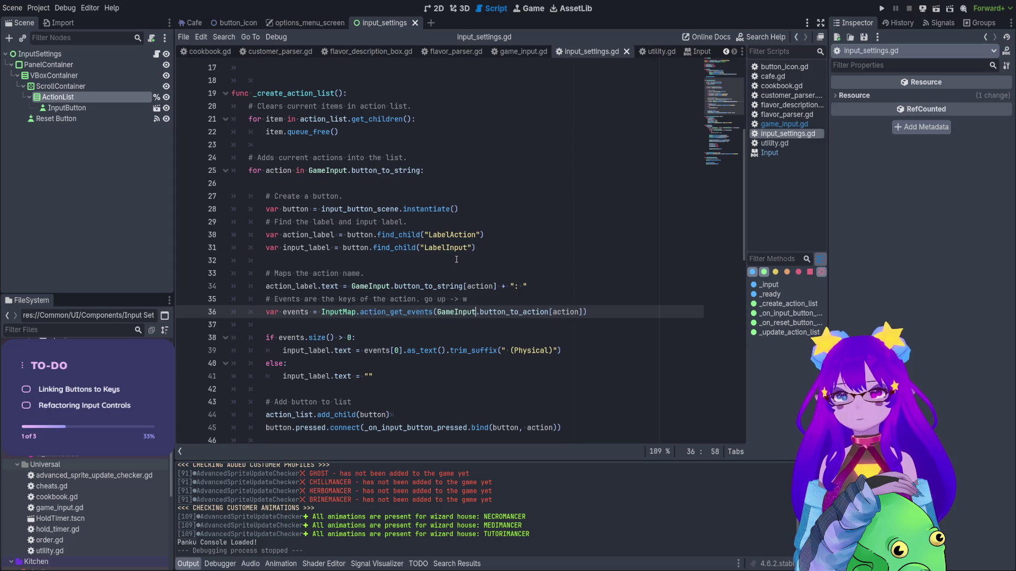
{"action": "scroll", "coordinate": [456, 260], "scroll_direction": "down", "scroll_amount": 1}
{"action": "left_click", "coordinate": [442, 247]}
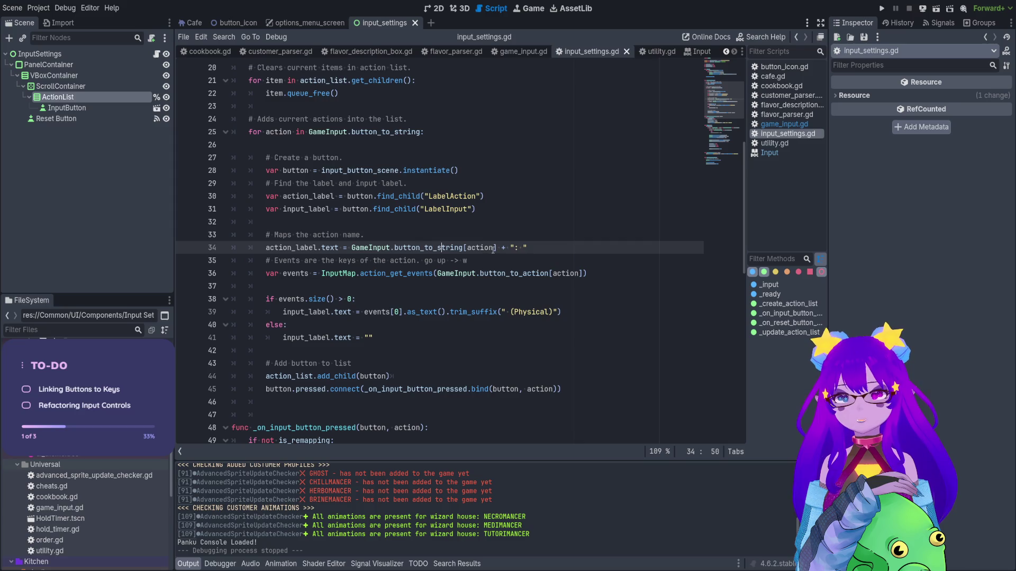
{"action": "left_click_drag", "start_coordinate": [497, 248], "coordinate": [348, 247]}
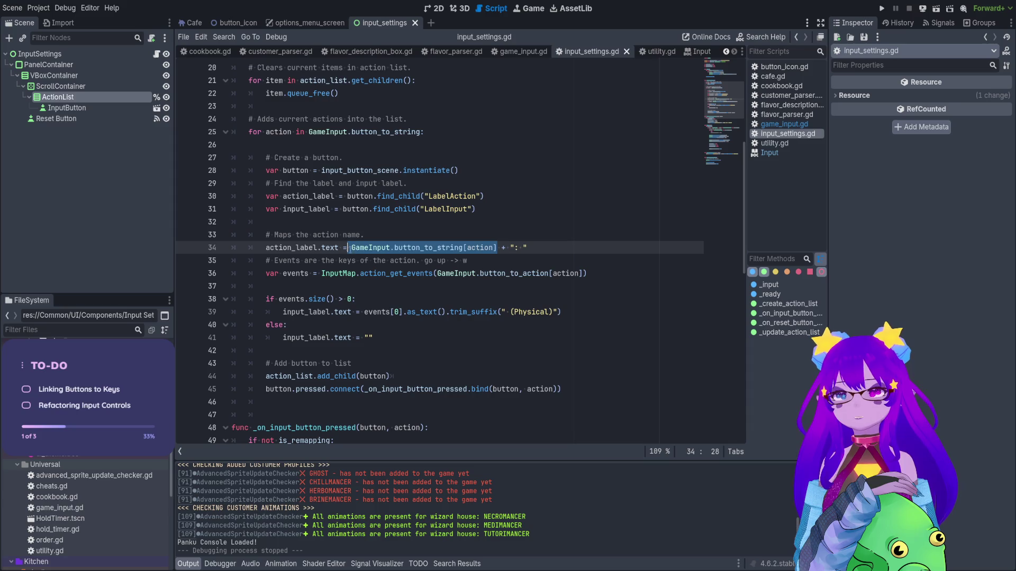
{"action": "left_click", "coordinate": [369, 249]}
{"action": "key", "text": "F5"}
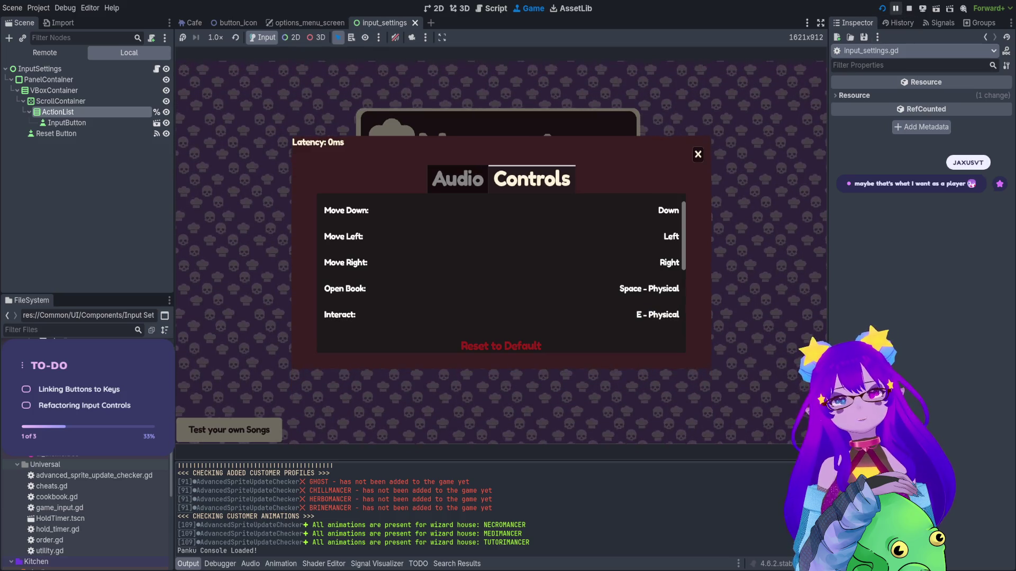
{"action": "left_click", "coordinate": [909, 8]}
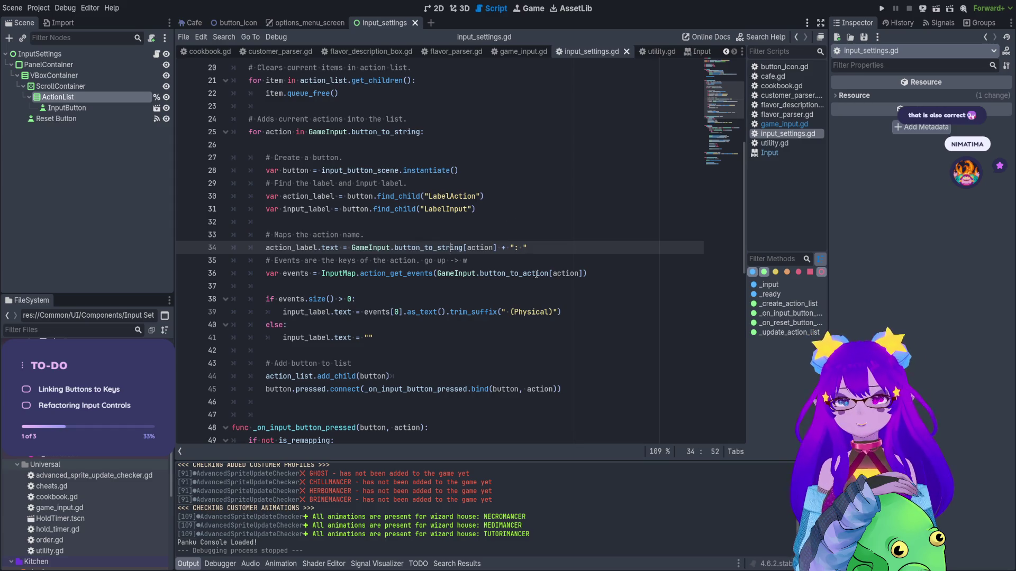
{"action": "left_click", "coordinate": [365, 312]}
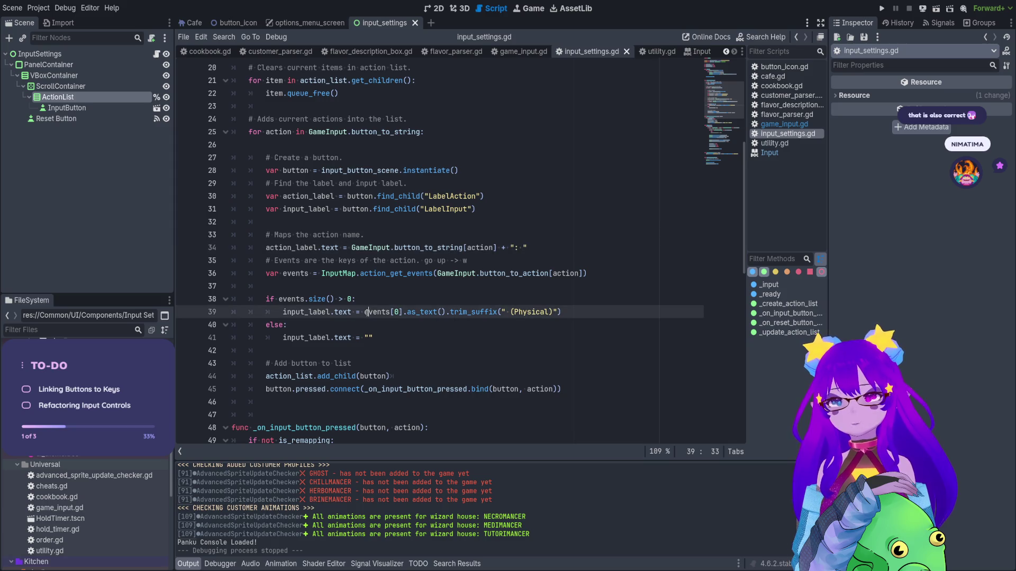
{"action": "left_click_drag", "start_coordinate": [581, 313], "coordinate": [364, 312]}
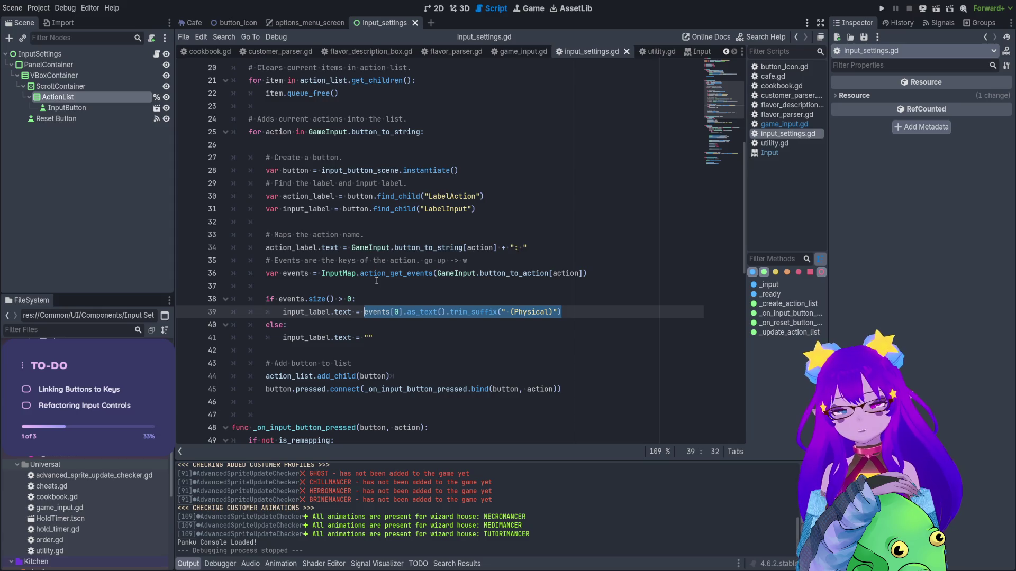
- Write Utility.get_key_name_as_string(action) on line 39 using autocomplete
{"action": "type", "text": "Utility."}
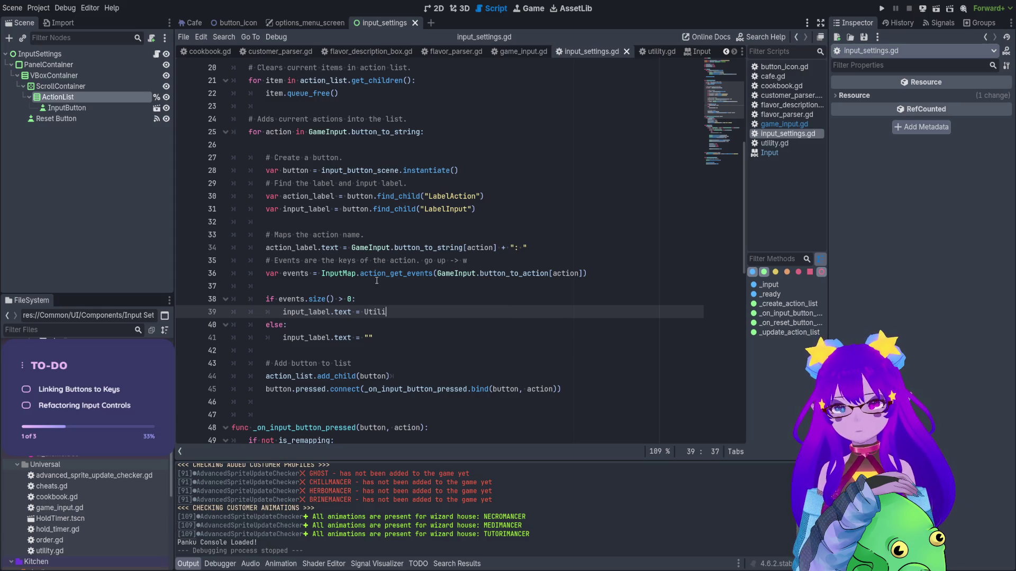
{"action": "type", "text": "get"}
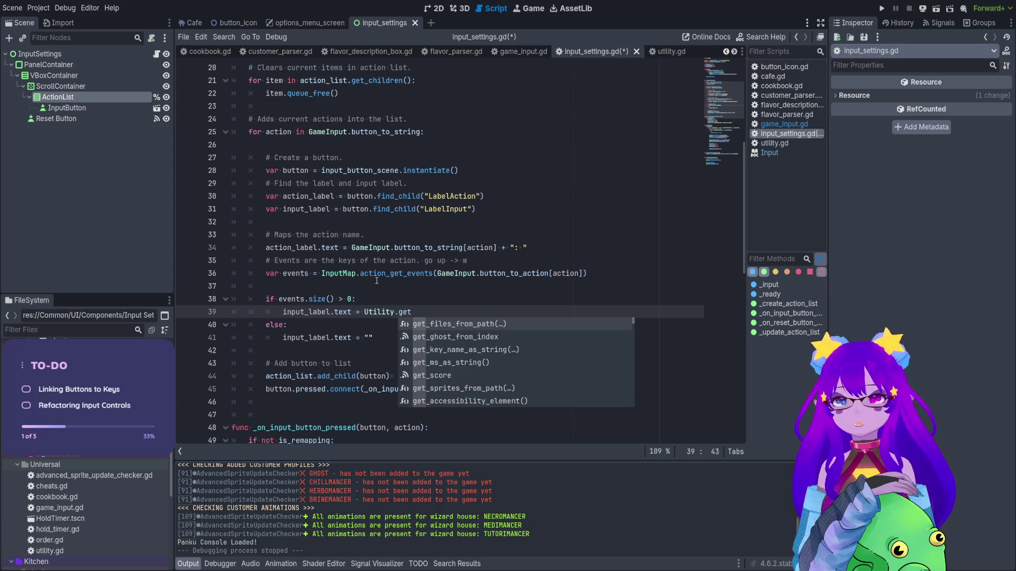
{"action": "key", "text": "Down"}
{"action": "key", "text": "Down"}
{"action": "key", "text": "Return"}
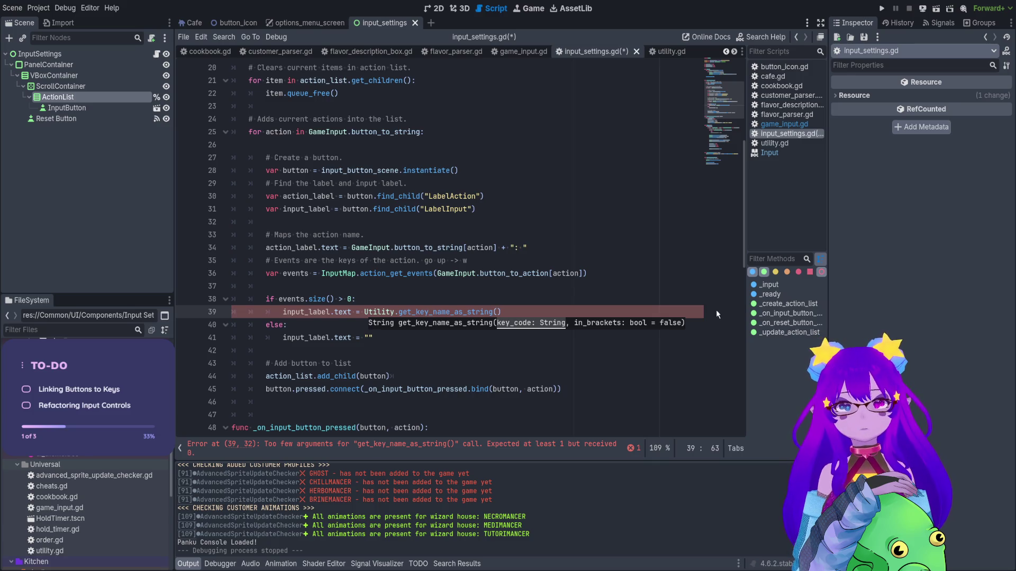
{"action": "double_click", "coordinate": [286, 133]}
{"action": "key", "text": "ctrl+c"}
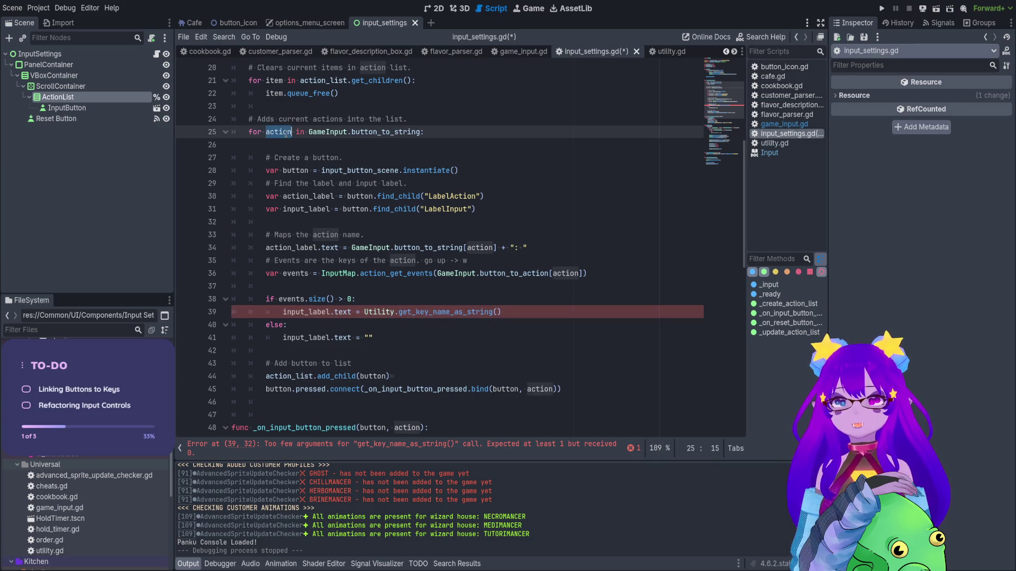
{"action": "left_click", "coordinate": [498, 313]}
{"action": "key", "text": "ctrl+v"}
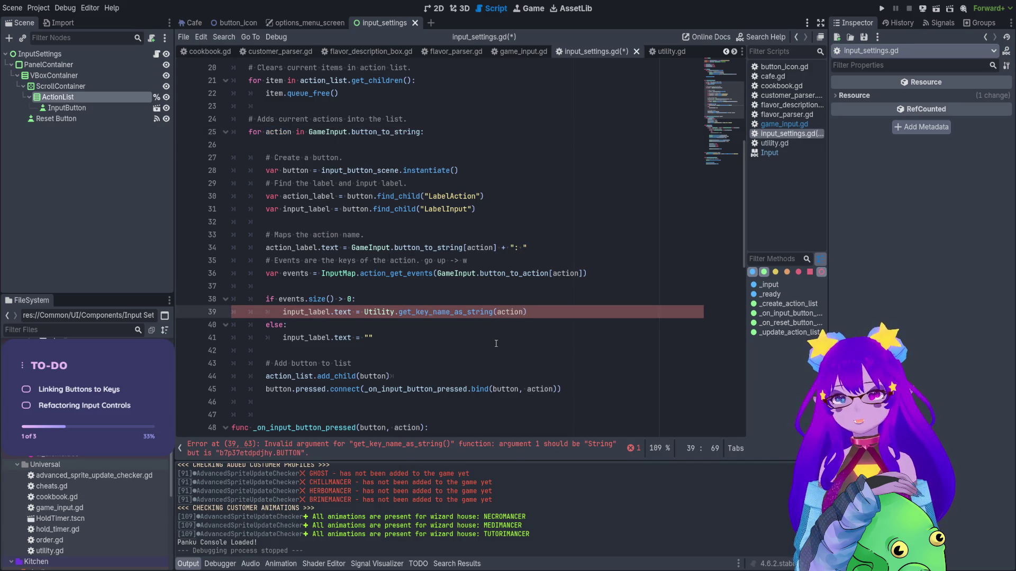
- Check the key_code parameter type in the get_key_name_as_string definition
{"action": "double_click", "coordinate": [509, 313]}
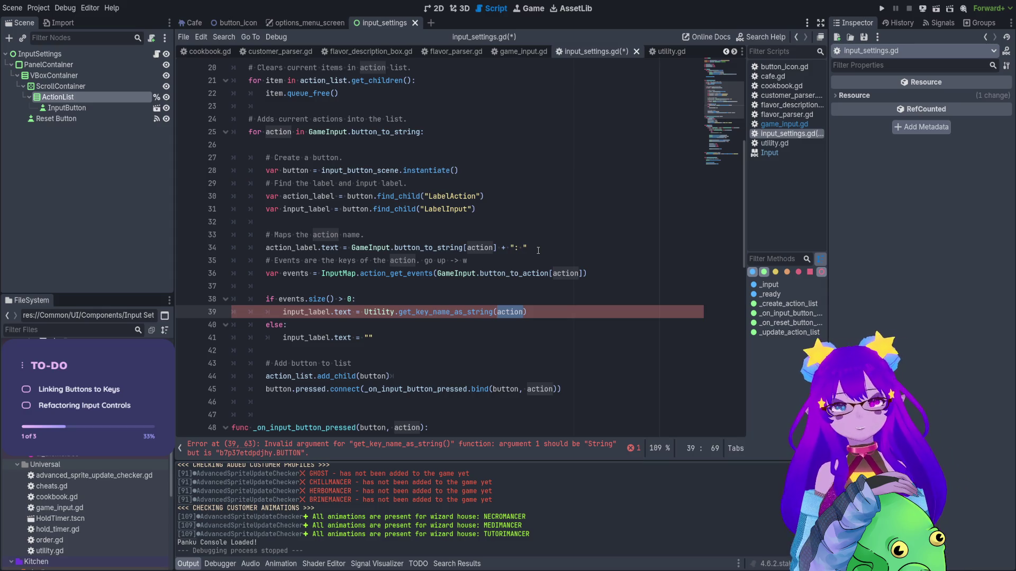
{"action": "left_click", "coordinate": [466, 313], "text": "ctrl"}
{"action": "left_click", "coordinate": [374, 222]}
{"action": "key", "text": "F5"}
- Change the argument to GameInput.button_to_action[action] and save input_settings.gd
{"action": "double_click", "coordinate": [514, 312]}
{"action": "key", "text": "BackSpace"}
{"action": "type", "text": "GameObjec"}
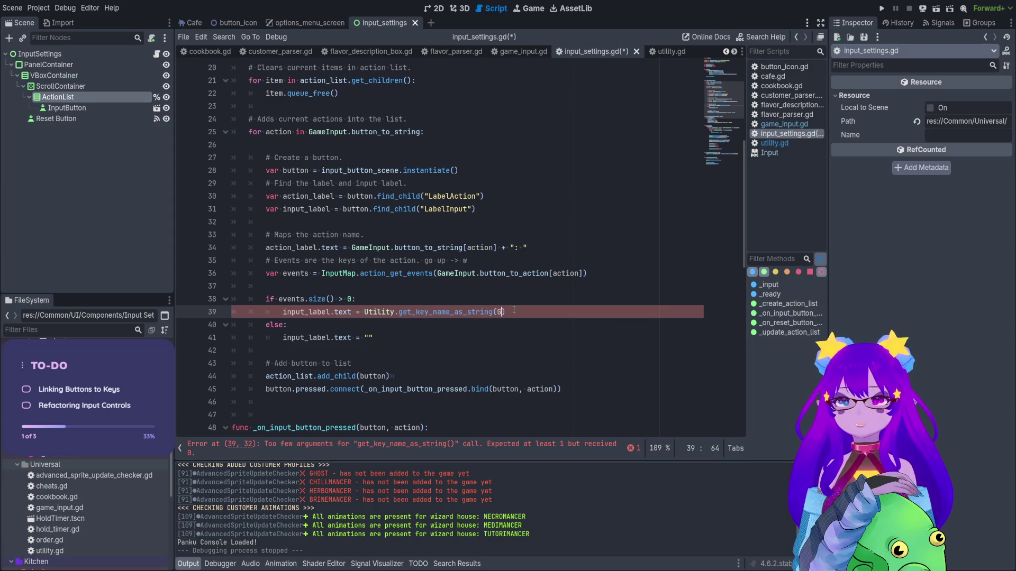
{"action": "key", "text": "BackSpace"}
{"action": "key", "text": "BackSpace"}
{"action": "key", "text": "BackSpace"}
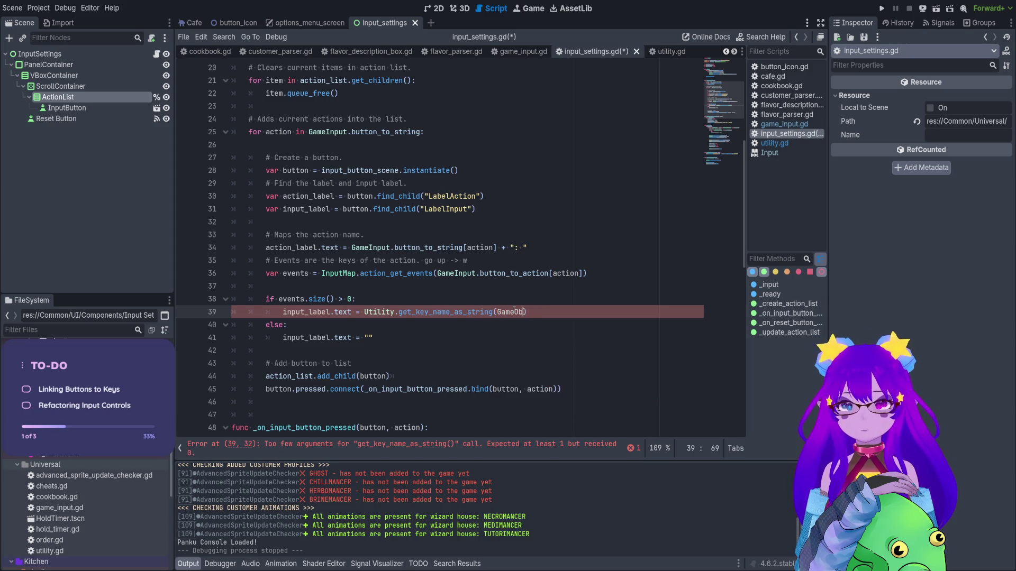
{"action": "type", "text": "Input"}
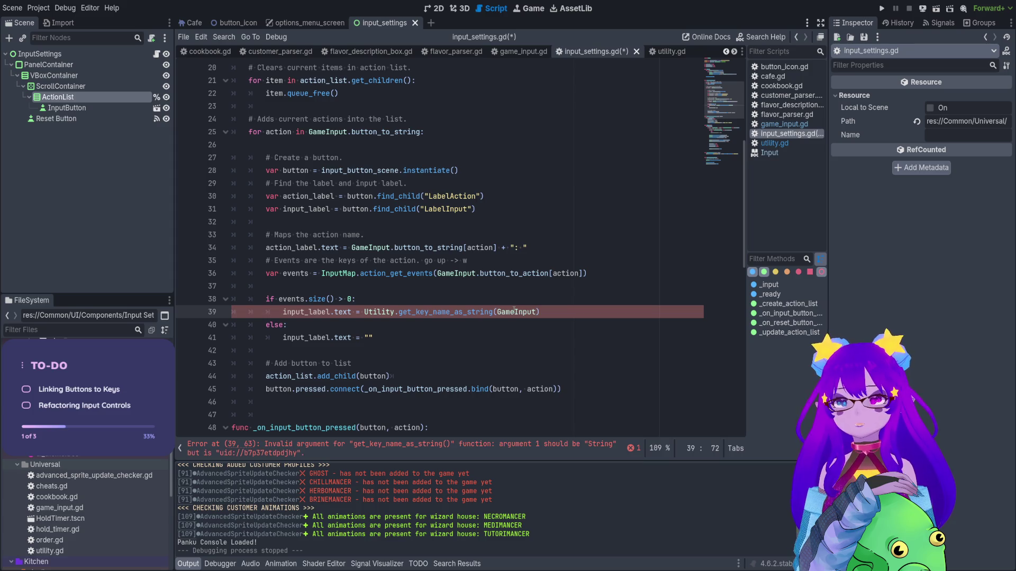
{"action": "type", "text": "."}
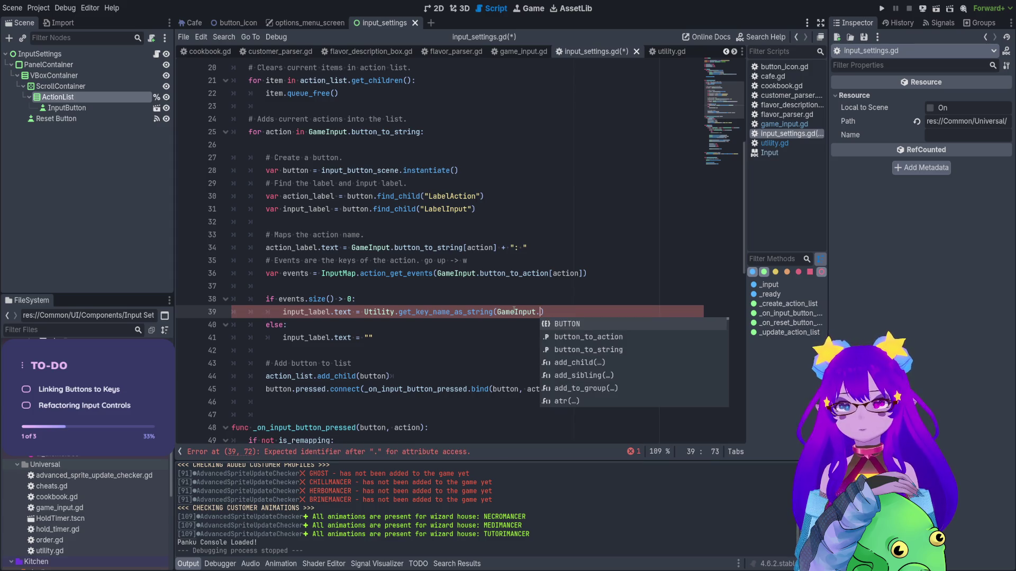
{"action": "key", "text": "Down"}
{"action": "key", "text": "Return"}
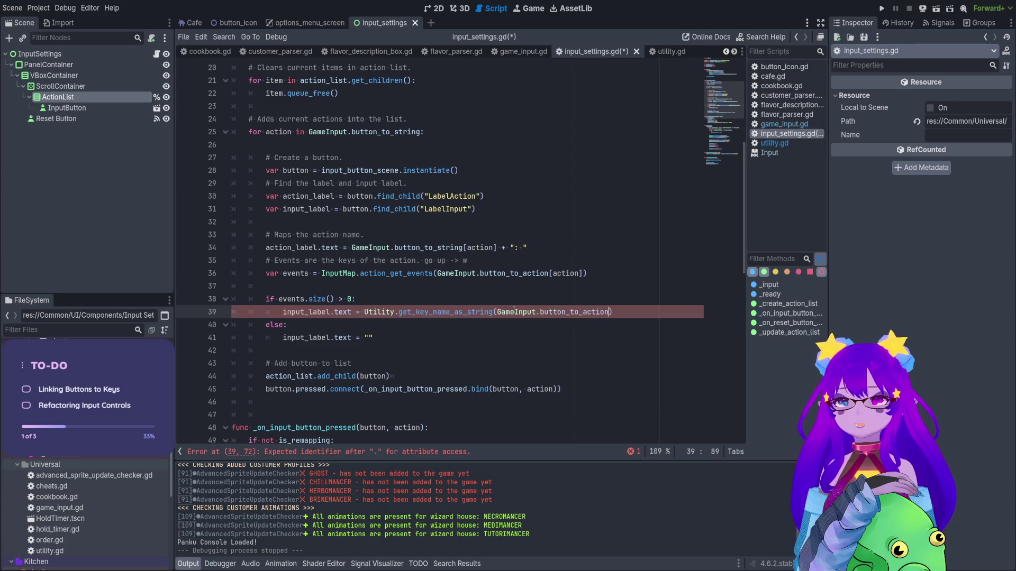
{"action": "type", "text": "[action"}
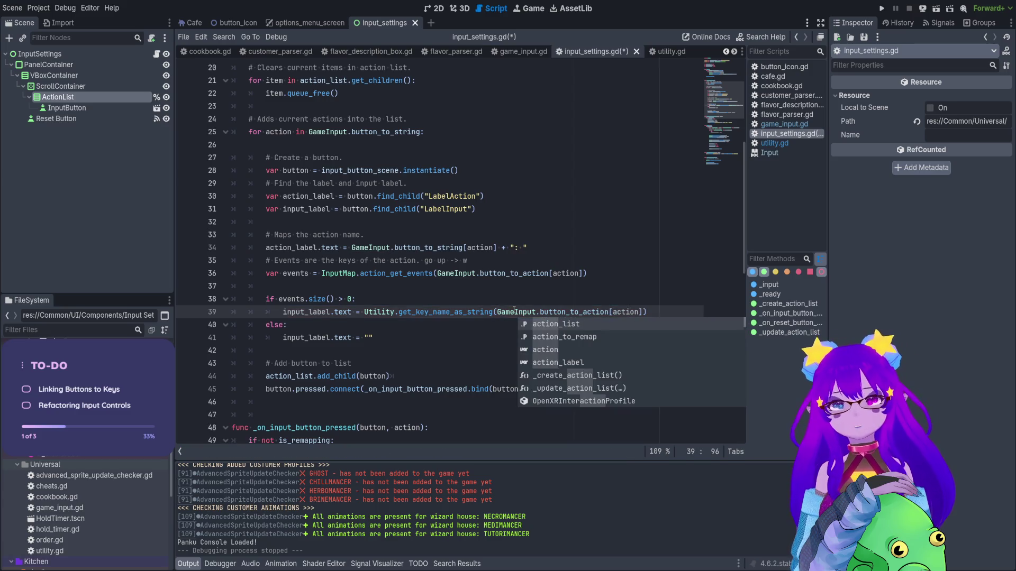
{"action": "key", "text": "ctrl+s"}
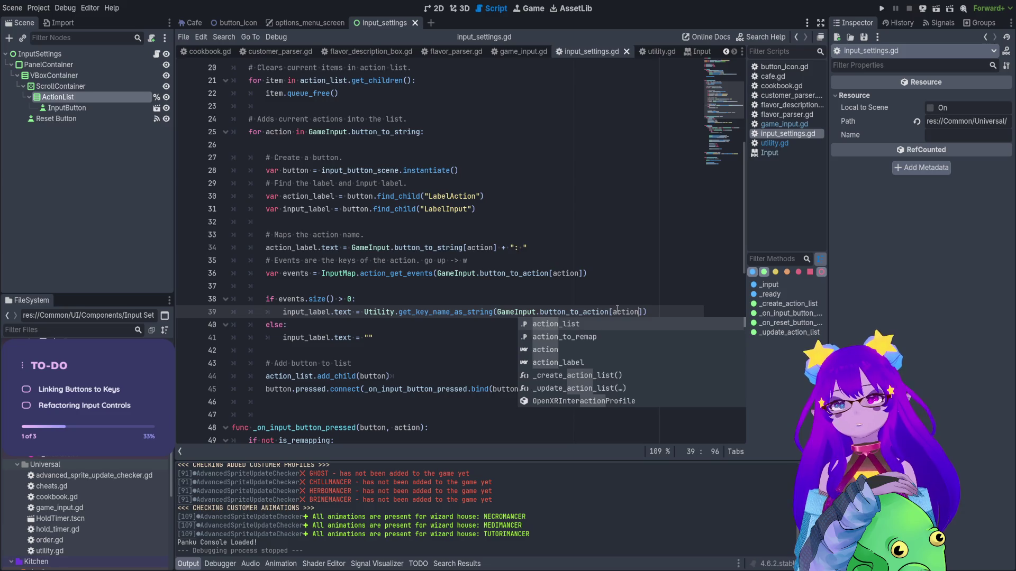
- Review the function name on line 39 and launch the game
{"action": "left_click", "coordinate": [480, 312]}
{"action": "left_click_drag", "start_coordinate": [439, 314], "coordinate": [480, 312]}
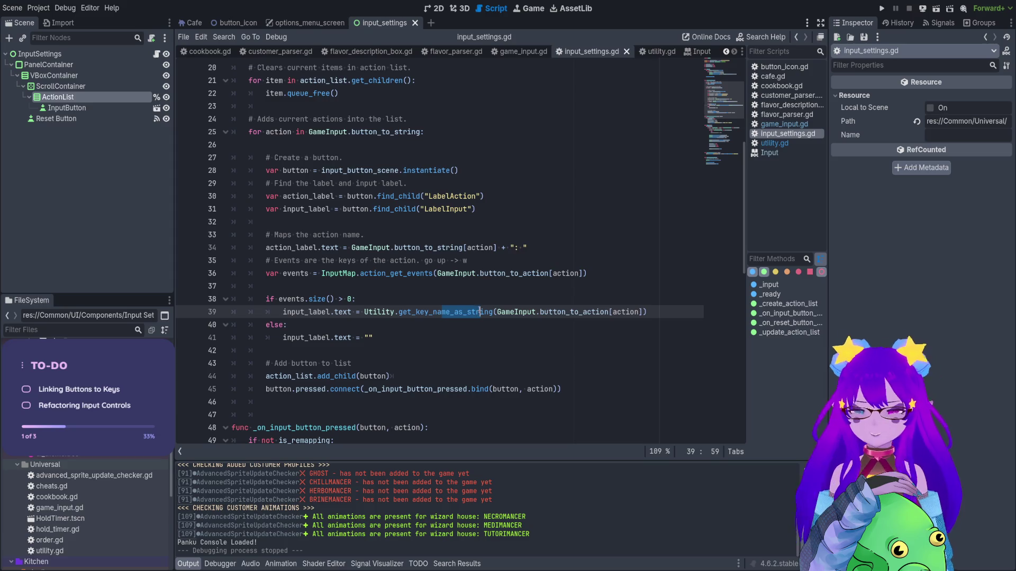
{"action": "left_click", "coordinate": [463, 312]}
{"action": "mouse_move", "coordinate": [484, 315]}
{"action": "left_mouse_down"}
{"action": "mouse_move", "coordinate": [495, 313]}
{"action": "mouse_move", "coordinate": [412, 314]}
{"action": "left_mouse_up"}
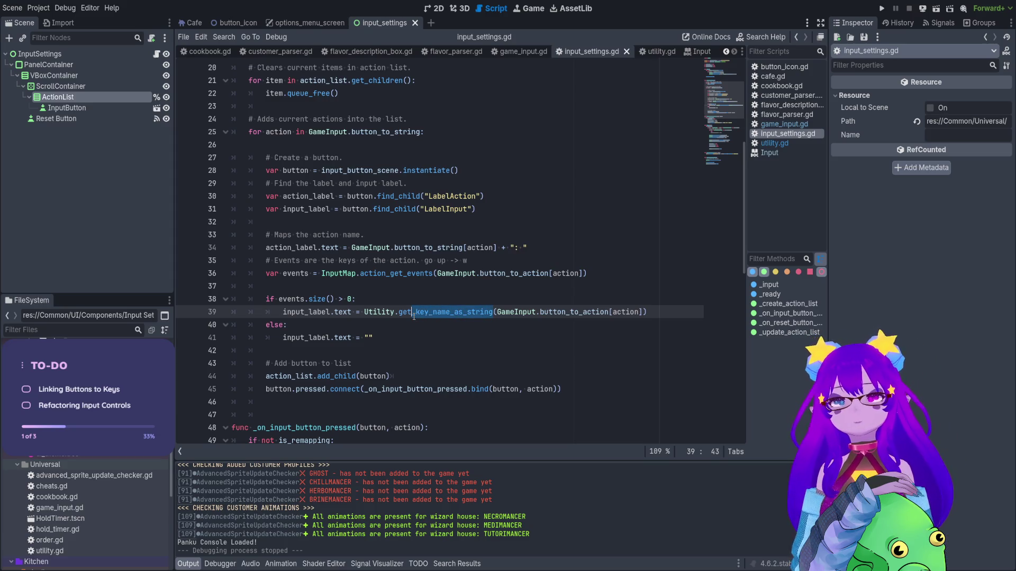
{"action": "left_click", "coordinate": [412, 313]}
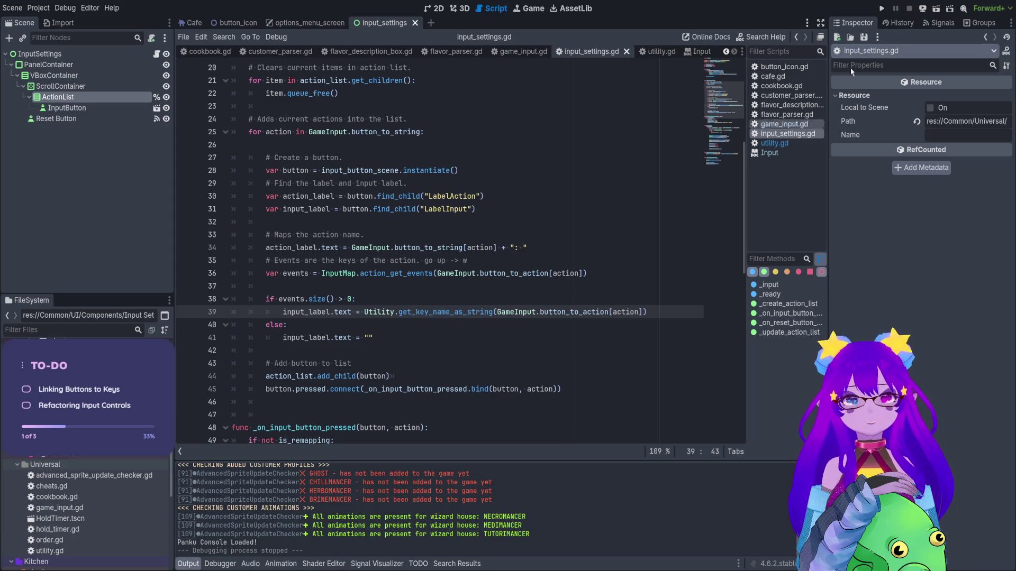
{"action": "left_click", "coordinate": [882, 9]}
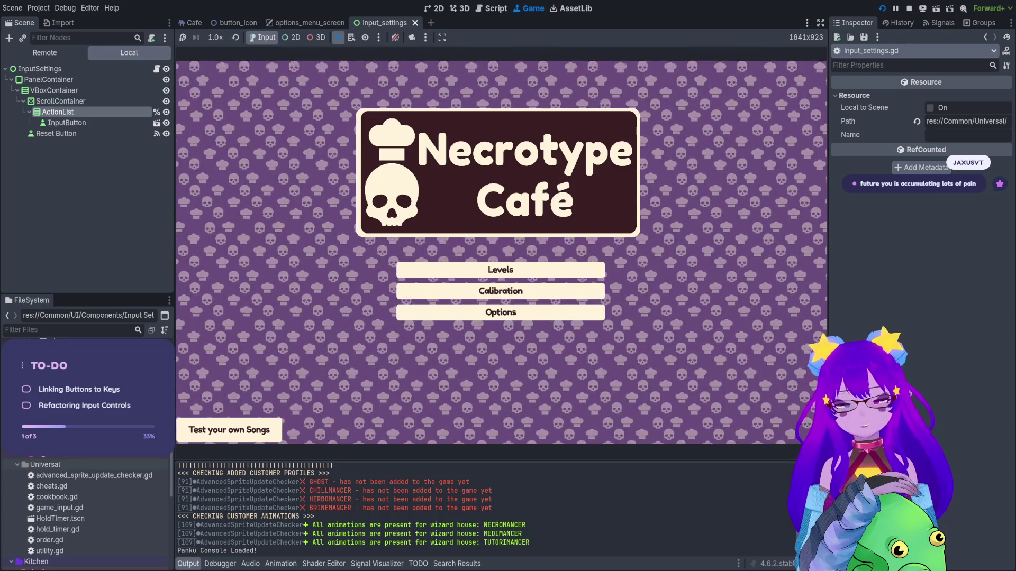
- Verify the Options Controls list shows key names like Space, E and Tab, then stop the game
{"action": "key", "text": "Escape"}
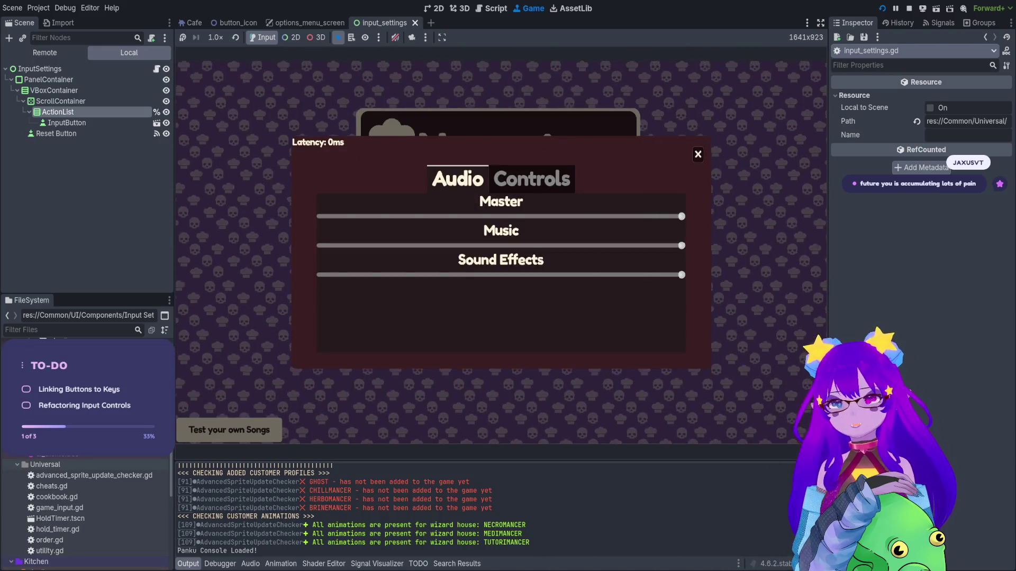
{"action": "left_click", "coordinate": [531, 179]}
{"action": "scroll", "coordinate": [501, 270], "scroll_direction": "down", "scroll_amount": 3}
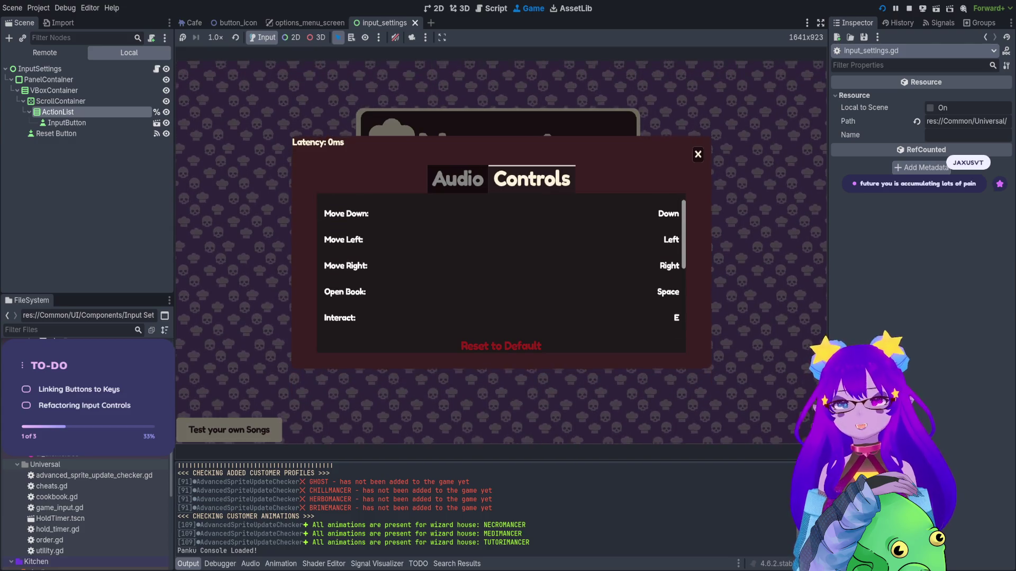
{"action": "scroll", "coordinate": [501, 270], "scroll_direction": "down", "scroll_amount": 1}
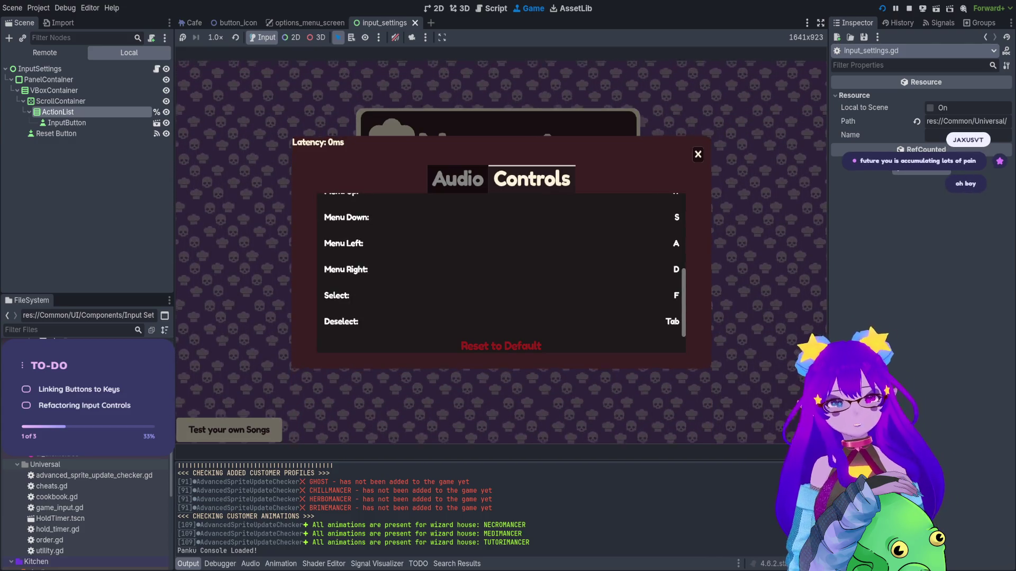
{"action": "key", "text": "Escape"}
{"action": "key", "text": "F8"}
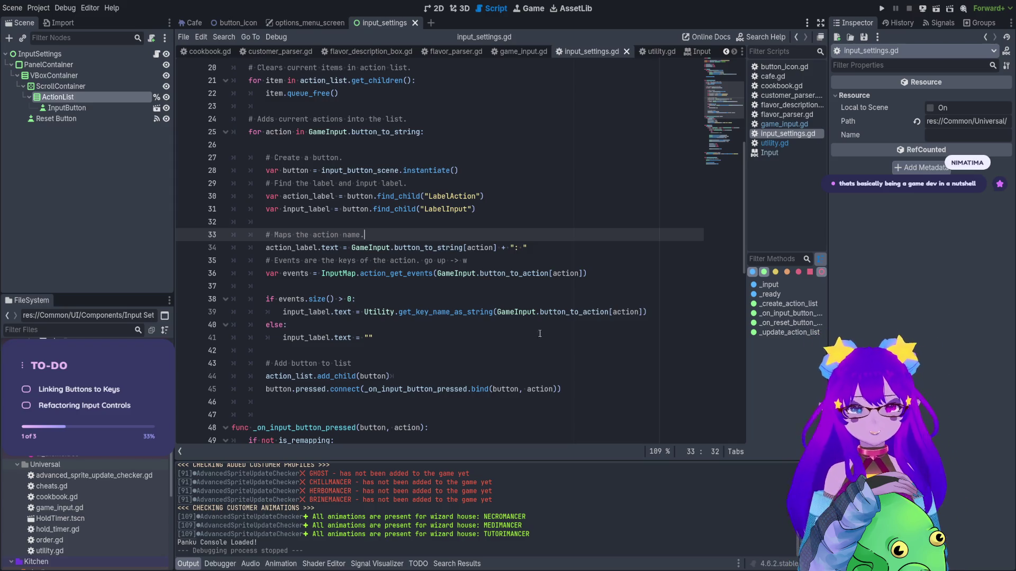
- Save input_settings.gd and search the project for every get_key_name_as_string use
{"action": "left_click", "coordinate": [522, 338]}
{"action": "key", "text": "ctrl+s"}
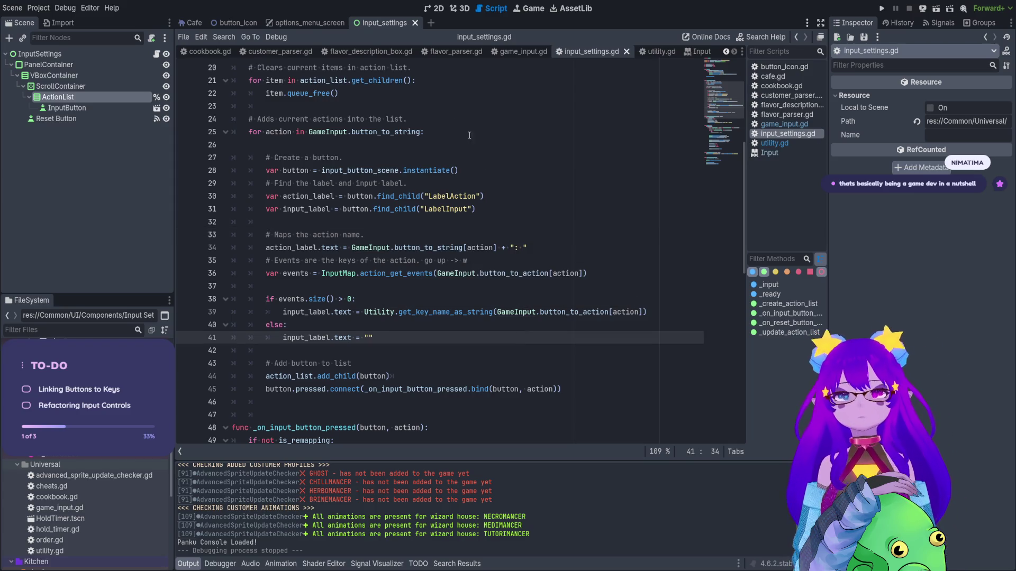
{"action": "double_click", "coordinate": [468, 312]}
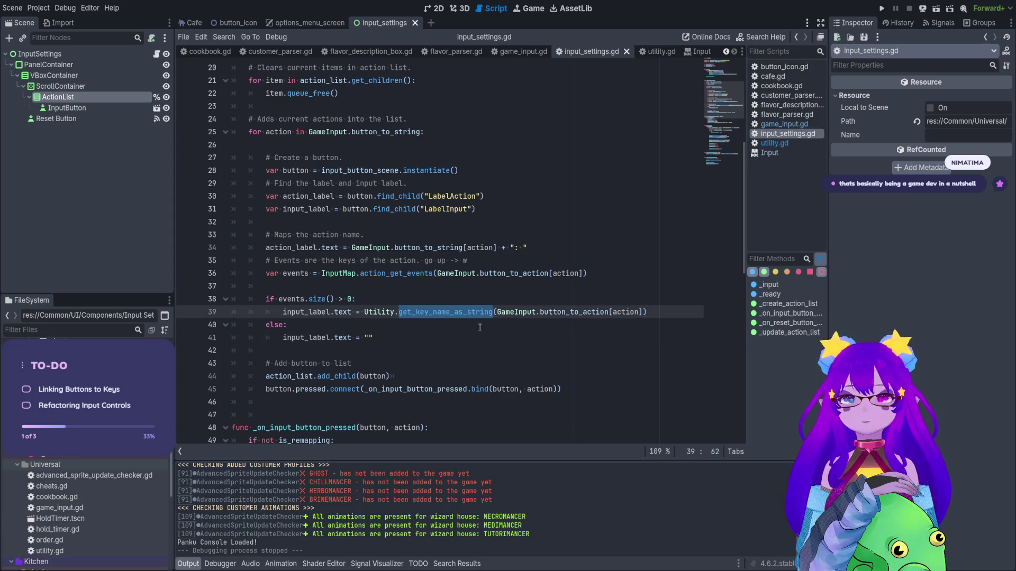
{"action": "double_click", "coordinate": [466, 313]}
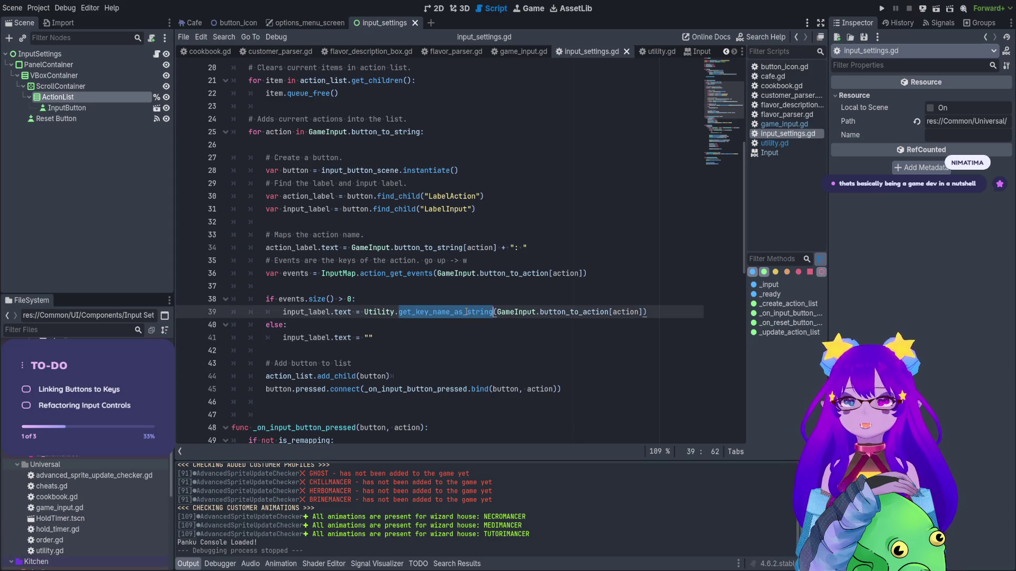
{"action": "key", "text": "ctrl+shift+f"}
{"action": "key", "text": "Return"}
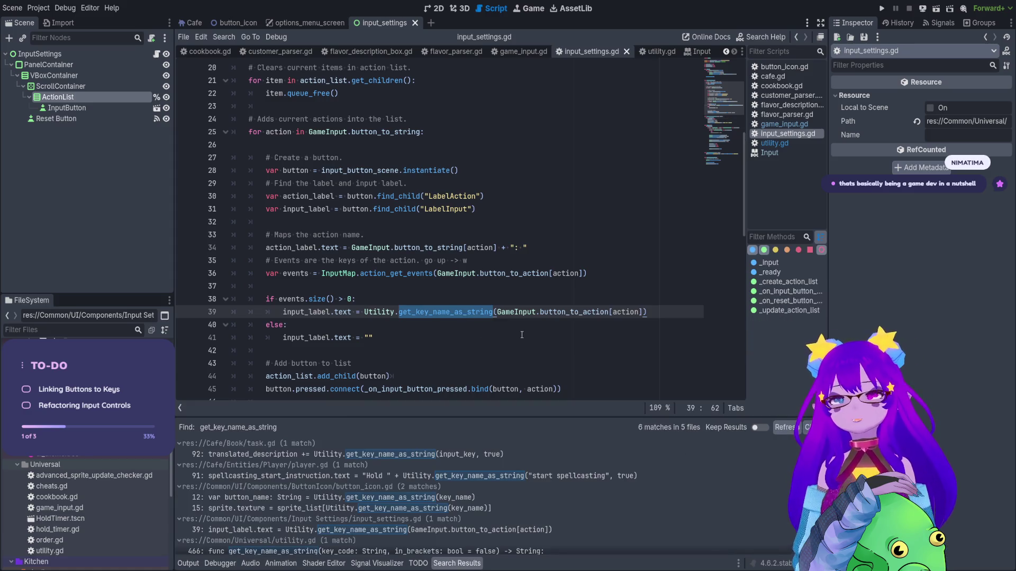
{"action": "scroll", "coordinate": [579, 466], "scroll_direction": "down", "scroll_amount": 1}
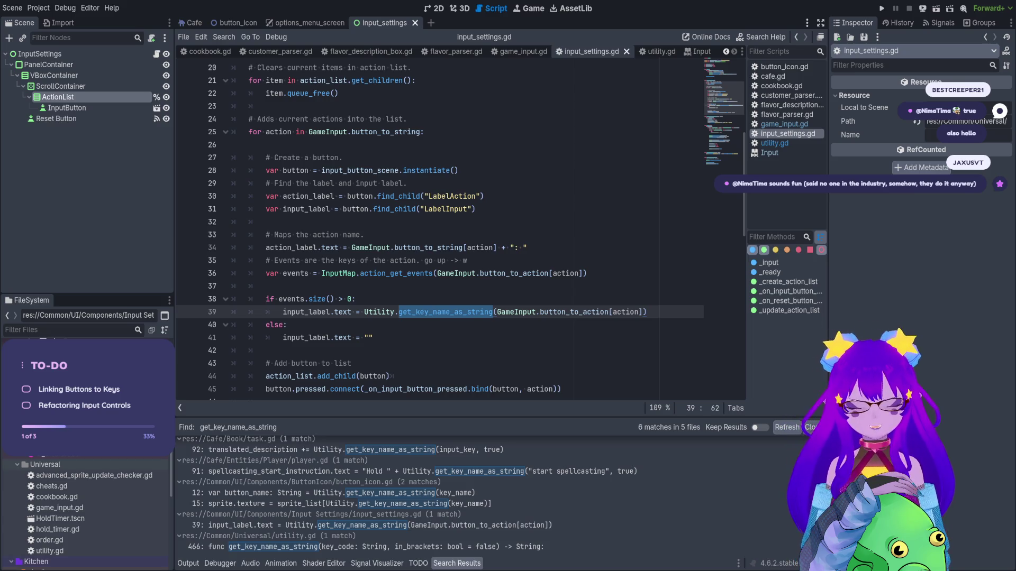
- Jump from the line-39 call to the get_key_name_as_string definition in utility.gd
{"action": "left_click", "coordinate": [484, 273]}
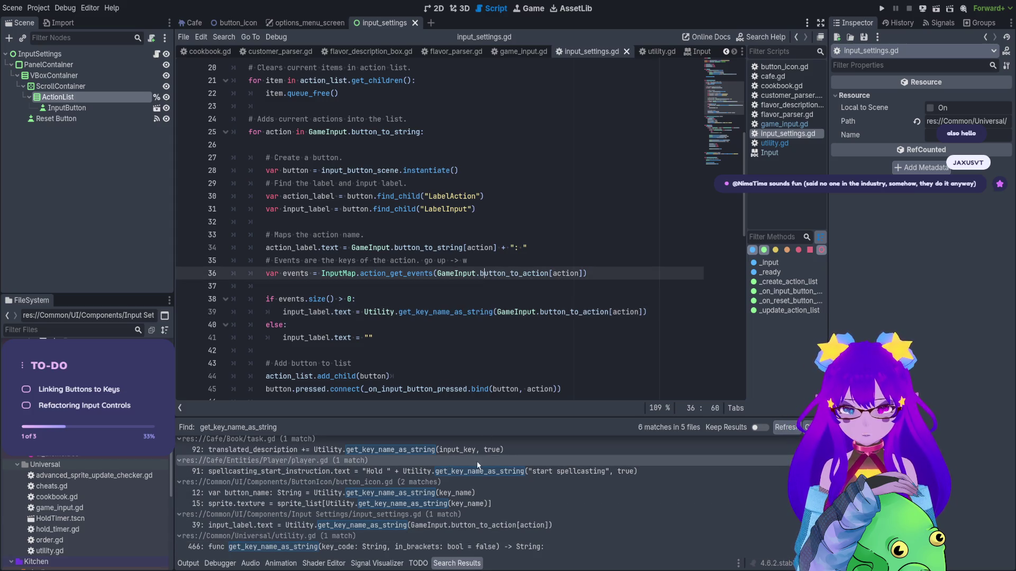
{"action": "left_click", "coordinate": [477, 525]}
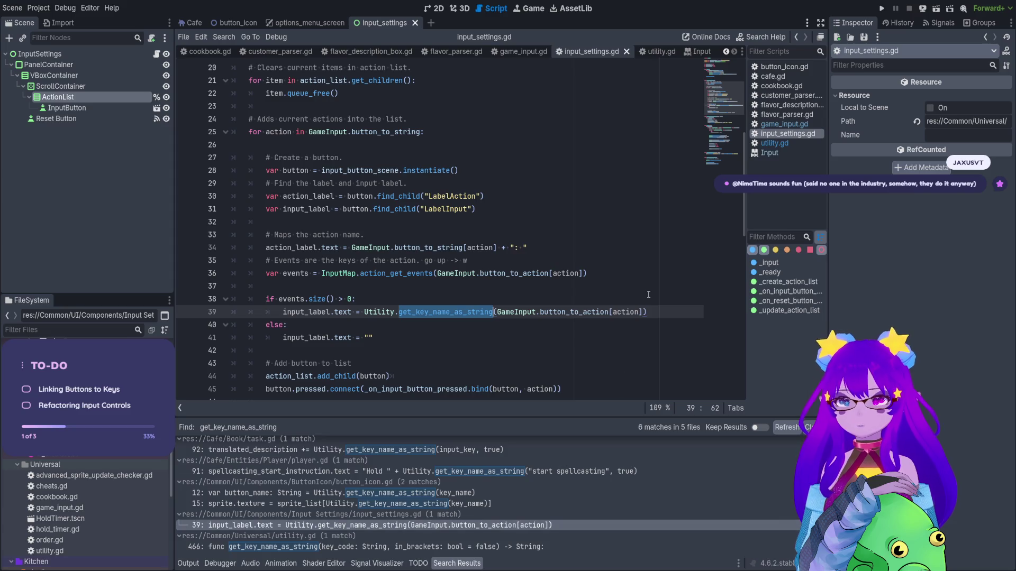
{"action": "left_click", "coordinate": [639, 312]}
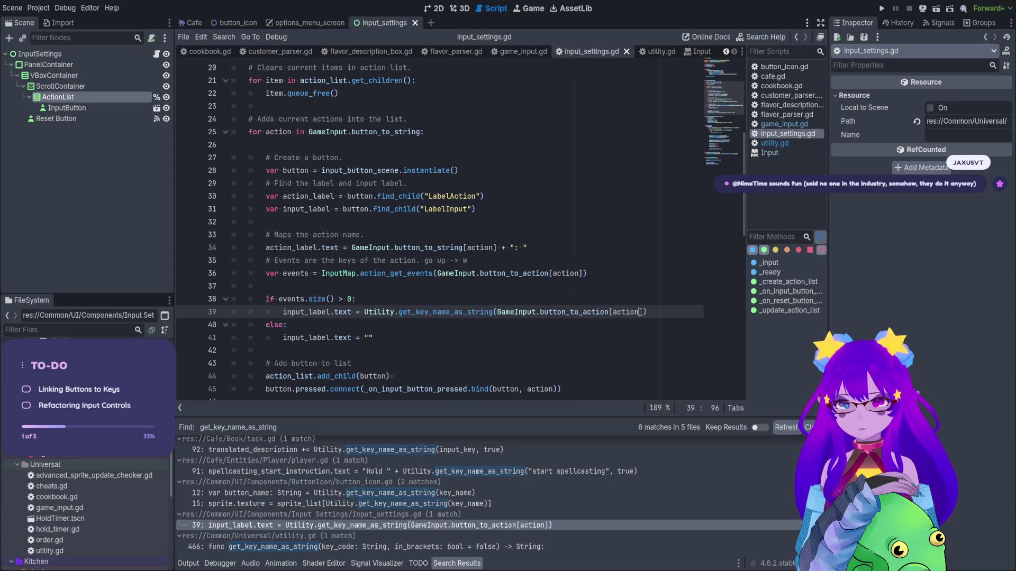
{"action": "left_click", "coordinate": [464, 312], "text": "ctrl"}
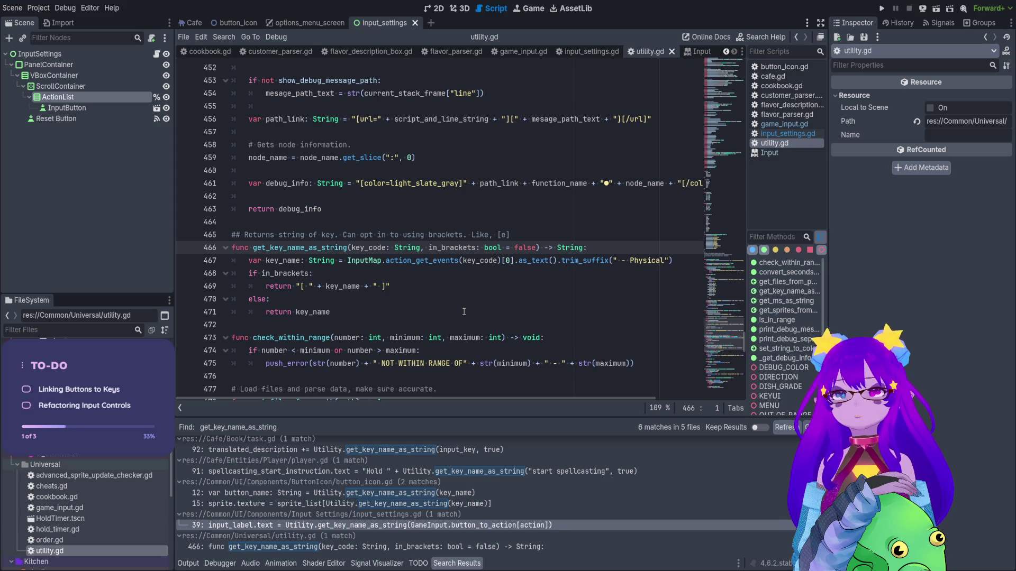
- Insert a blank line below get_key_name_as_string's signature on line 466 and save utility.gd
{"action": "left_click_drag", "start_coordinate": [421, 252], "coordinate": [351, 251]}
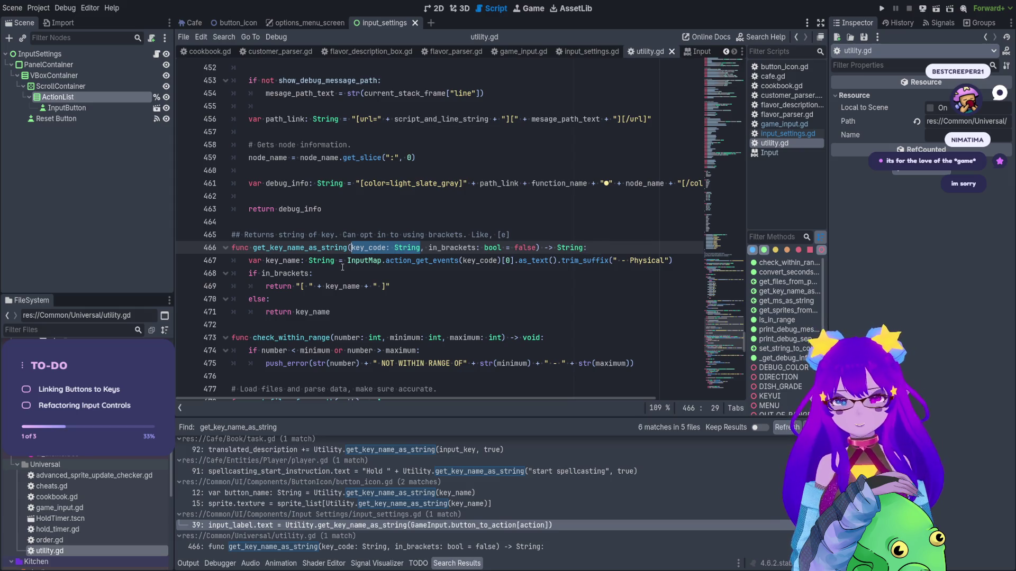
{"action": "double_click", "coordinate": [368, 247]}
{"action": "left_click", "coordinate": [420, 247]}
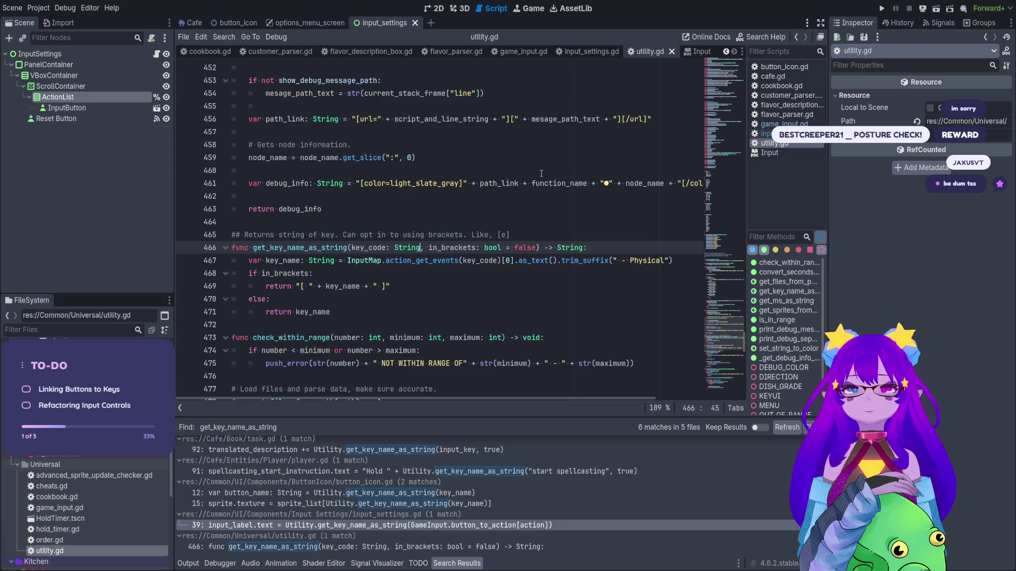
{"action": "left_click_drag", "start_coordinate": [608, 261], "coordinate": [603, 252]}
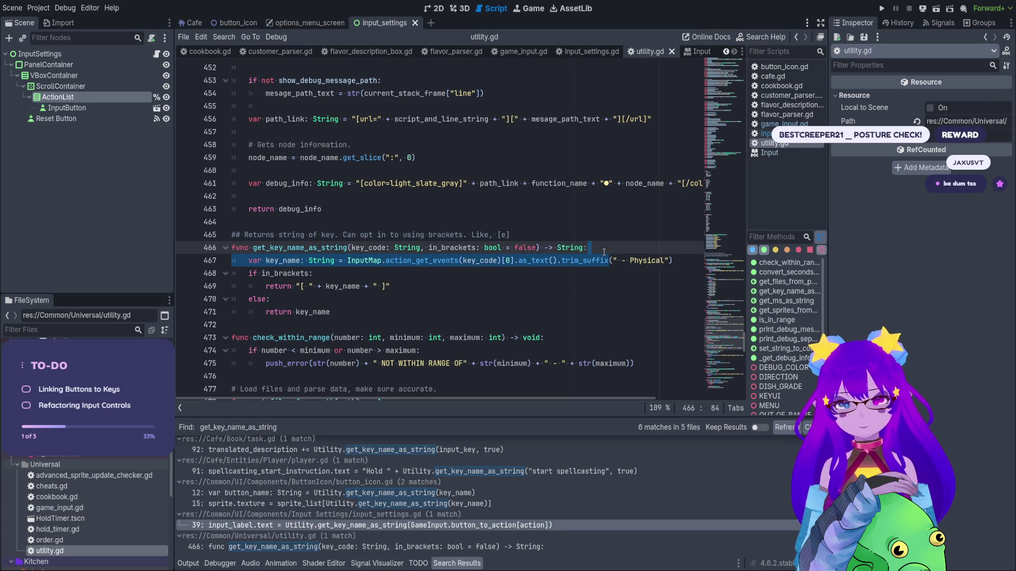
{"action": "left_click", "coordinate": [601, 247]}
{"action": "key", "text": "Return"}
{"action": "key", "text": "ctrl+s"}
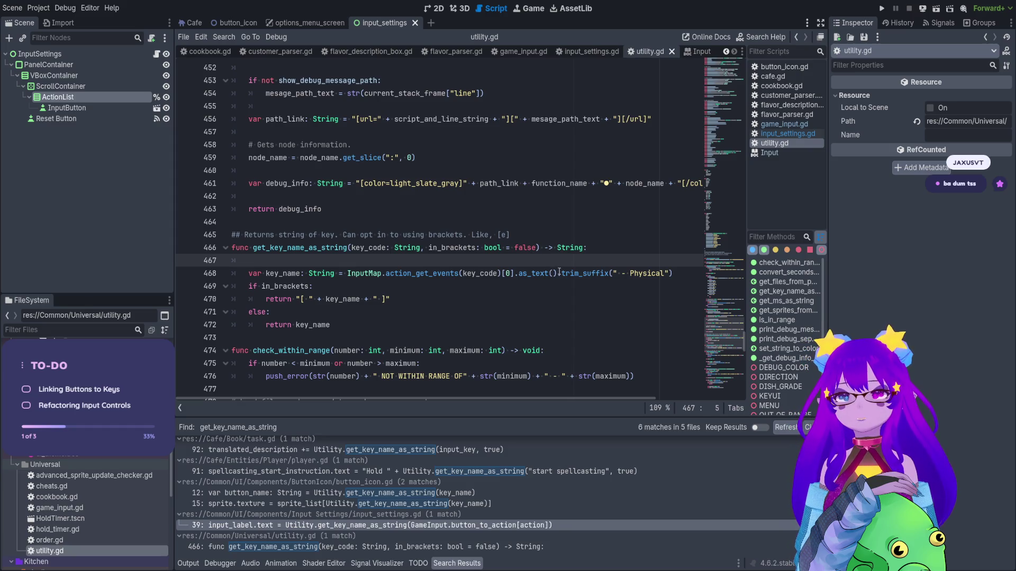
- Start line 467 as 'var key_code: String = GameInput.button_to_action[' using autocomplete
{"action": "left_click_drag", "start_coordinate": [557, 273], "coordinate": [347, 271]}
{"action": "double_click", "coordinate": [471, 273]}
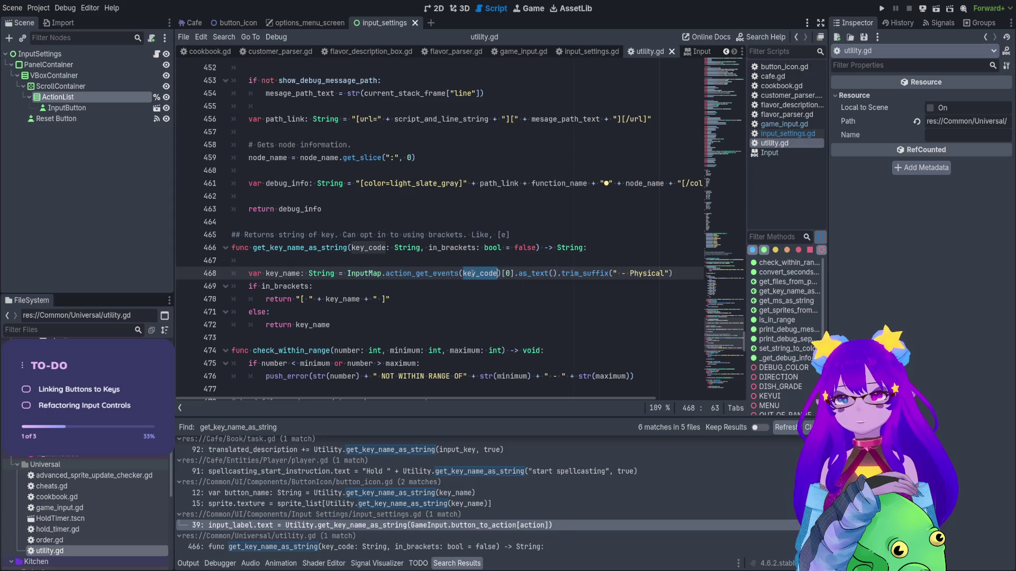
{"action": "left_click", "coordinate": [393, 267]}
{"action": "type", "text": "var key_c"}
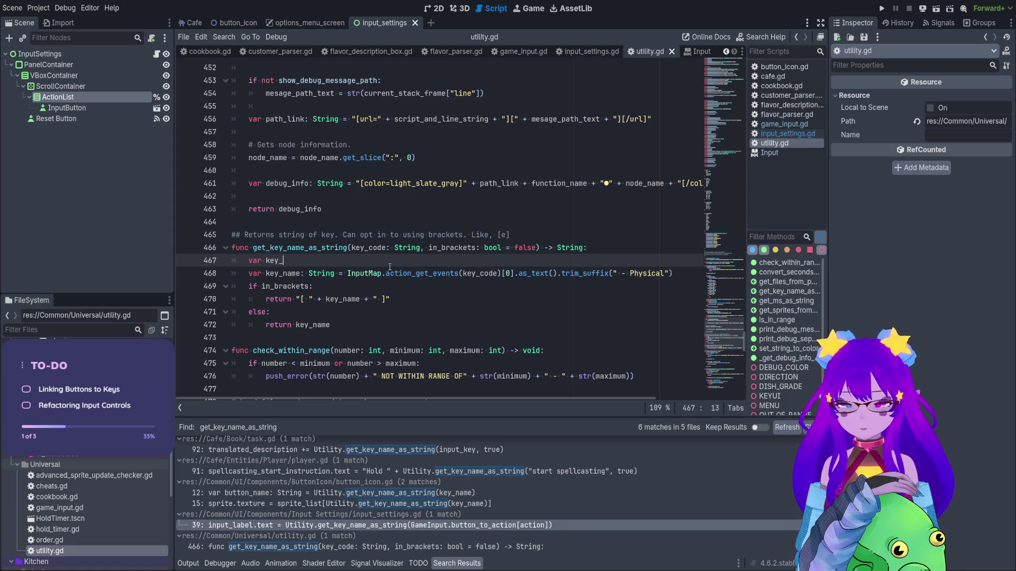
{"action": "type", "text": "ode: "}
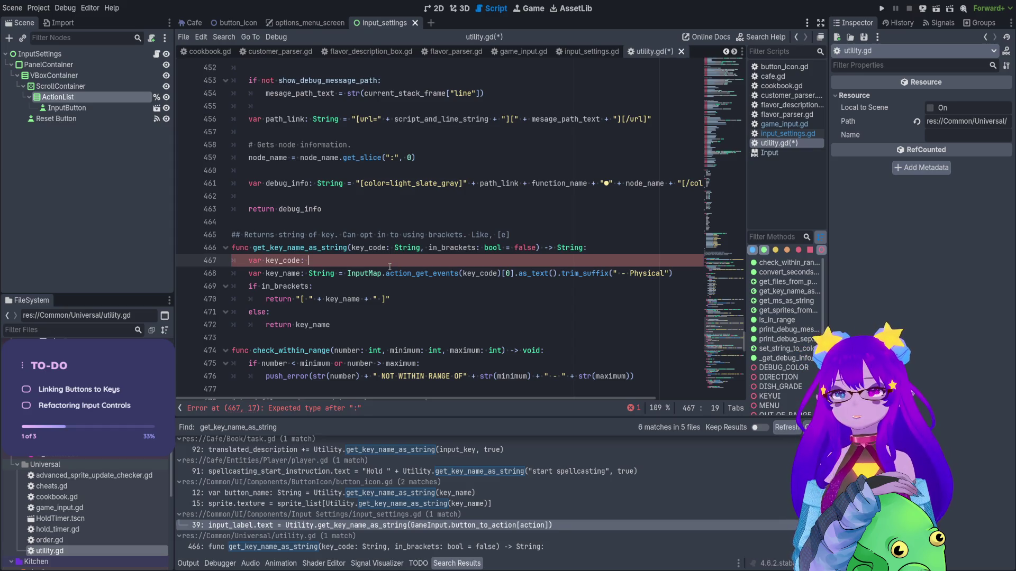
{"action": "type", "text": "String"}
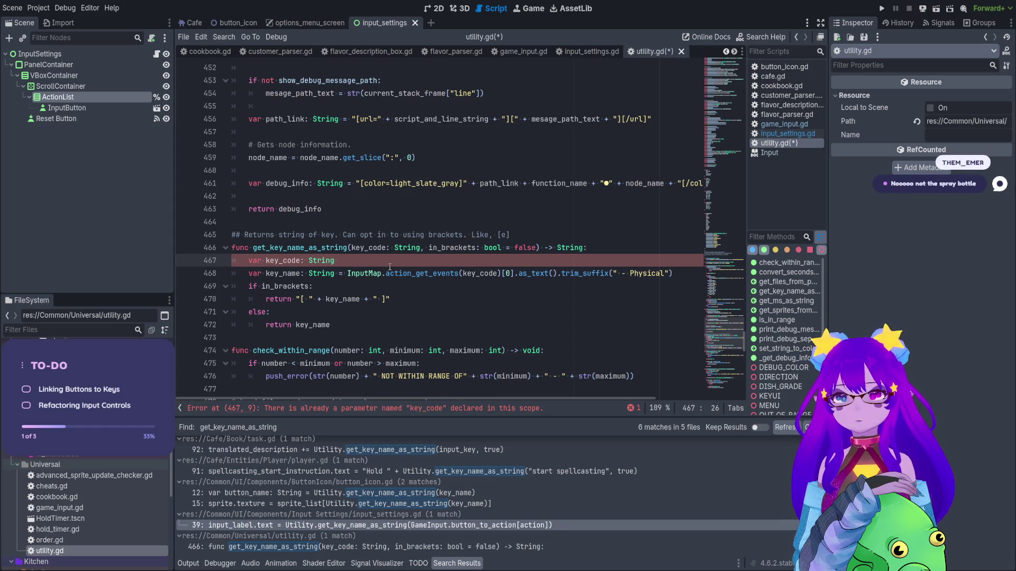
{"action": "type", "text": " = GameIn"}
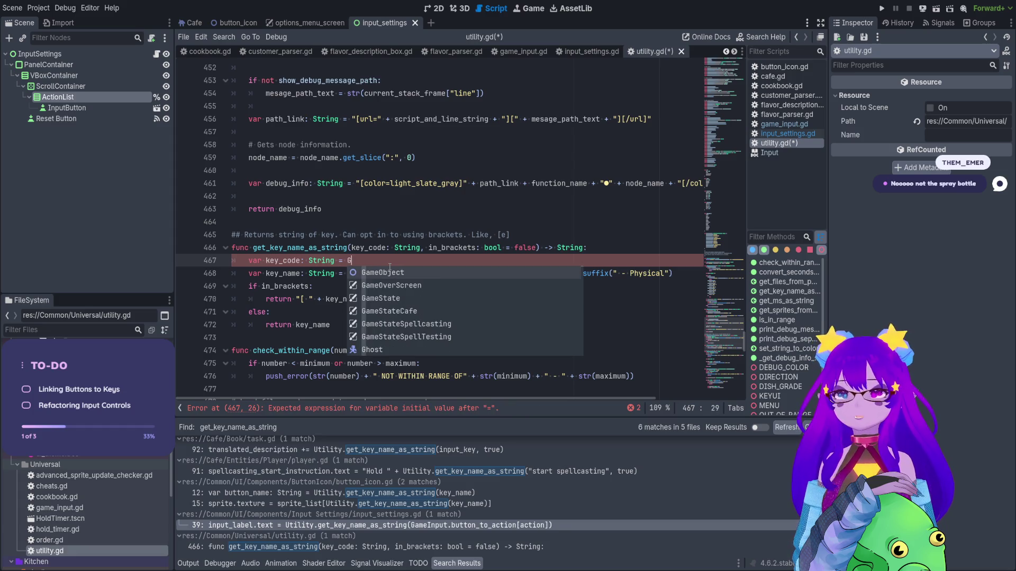
{"action": "key", "text": "Return"}
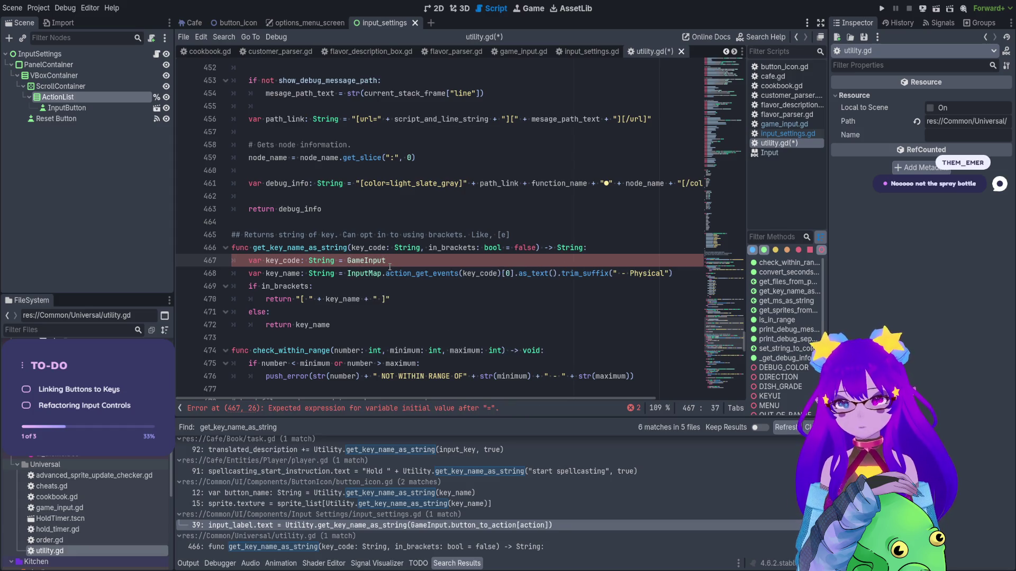
{"action": "type", "text": "."}
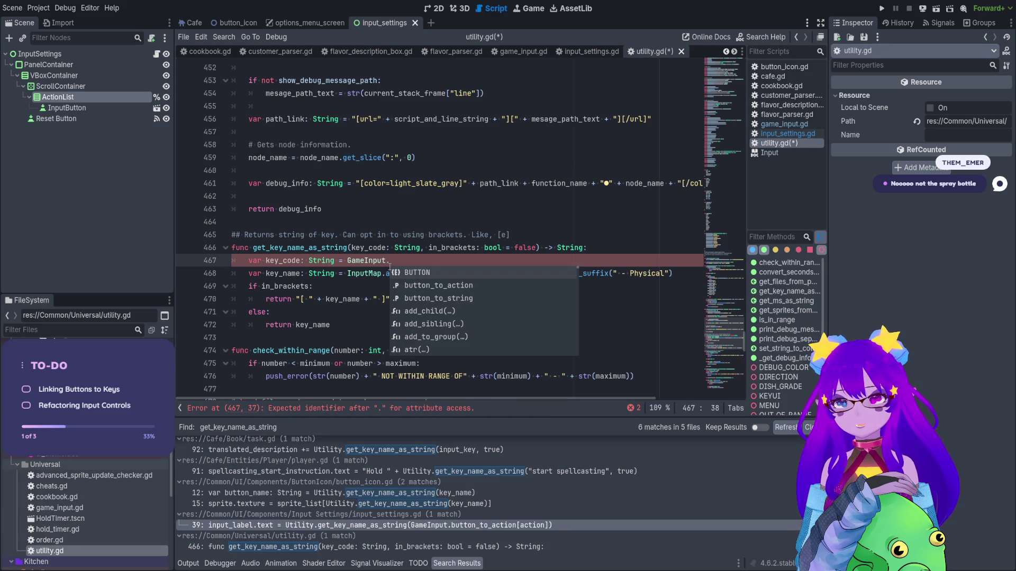
{"action": "key", "text": "Down"}
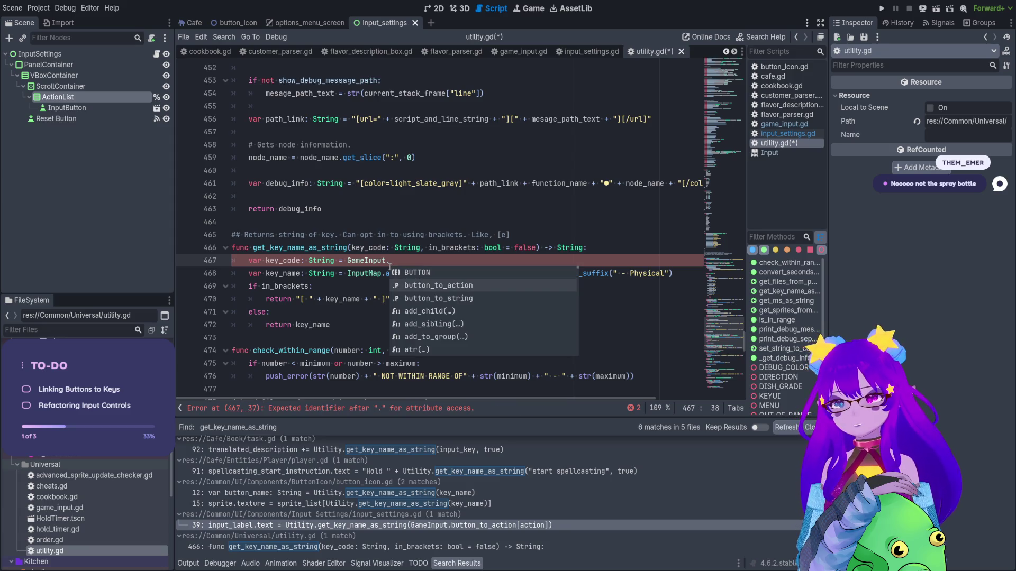
{"action": "key", "text": "Return"}
{"action": "type", "text": "["}
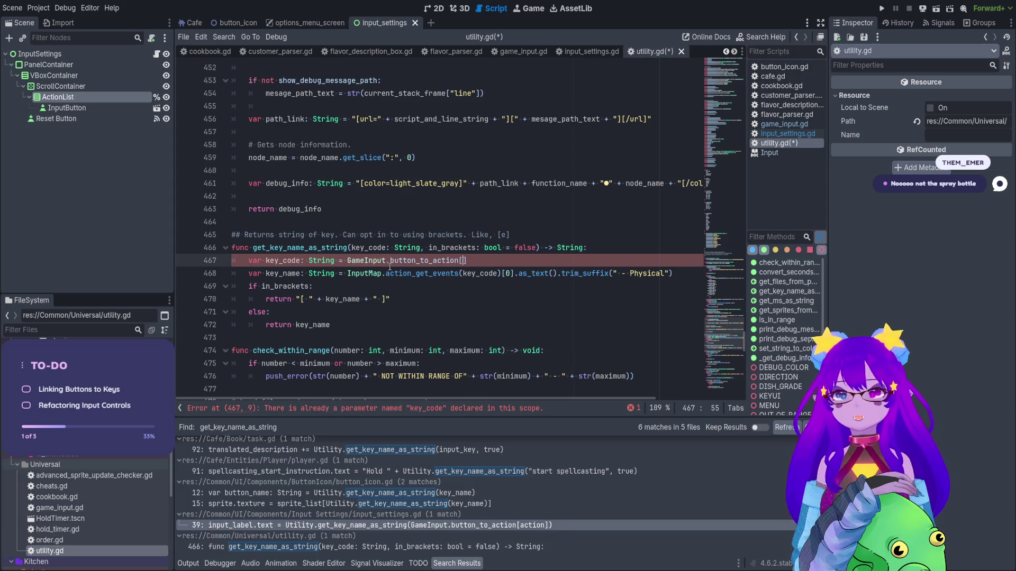
- Change the function parameter's type from String to GameInput.BUTTON
{"action": "double_click", "coordinate": [369, 248]}
{"action": "left_click_drag", "start_coordinate": [231, 260], "coordinate": [232, 273]}
{"action": "key", "text": "ctrl+c"}
{"action": "left_click", "coordinate": [469, 260]}
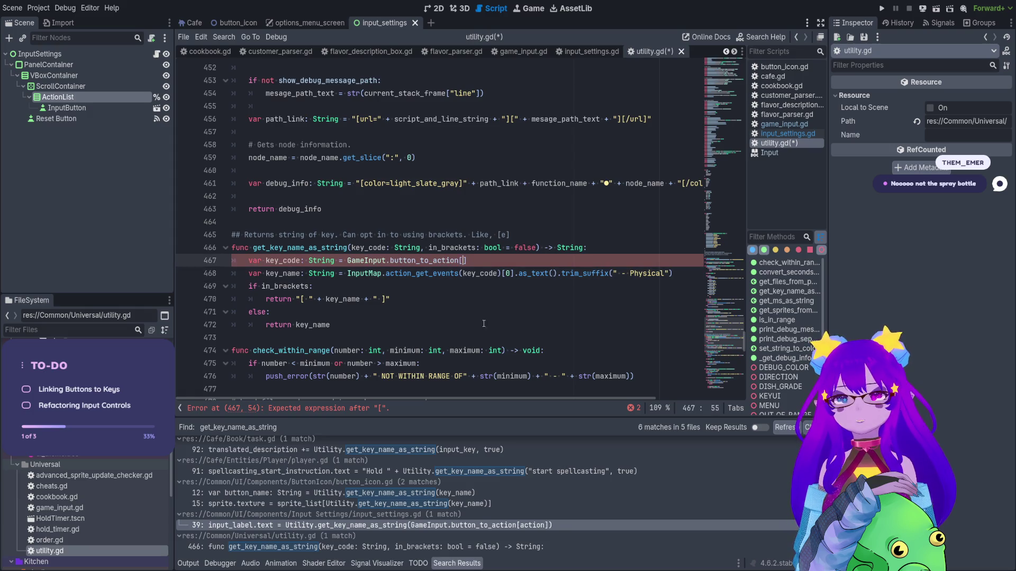
{"action": "key", "text": "ctrl+v"}
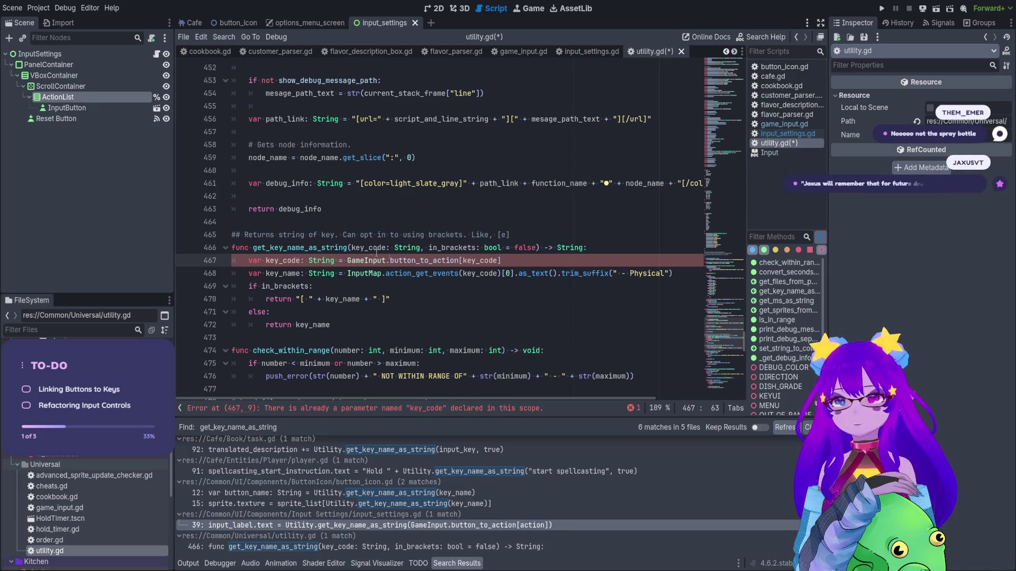
{"action": "key", "text": "ctrl+BackSpace"}
{"action": "left_click", "coordinate": [398, 247]}
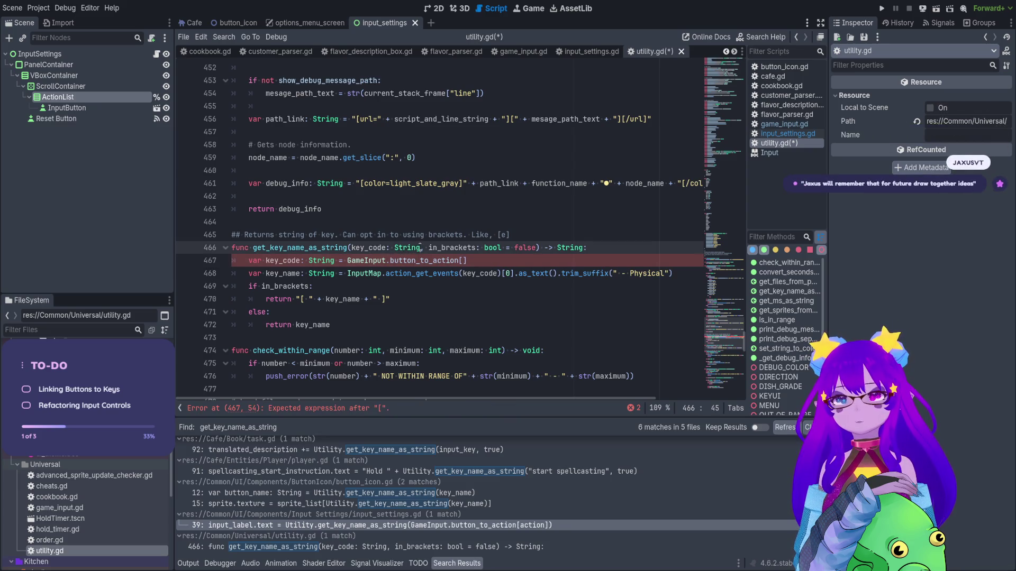
{"action": "key", "text": "Left"}
{"action": "type", "text": "Game"}
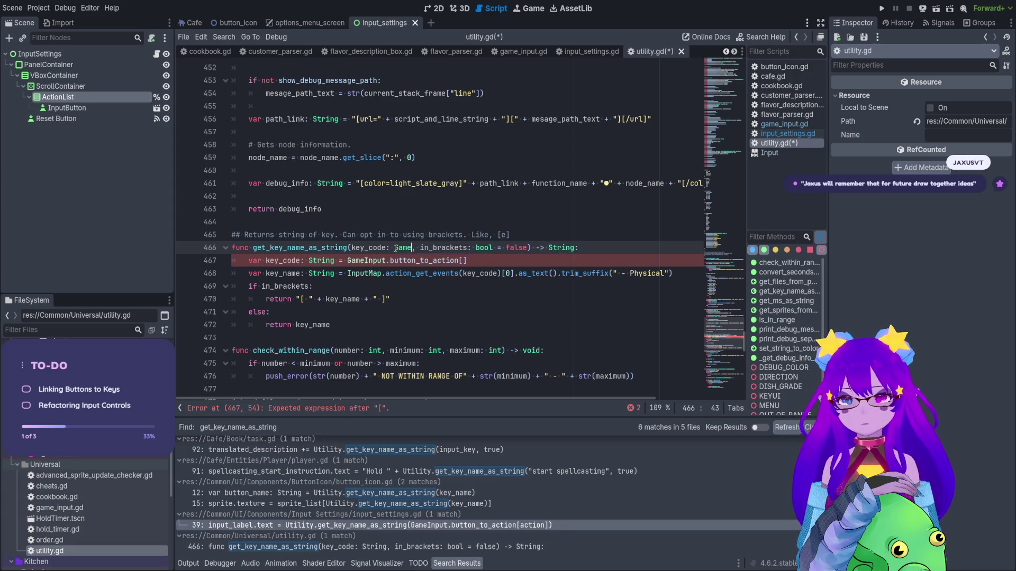
{"action": "type", "text": "Inpu"}
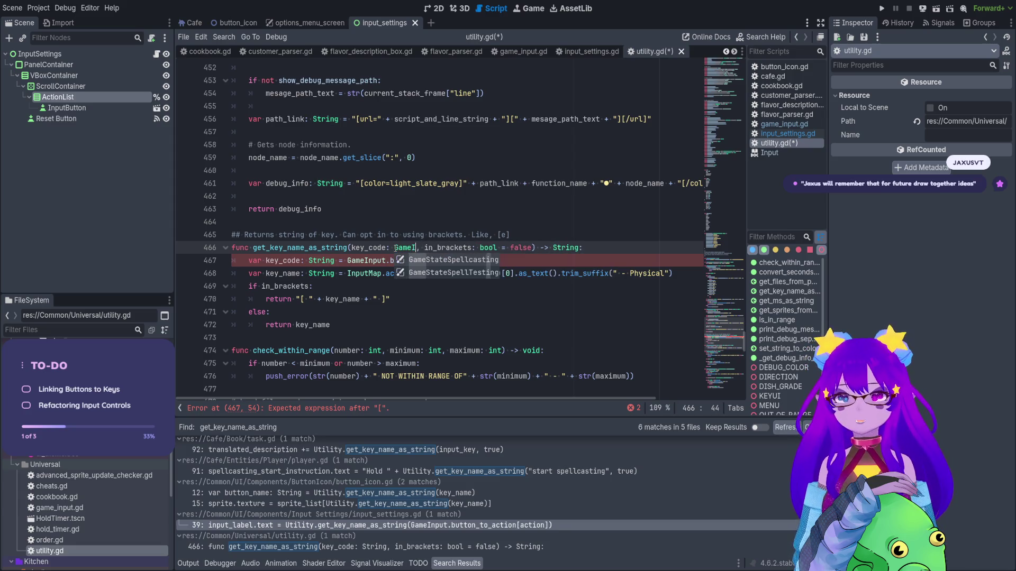
{"action": "type", "text": "t.BUTTON"}
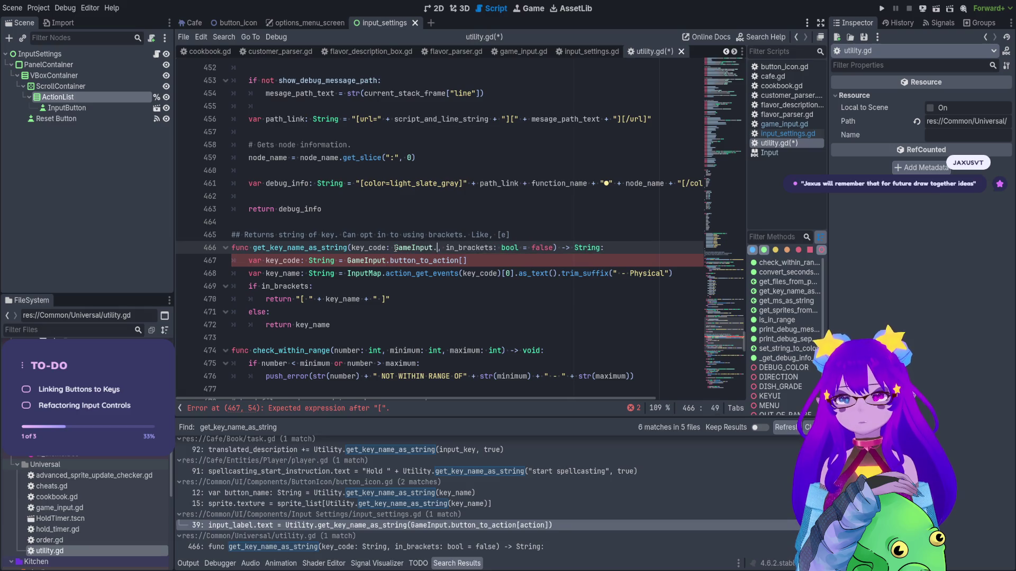
- Rename the parameter to button, use it in button_to_action[button], and save utility.gd
{"action": "double_click", "coordinate": [381, 247]}
{"action": "type", "text": "button"}
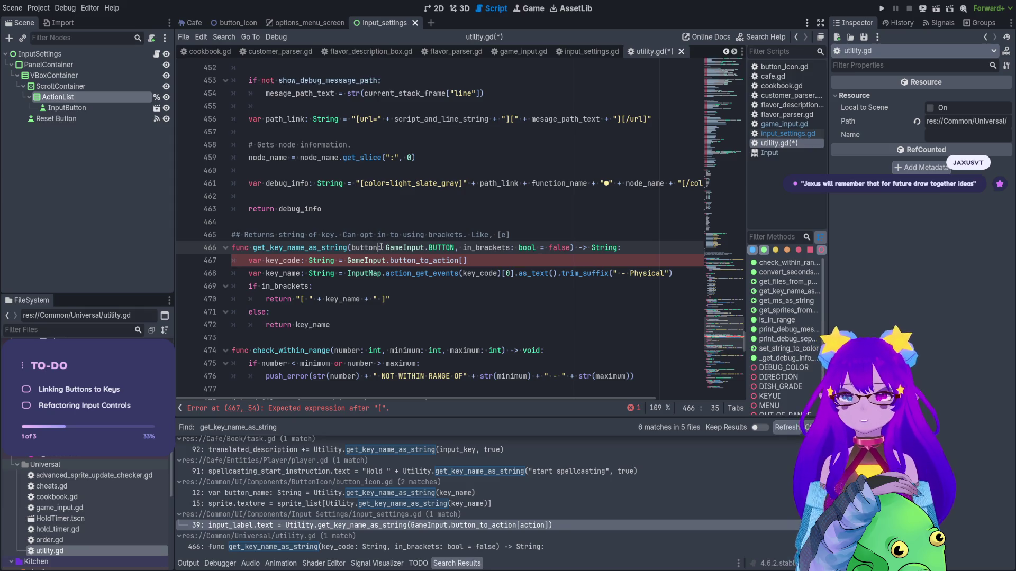
{"action": "double_click", "coordinate": [364, 247]}
{"action": "key", "text": "ctrl+c"}
{"action": "left_click", "coordinate": [464, 265]}
{"action": "key", "text": "ctrl+v"}
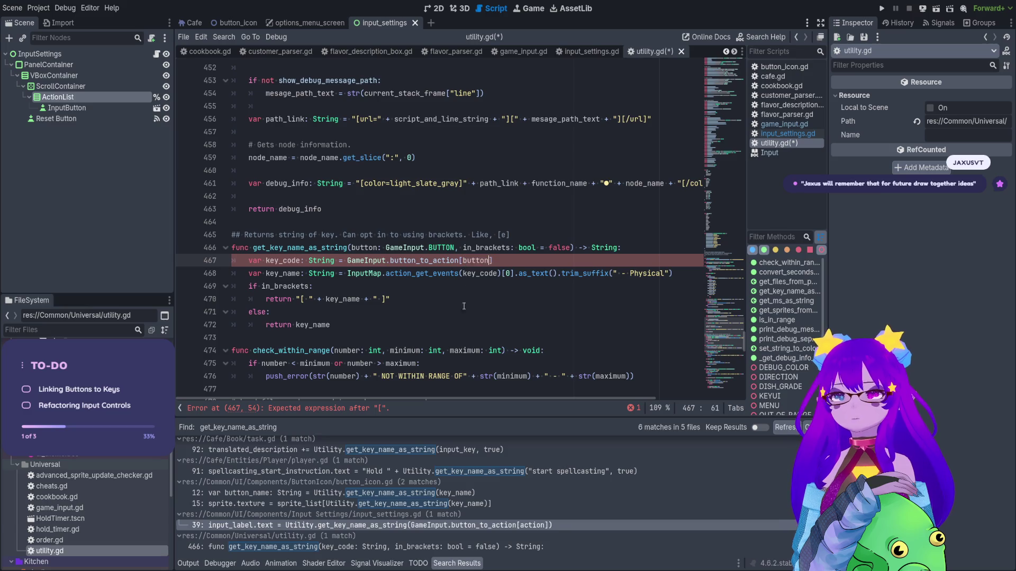
{"action": "left_click", "coordinate": [464, 312]}
{"action": "key", "text": "ctrl+s"}
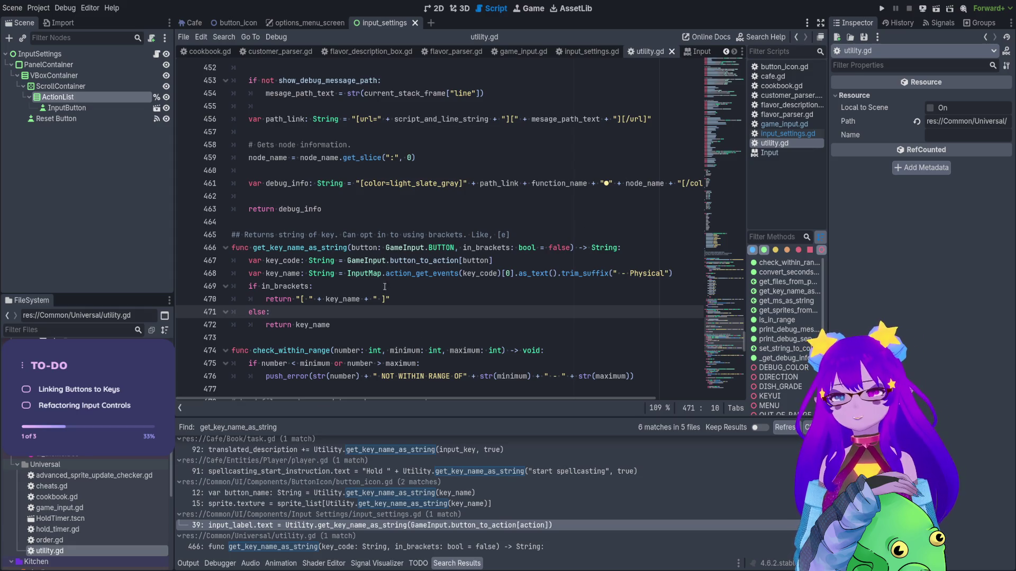
{"action": "double_click", "coordinate": [328, 248]}
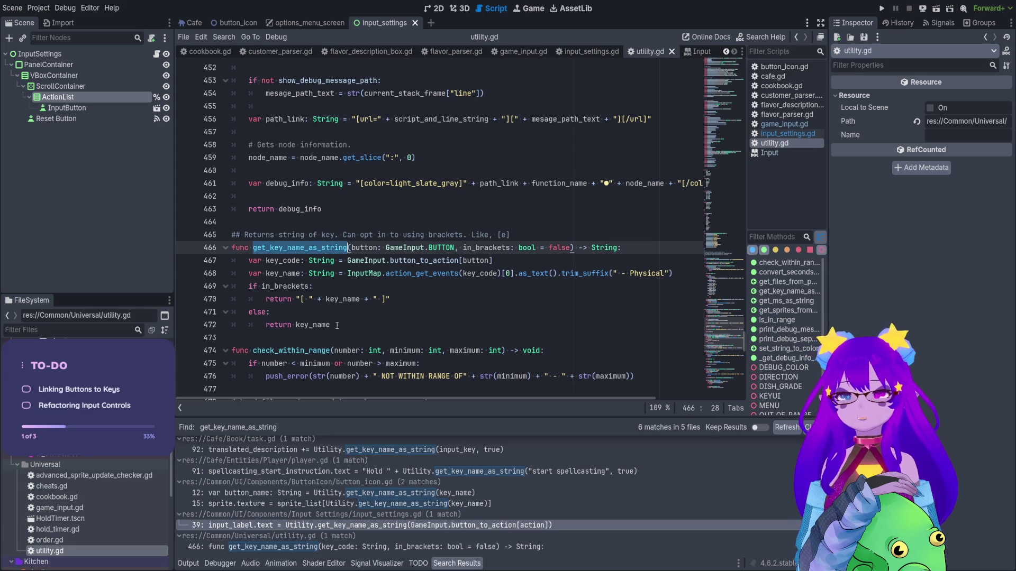
{"action": "left_click", "coordinate": [452, 247]}
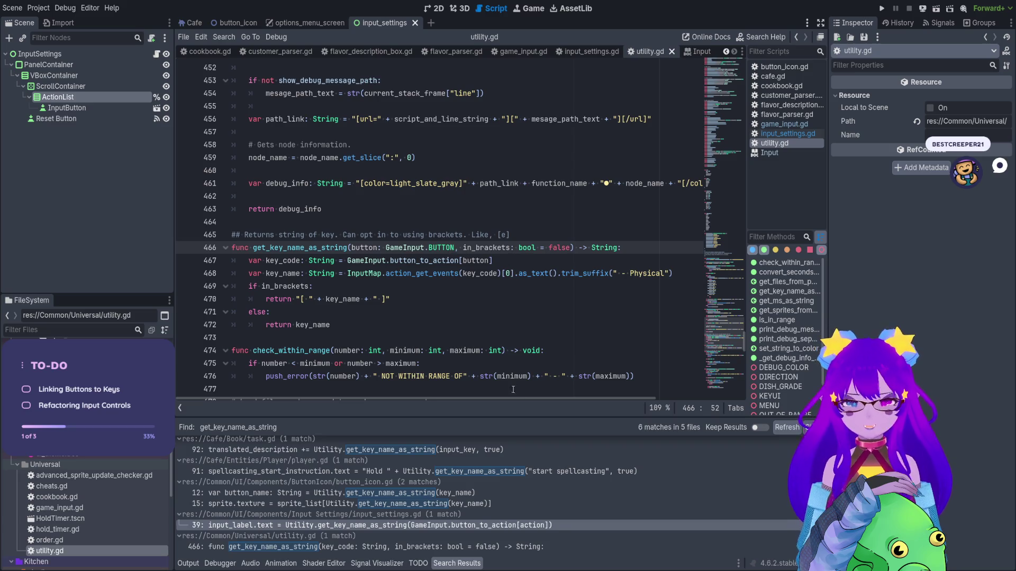
{"action": "scroll", "coordinate": [706, 439], "scroll_direction": "up", "scroll_amount": 1}
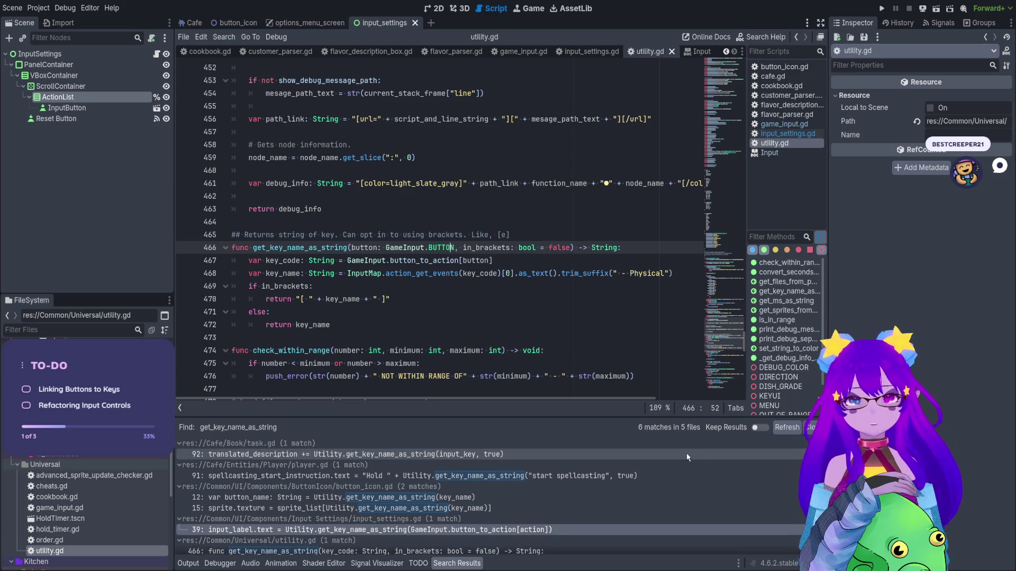
{"action": "left_click", "coordinate": [685, 453]}
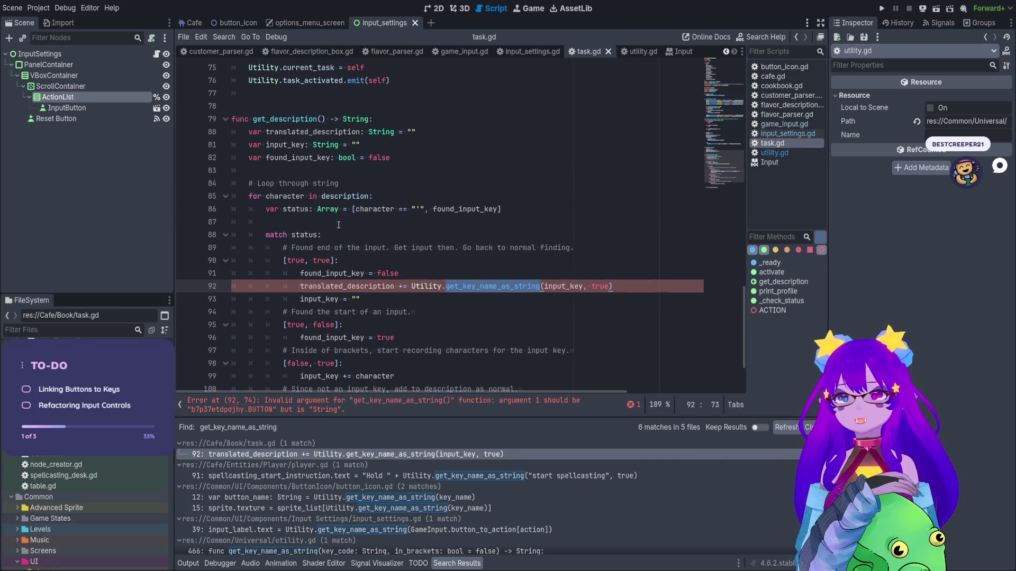
{"action": "left_click", "coordinate": [391, 209]}
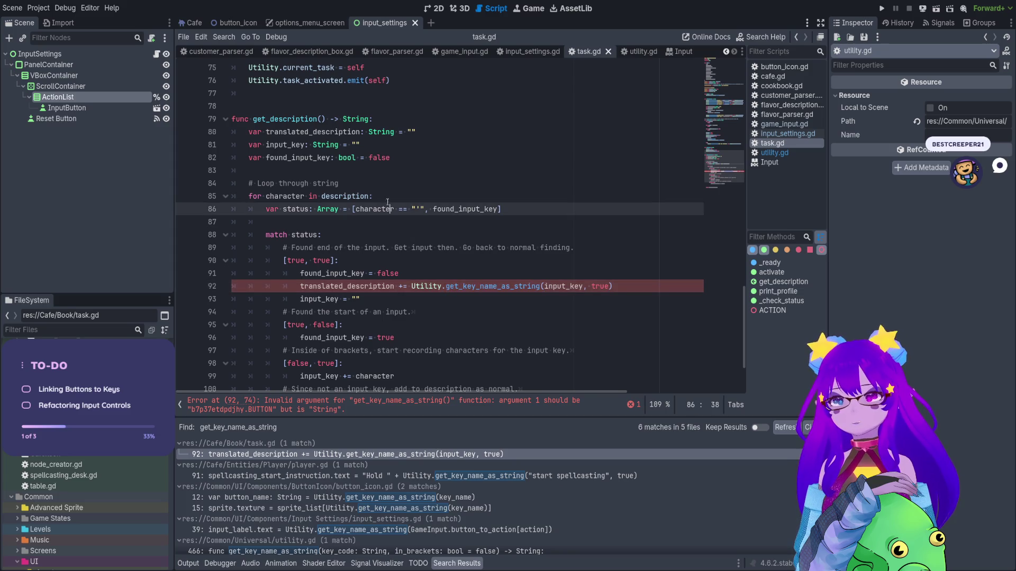
{"action": "double_click", "coordinate": [334, 132]}
{"action": "double_click", "coordinate": [306, 143]}
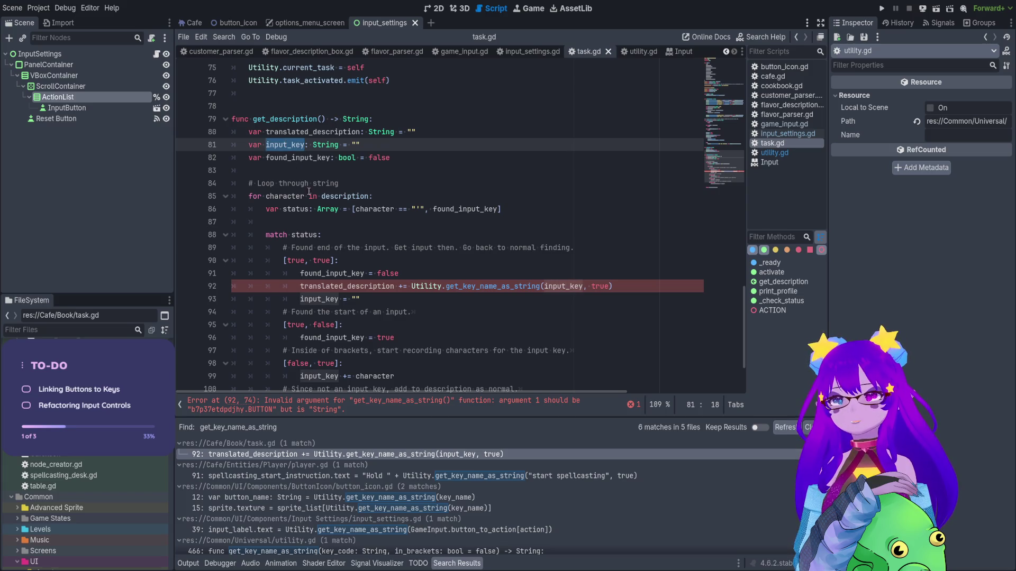
{"action": "left_click_drag", "start_coordinate": [360, 144], "coordinate": [245, 143]}
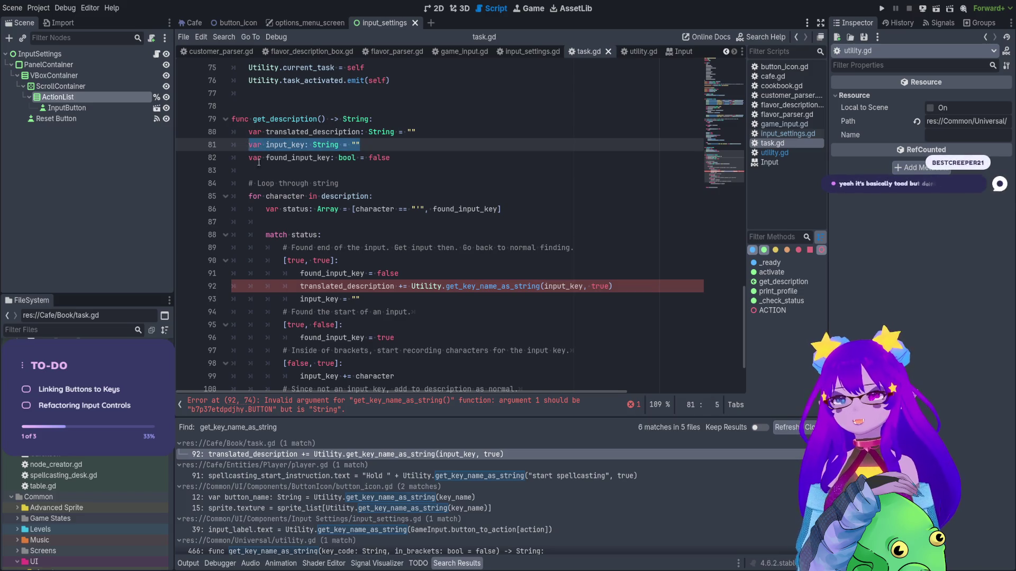
{"action": "left_click", "coordinate": [305, 208]}
{"action": "double_click", "coordinate": [451, 209]}
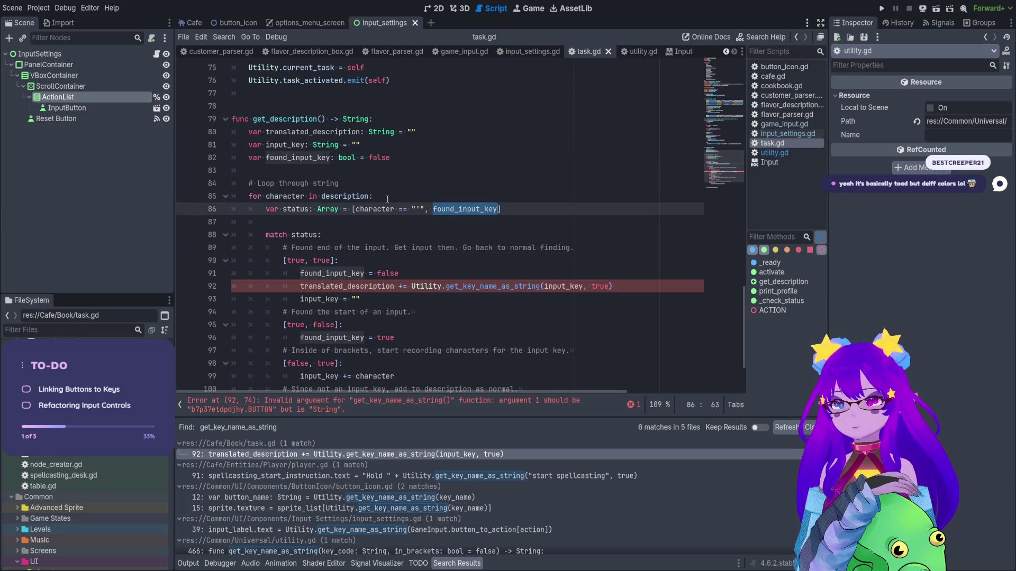
{"action": "double_click", "coordinate": [375, 209]}
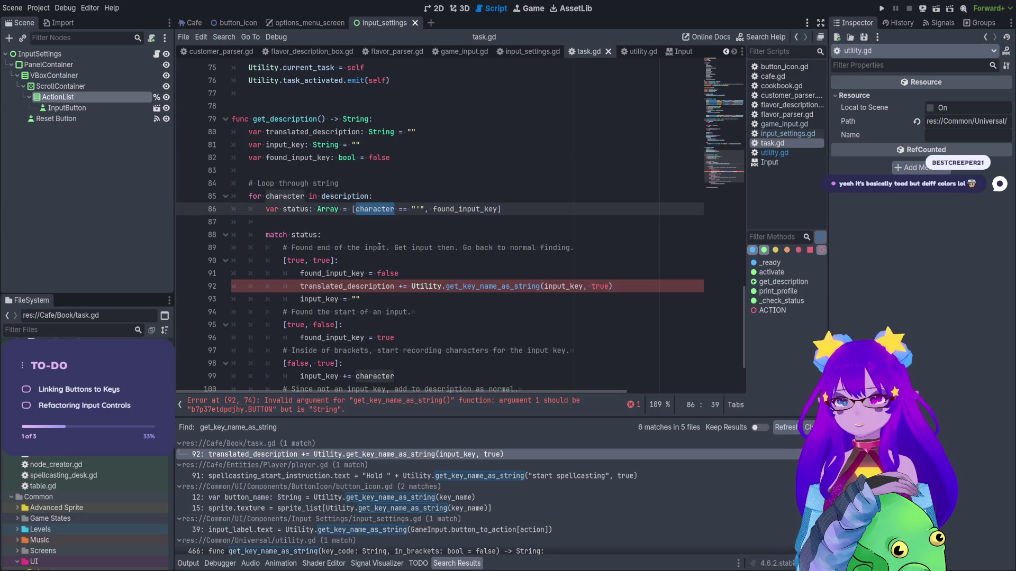
{"action": "double_click", "coordinate": [554, 286]}
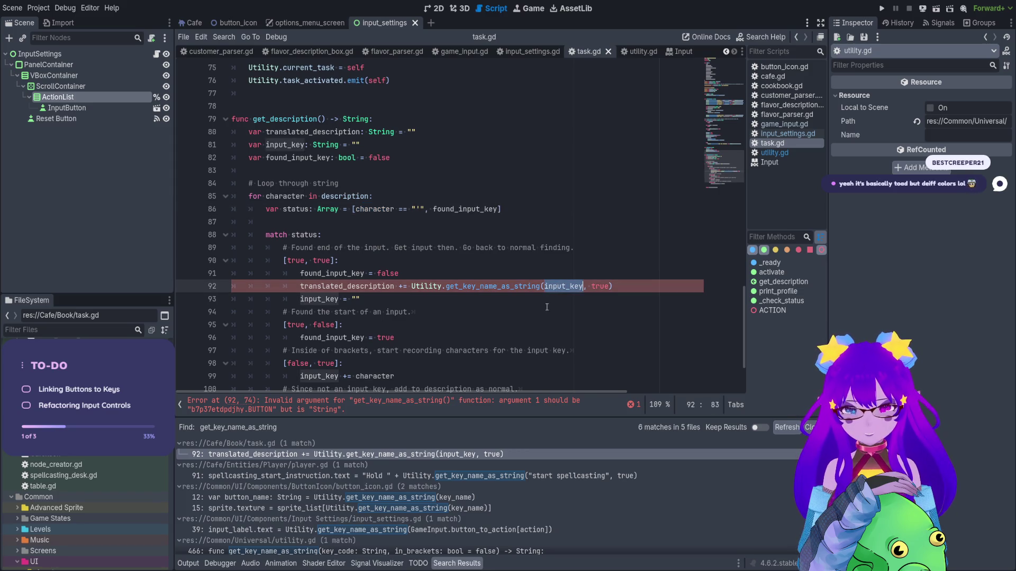
{"action": "scroll", "coordinate": [542, 296], "scroll_direction": "up", "scroll_amount": 3}
{"action": "scroll", "coordinate": [538, 284], "scroll_direction": "down", "scroll_amount": 4}
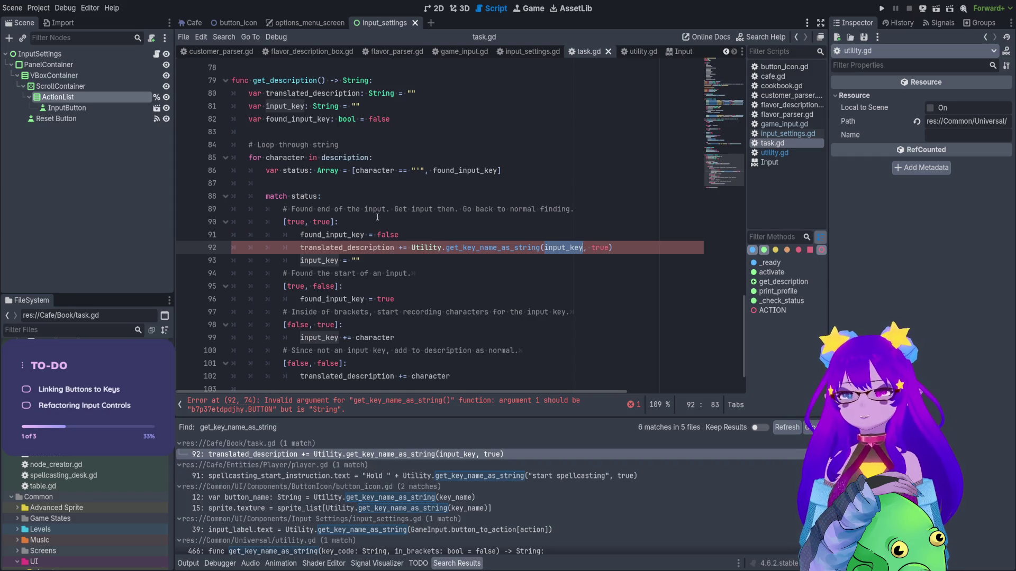
{"action": "left_click_drag", "start_coordinate": [364, 208], "coordinate": [460, 207]}
{"action": "left_click", "coordinate": [477, 209]}
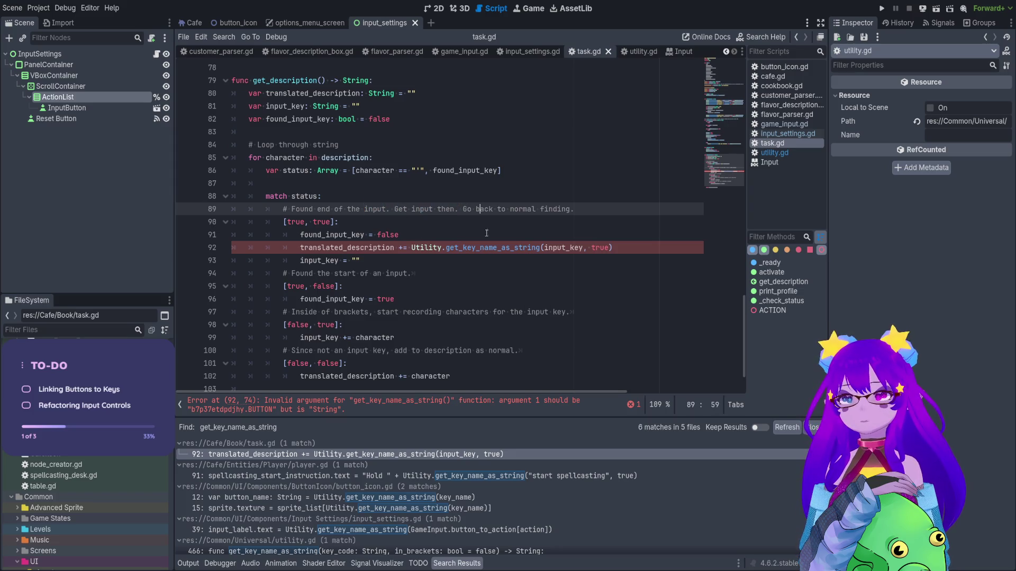
- Check input_settings.gd and the button_icon scene, return to task.gd, and reopen the task_screen scene
{"action": "left_click", "coordinate": [157, 54]}
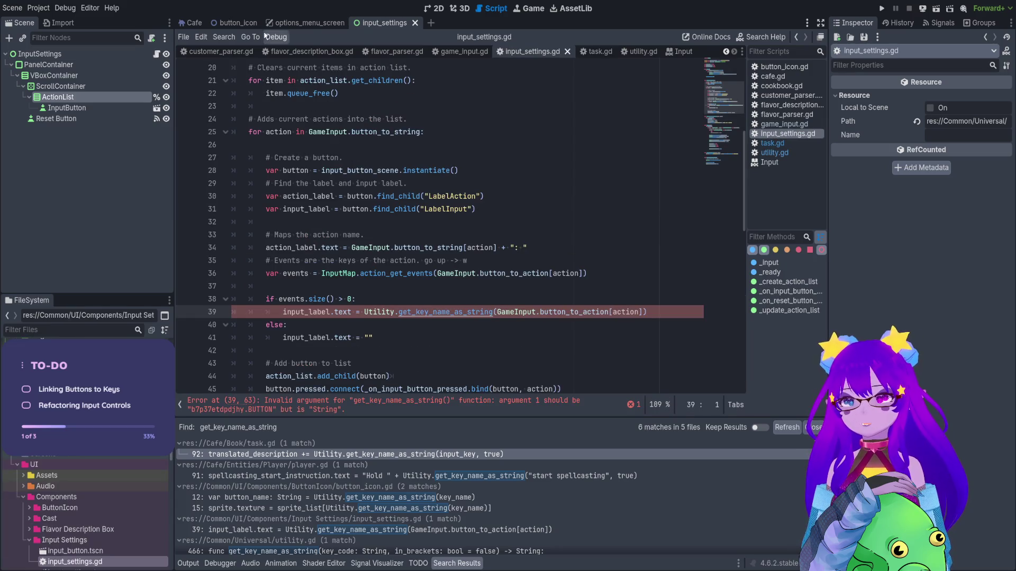
{"action": "left_click", "coordinate": [232, 23]}
{"action": "left_click", "coordinate": [447, 186]}
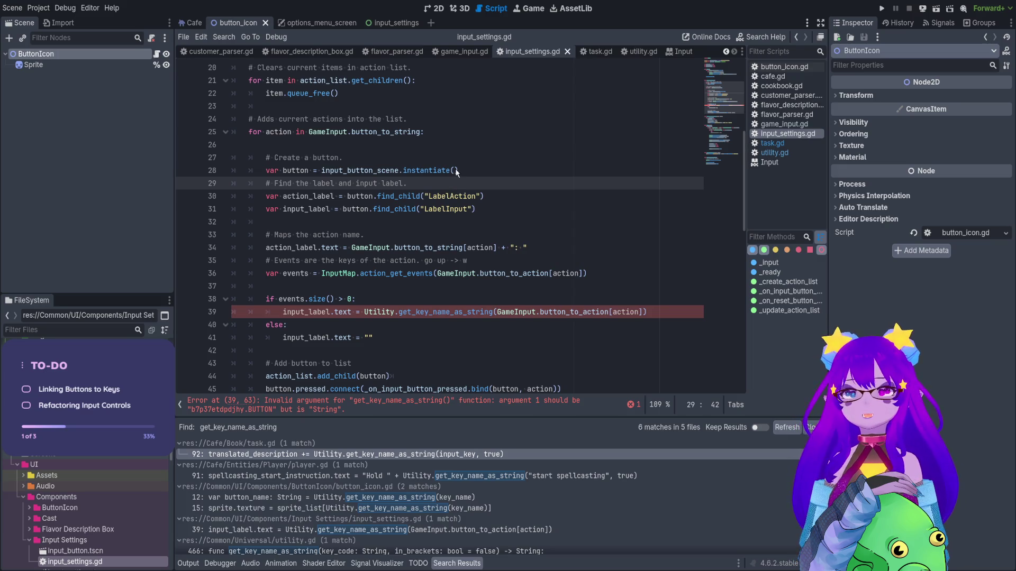
{"action": "key", "text": "alt+Left"}
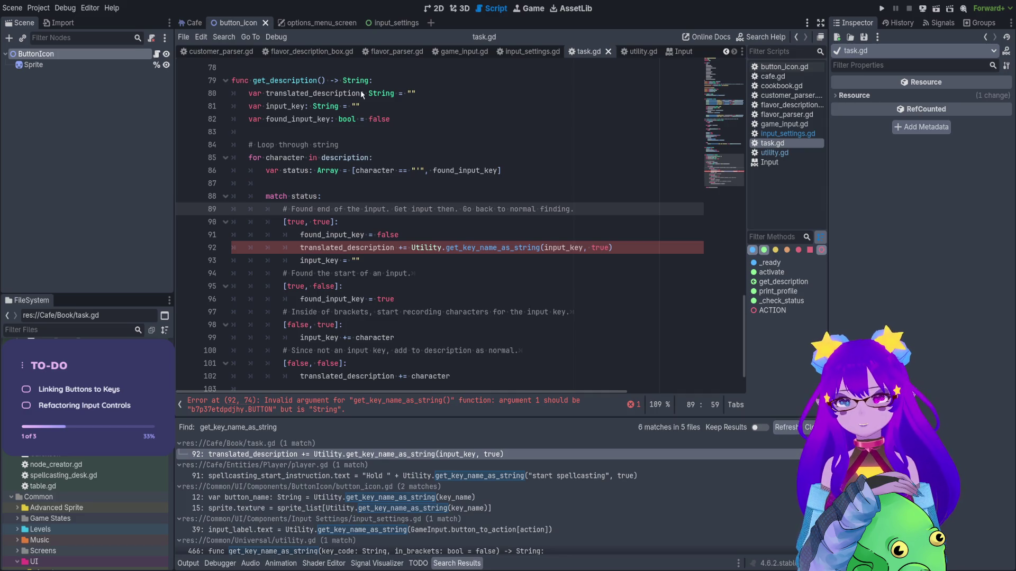
{"action": "key", "text": "ctrl+shift+t"}
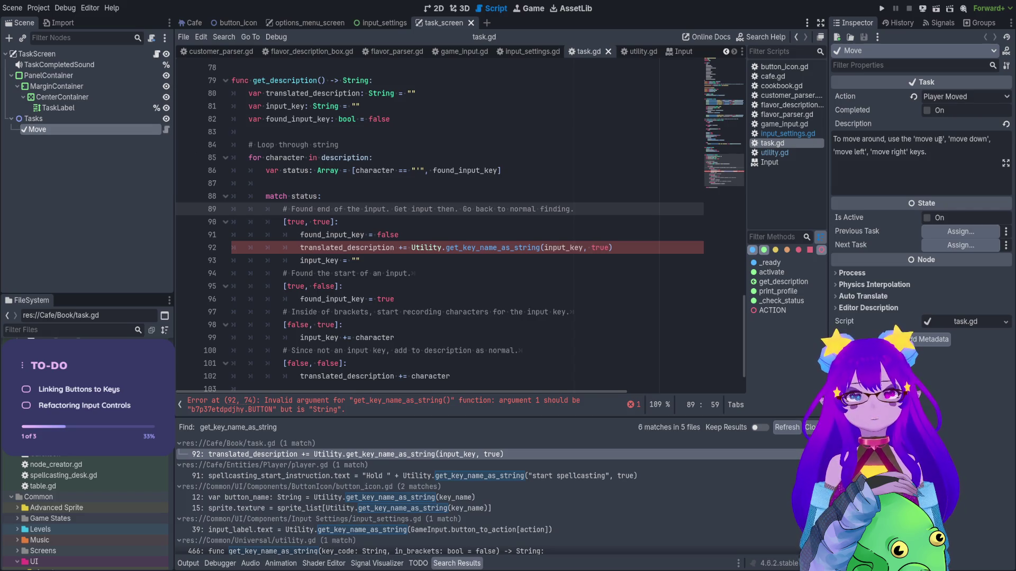
- Replace 'move up' and 'move down' in the Move description with MOVE_UP and MOVEDOWN
{"action": "left_click_drag", "start_coordinate": [943, 139], "coordinate": [915, 140]}
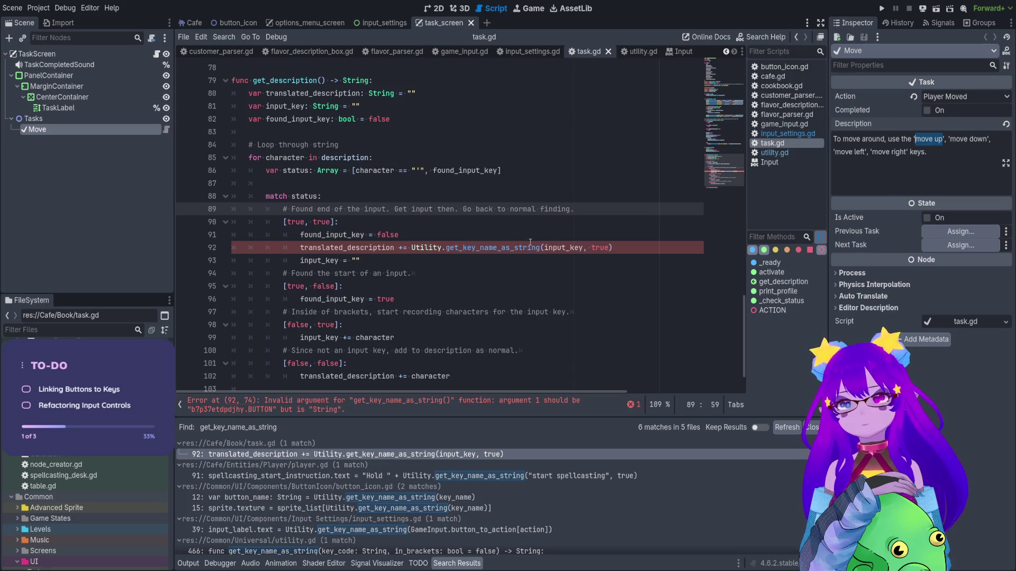
{"action": "left_click", "coordinate": [585, 248]}
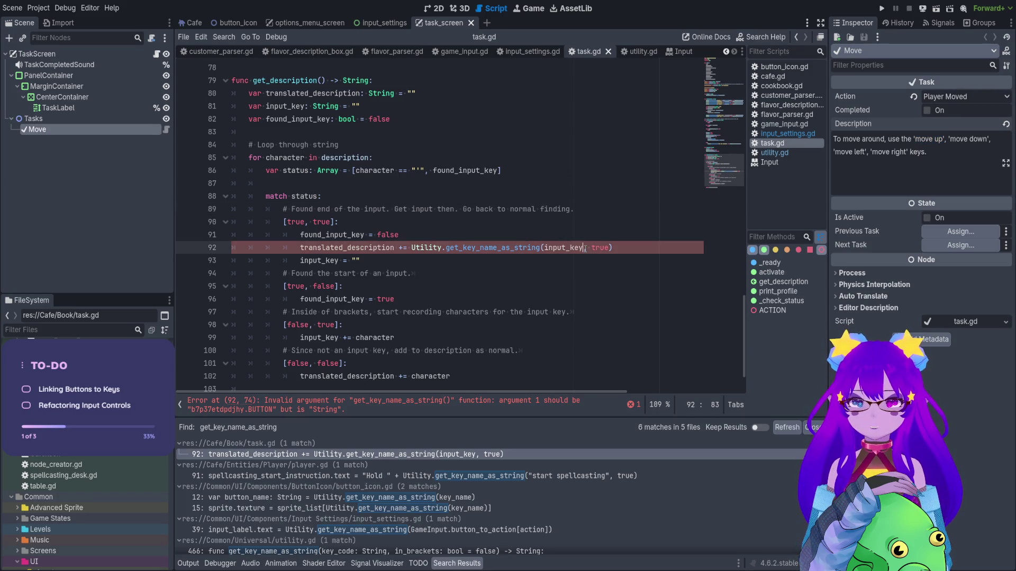
{"action": "left_click_drag", "start_coordinate": [944, 140], "coordinate": [915, 138]}
{"action": "type", "text": "MOVE_U"}
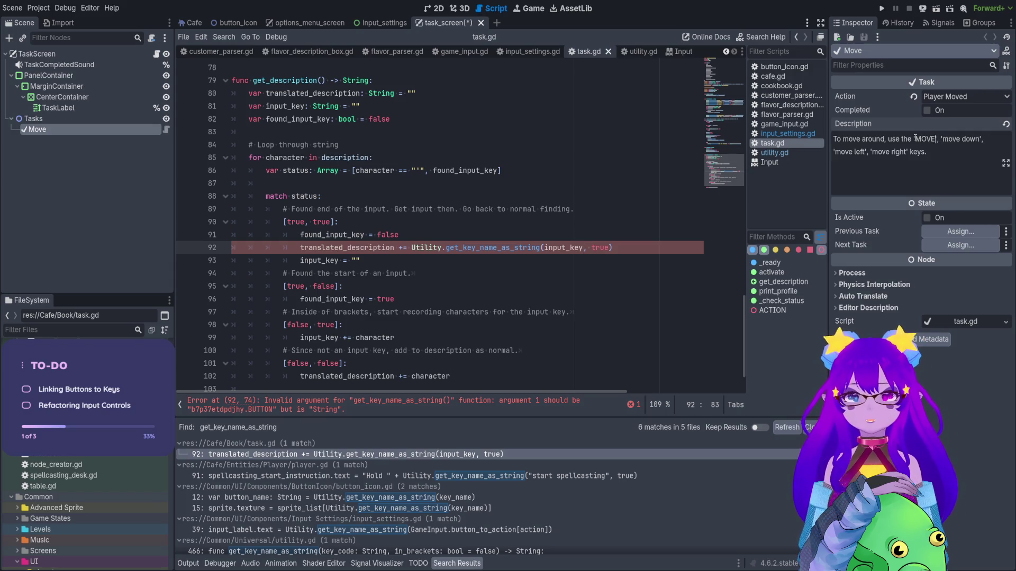
{"action": "type", "text": "P"}
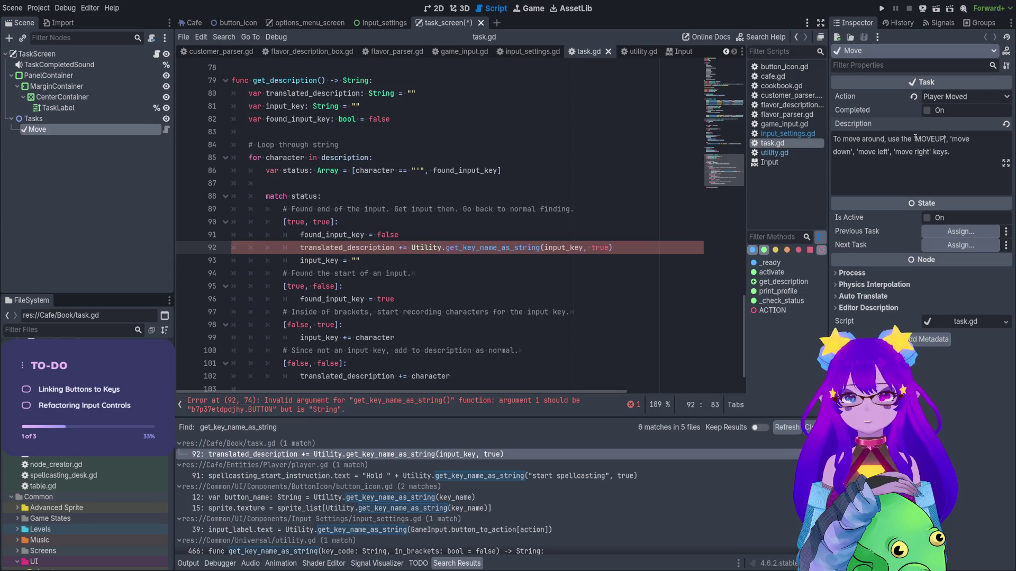
{"action": "left_click_drag", "start_coordinate": [953, 139], "coordinate": [852, 150]}
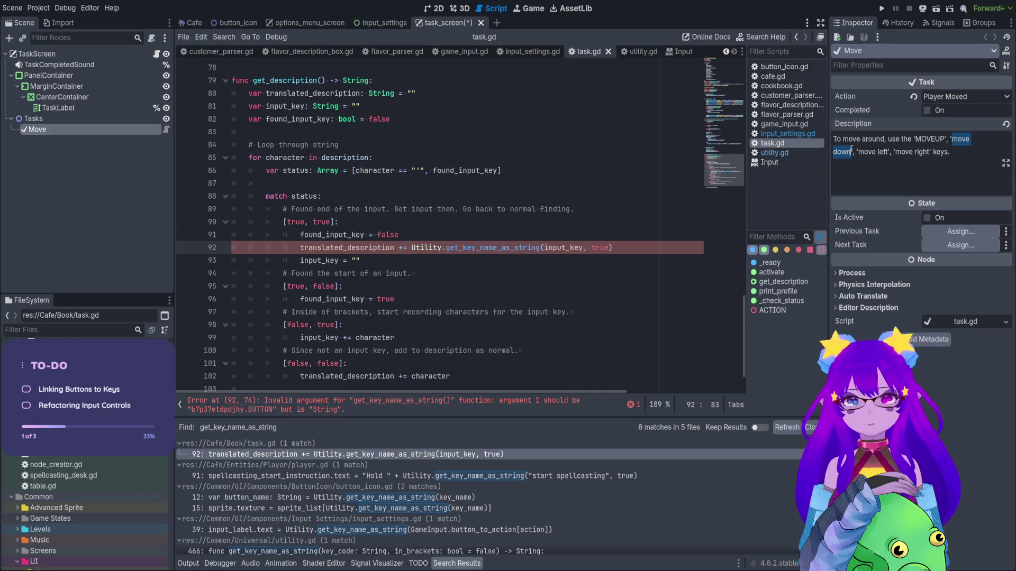
{"action": "type", "text": "MOVEDOWN"}
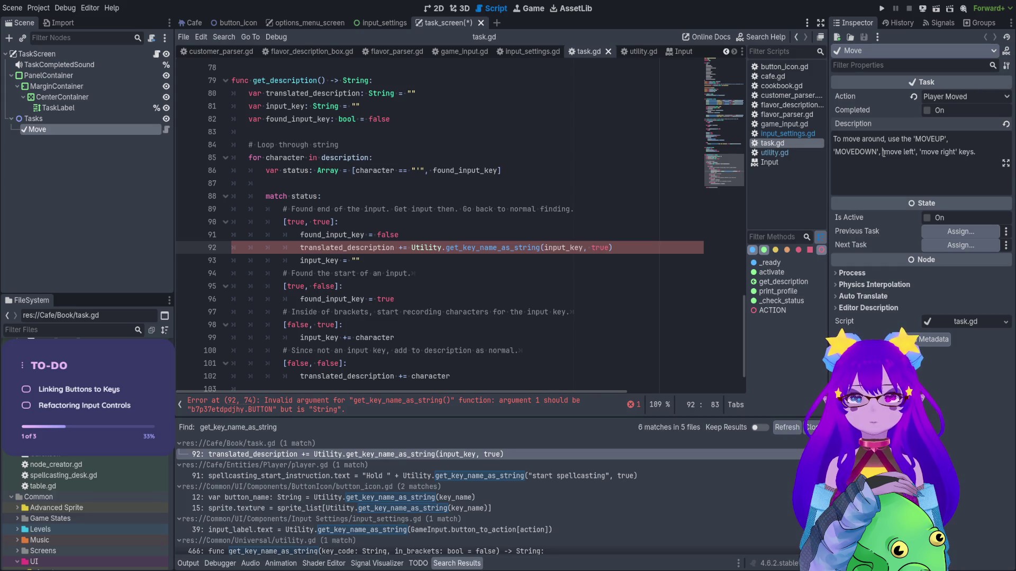
- Replace 'move left' and 'move right' with MOVELEFT and MOVERIGHT, then select line 92's input_key argument
{"action": "left_click_drag", "start_coordinate": [885, 153], "coordinate": [914, 155]}
{"action": "type", "text": "MOVELEFT"}
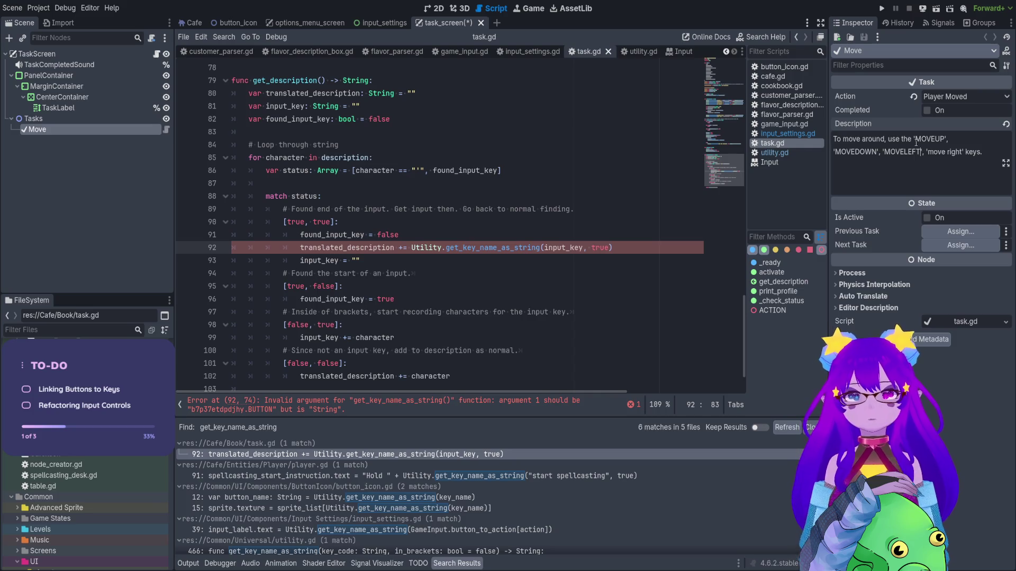
{"action": "left_click_drag", "start_coordinate": [928, 152], "coordinate": [961, 154]}
{"action": "type", "text": "MOVERIGHT"}
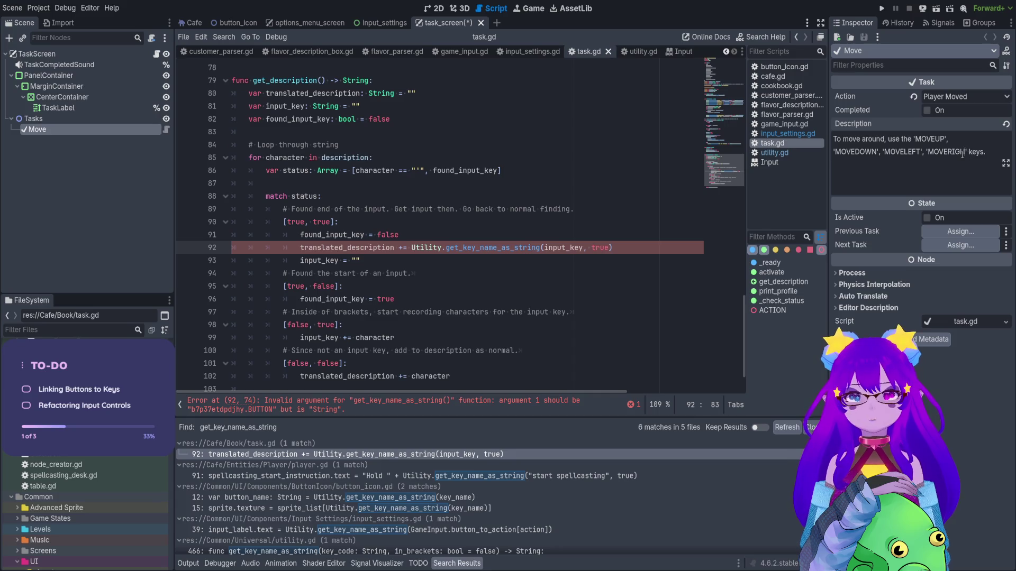
{"action": "left_click", "coordinate": [488, 248]}
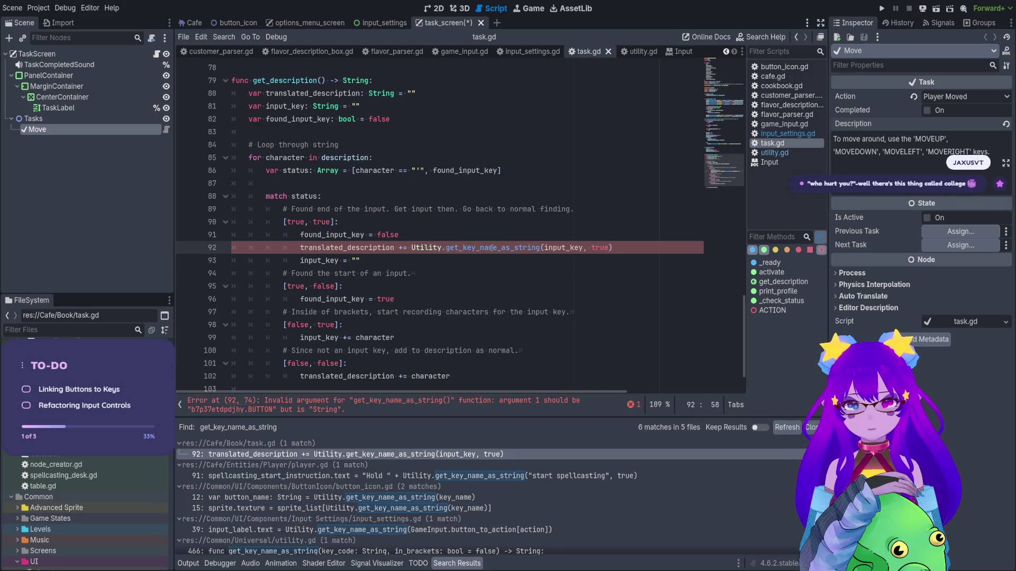
{"action": "double_click", "coordinate": [564, 247]}
- Delete line 92's argument and rename every input_key in task.gd to button_name
{"action": "key", "text": "BackSpace"}
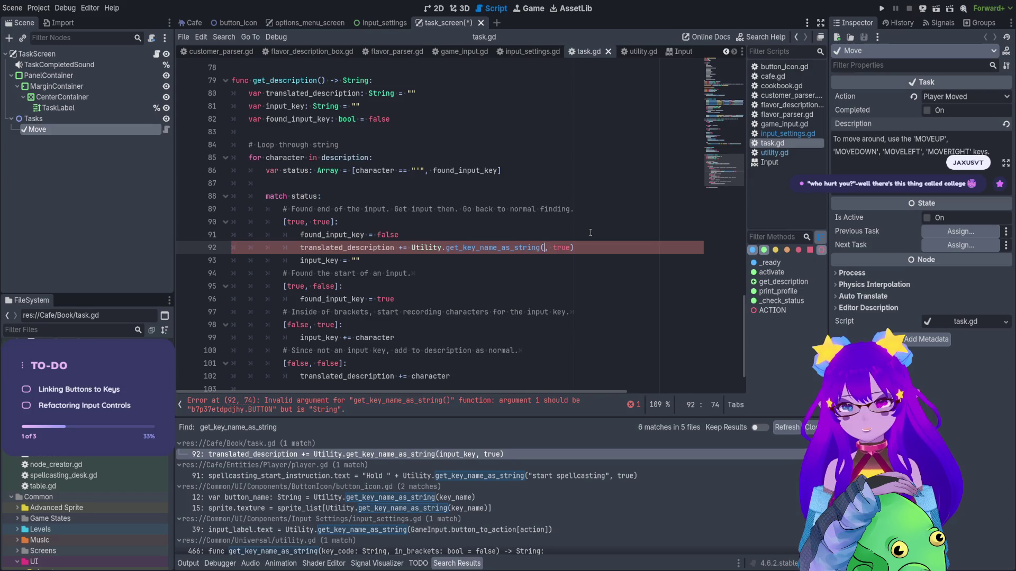
{"action": "double_click", "coordinate": [285, 105]}
{"action": "scroll", "coordinate": [355, 170], "scroll_direction": "up", "scroll_amount": 3}
{"action": "key", "text": "ctrl+r"}
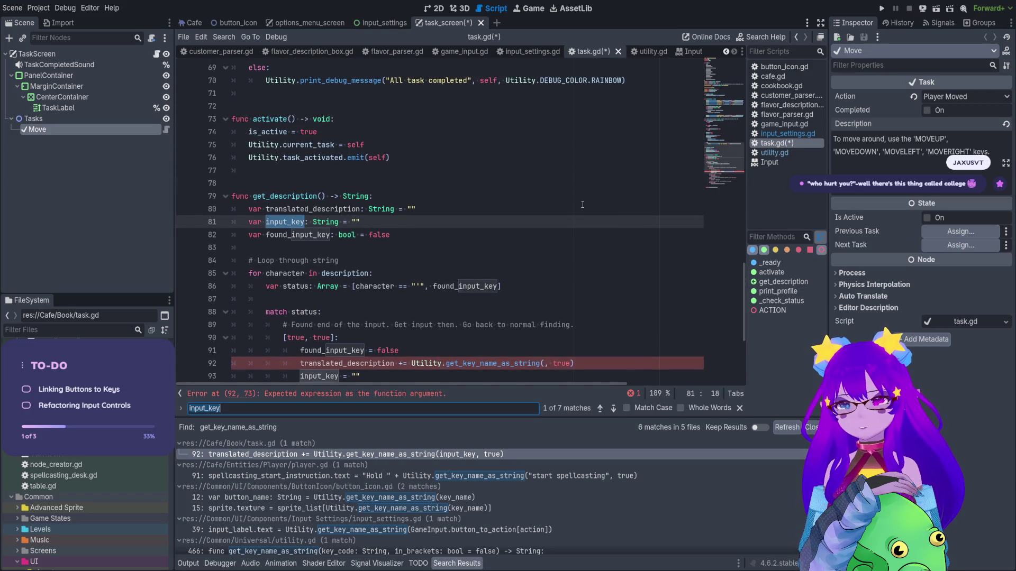
{"action": "scroll", "coordinate": [551, 221], "scroll_direction": "down", "scroll_amount": 5}
{"action": "scroll", "coordinate": [550, 221], "scroll_direction": "up", "scroll_amount": 20}
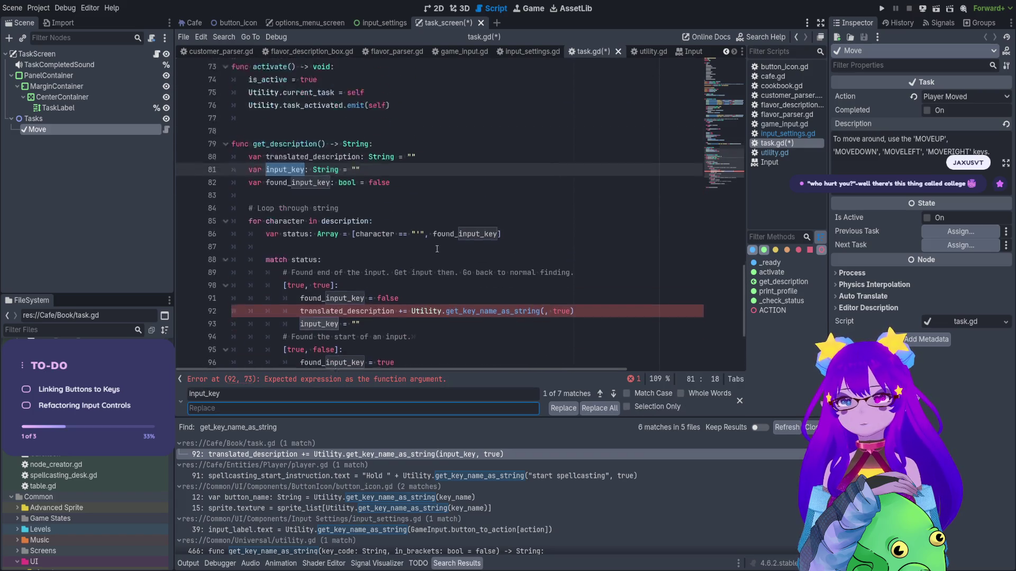
{"action": "scroll", "coordinate": [440, 250], "scroll_direction": "up", "scroll_amount": 5}
{"action": "scroll", "coordinate": [465, 257], "scroll_direction": "down", "scroll_amount": 20}
{"action": "type", "text": "button"}
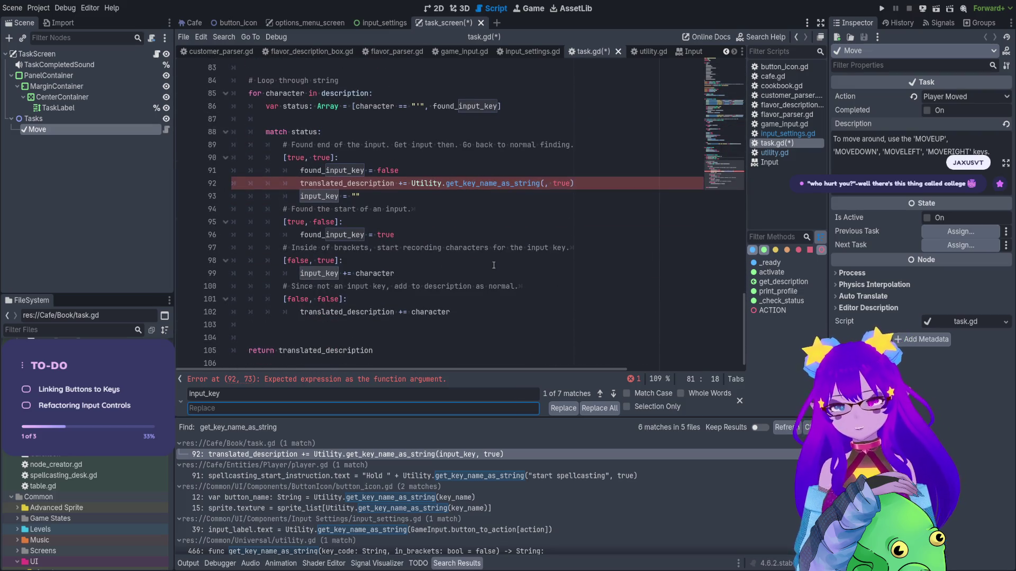
{"action": "type", "text": "_name"}
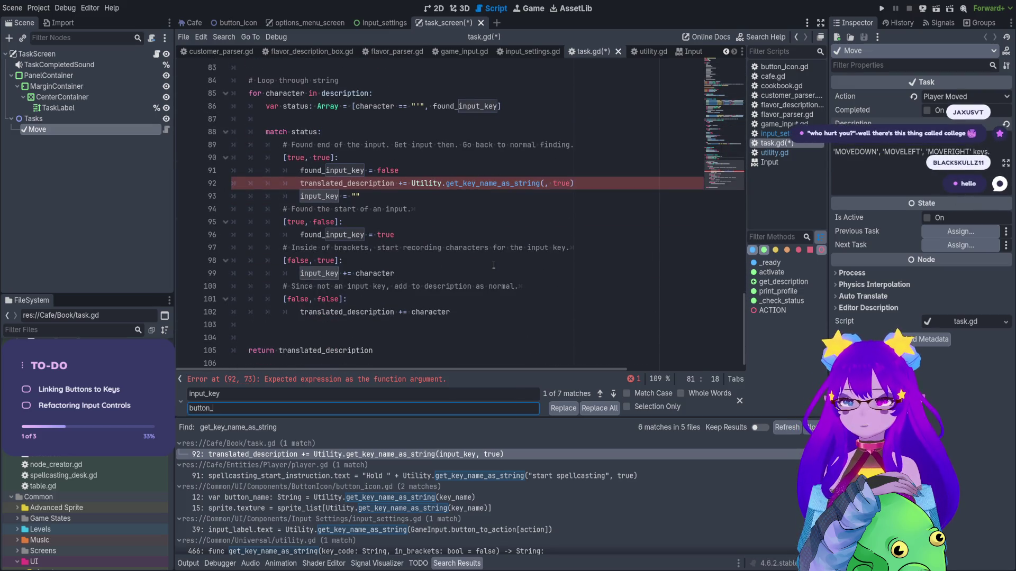
{"action": "left_click", "coordinate": [606, 413]}
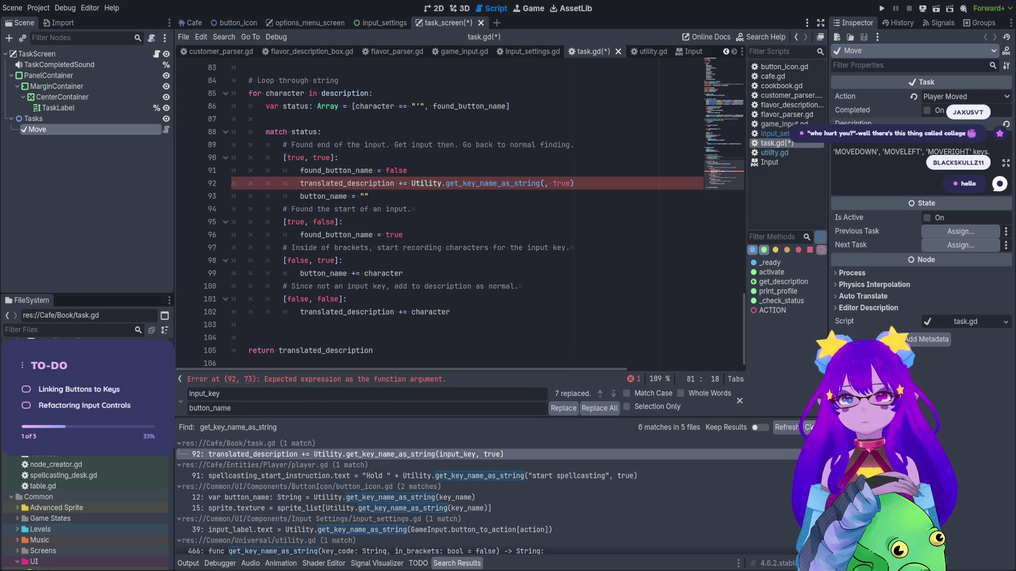
{"action": "left_click", "coordinate": [808, 427]}
- Pass GameInput.BUTTON.find_key(button_name) on line 92, save task.gd, and run the game
{"action": "left_click", "coordinate": [545, 318]}
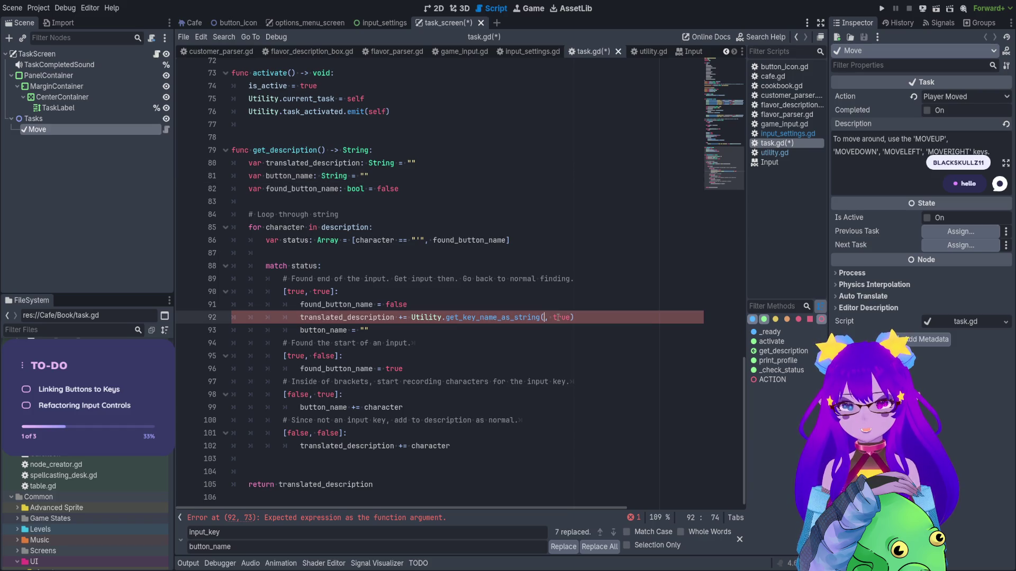
{"action": "type", "text": "Game"}
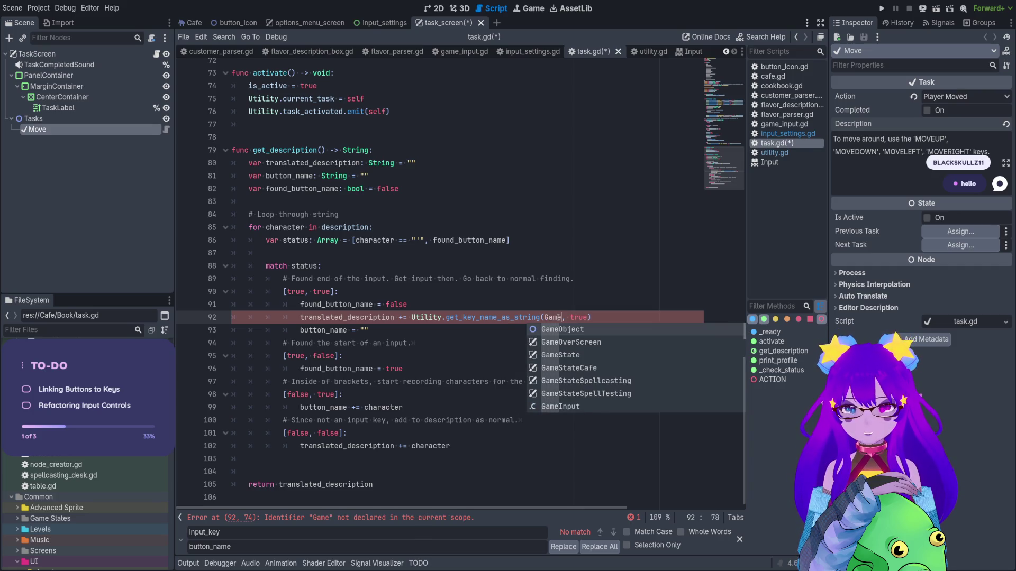
{"action": "type", "text": "Input"}
{"action": "type", "text": "."}
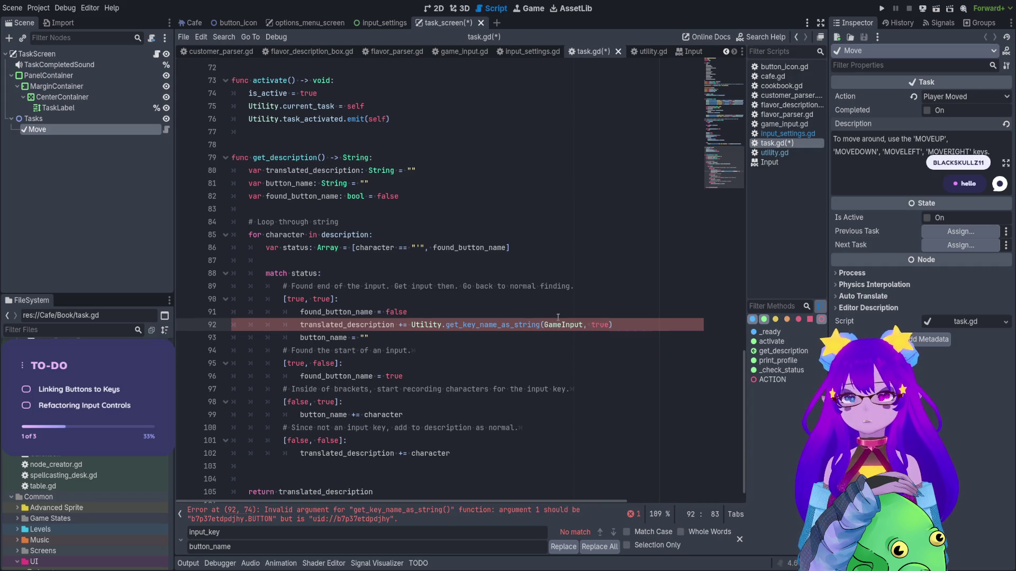
{"action": "key", "text": "Return"}
{"action": "type", "text": ".BUTTON.find"}
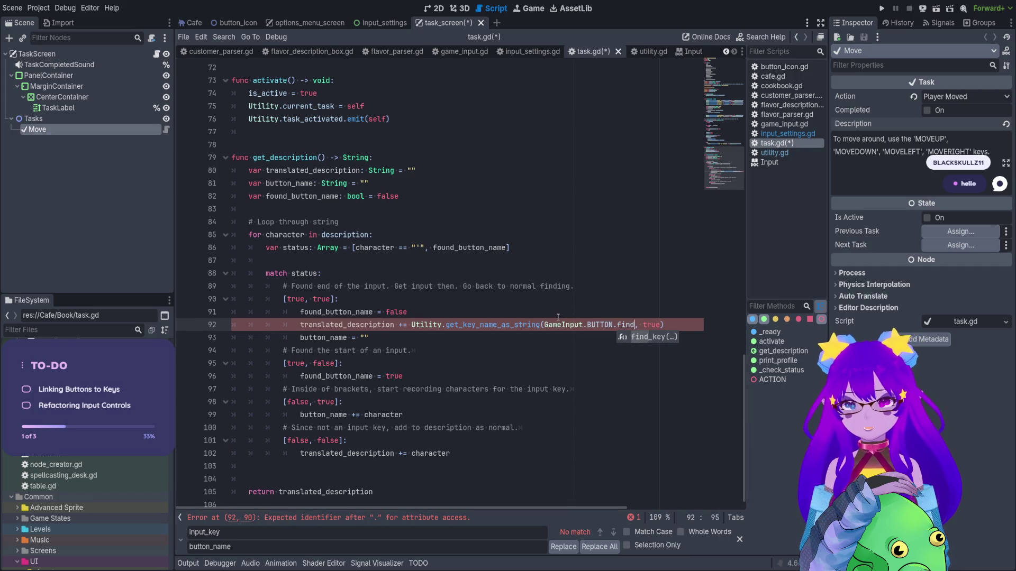
{"action": "key", "text": "Return"}
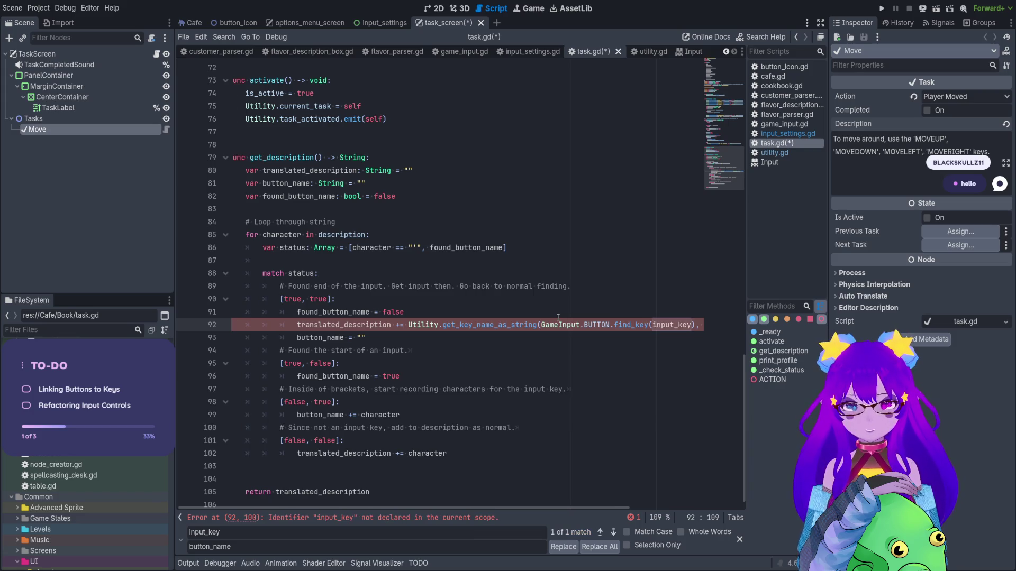
{"action": "key", "text": "F3"}
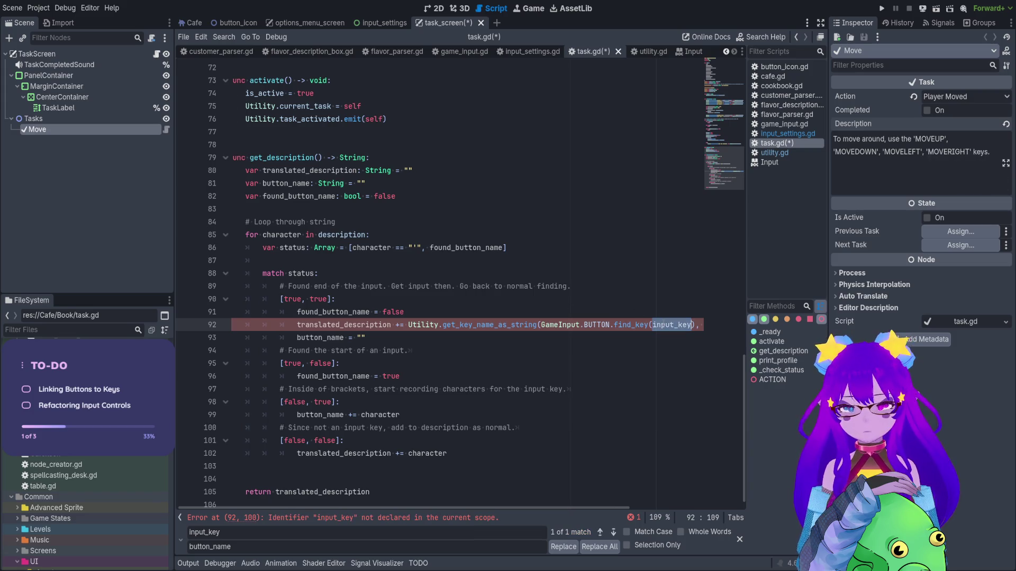
{"action": "type", "text": "bu"}
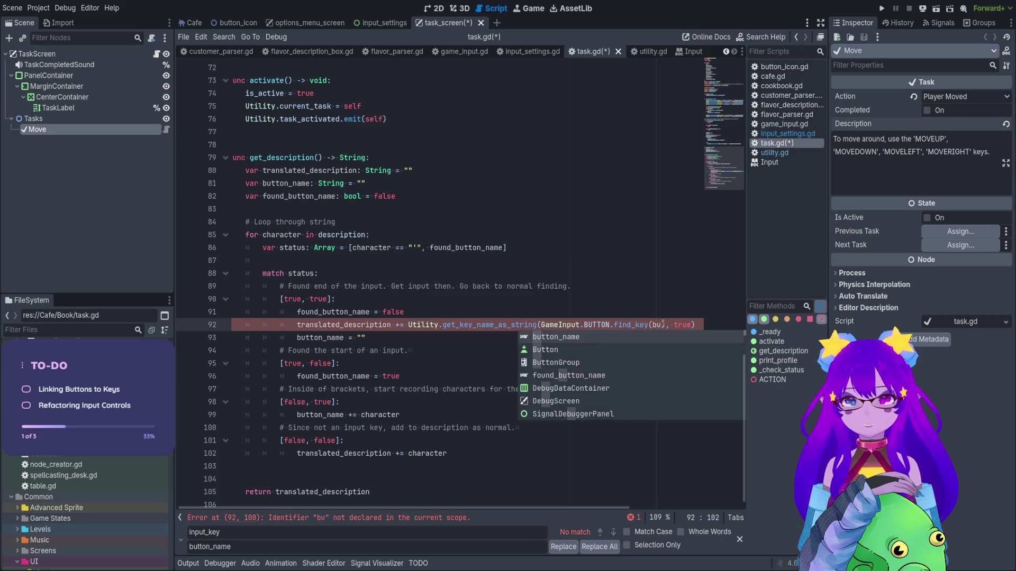
{"action": "key", "text": "Return"}
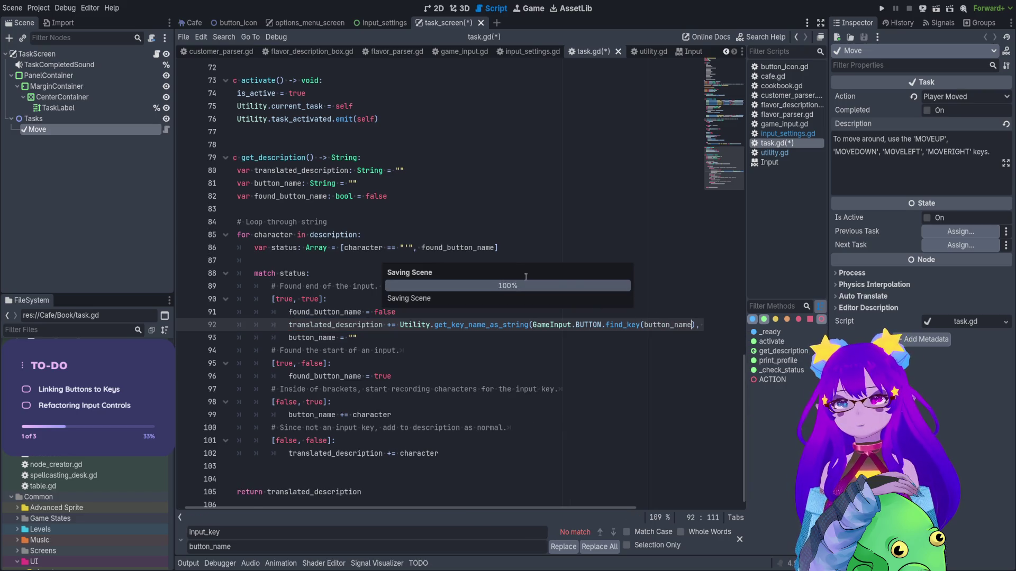
{"action": "key", "text": "ctrl+s"}
{"action": "scroll", "coordinate": [467, 233], "scroll_direction": "down", "scroll_amount": 2, "text": "ctrl"}
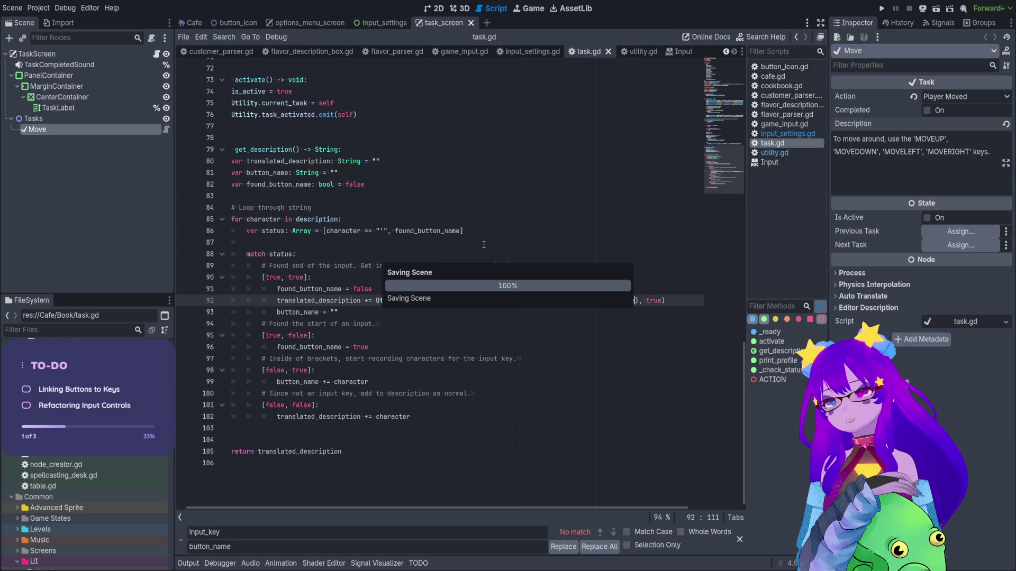
{"action": "left_click", "coordinate": [882, 9]}
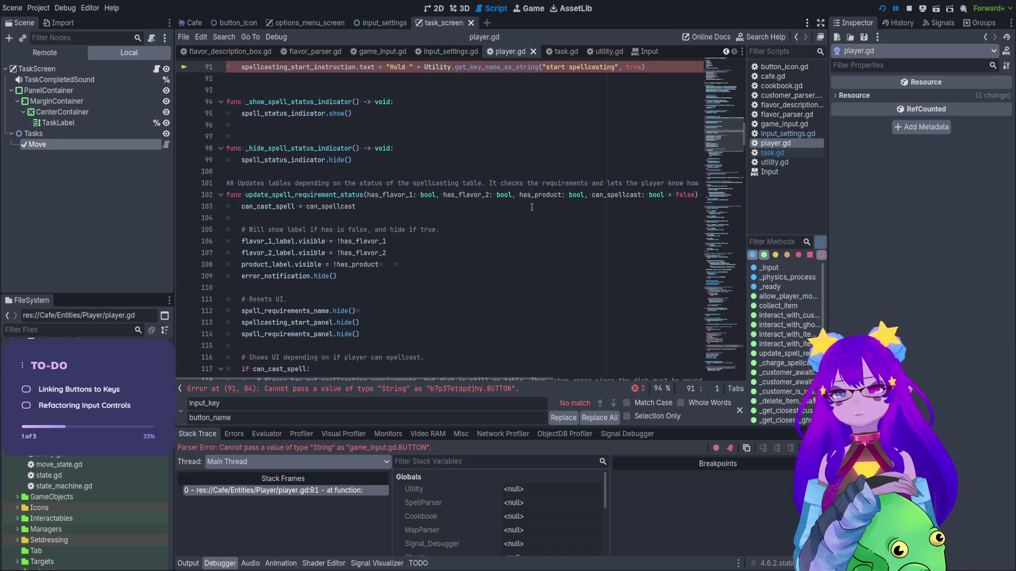
- Search the project for get_key_name_as_string from the erroring call on player.gd line 91
{"action": "scroll", "coordinate": [391, 156], "scroll_direction": "up", "scroll_amount": 5}
{"action": "double_click", "coordinate": [495, 241]}
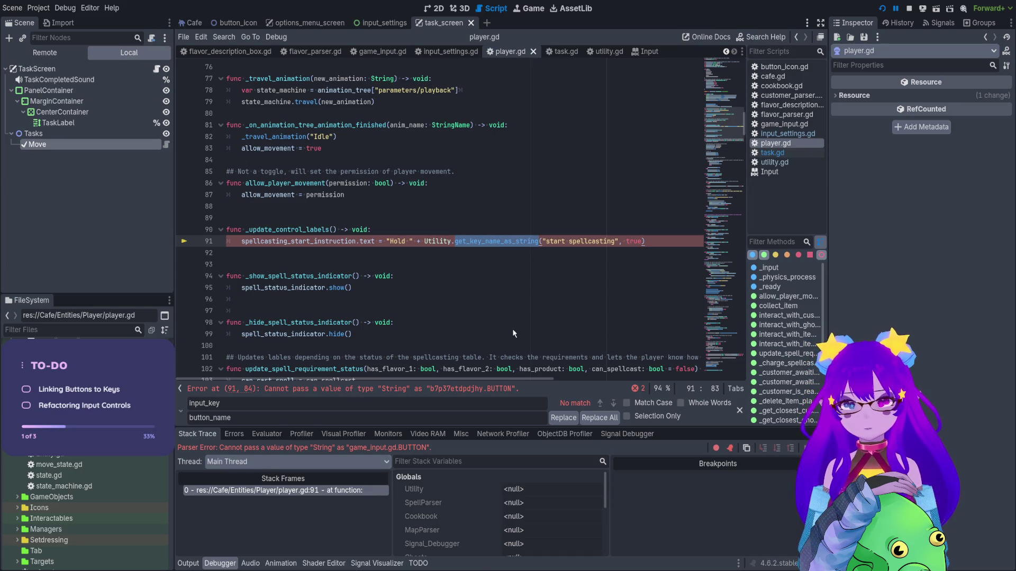
{"action": "key", "text": "ctrl+shift+f"}
{"action": "key", "text": "Return"}
{"action": "left_click", "coordinate": [616, 241]}
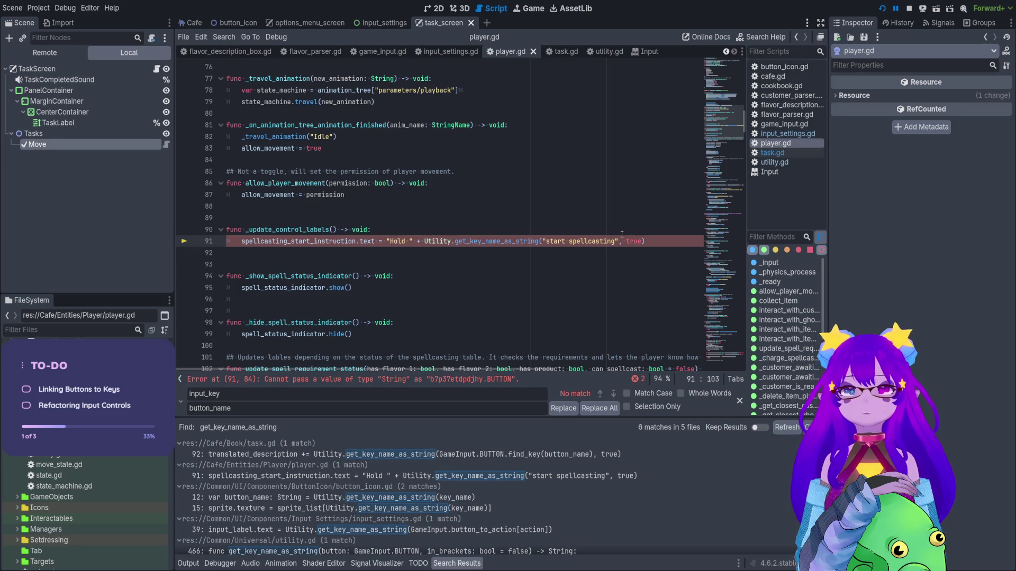
- Replace line 91's "start spellcasting" argument with GameInput.BUTTON.START
{"action": "left_click_drag", "start_coordinate": [620, 241], "coordinate": [542, 241]}
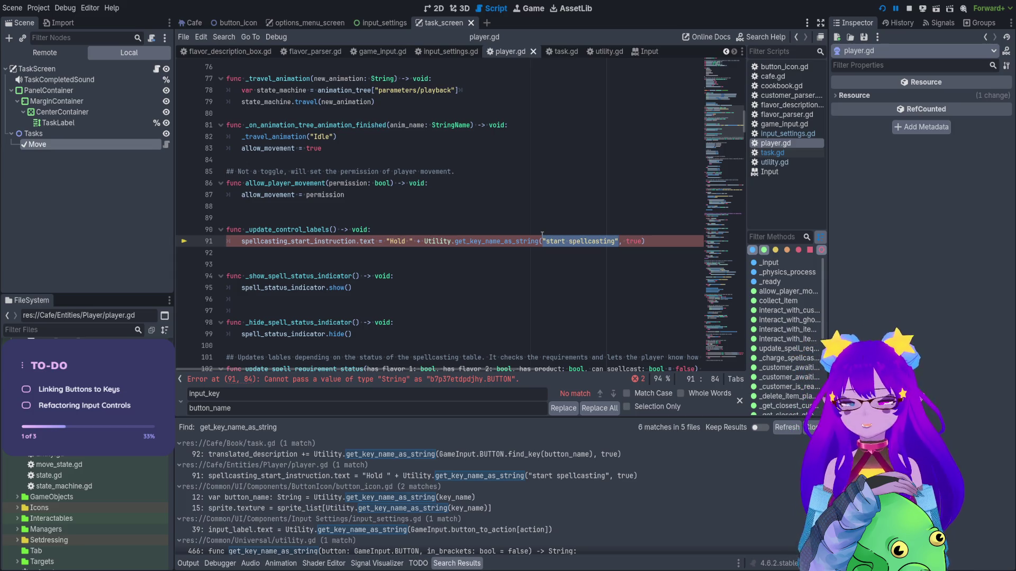
{"action": "type", "text": "GameIn"}
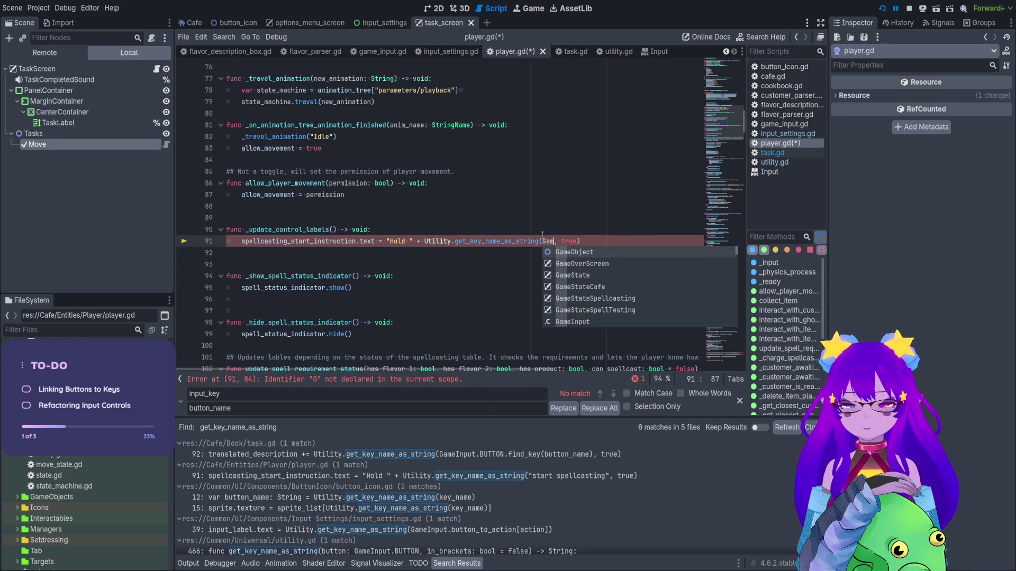
{"action": "key", "text": "Return"}
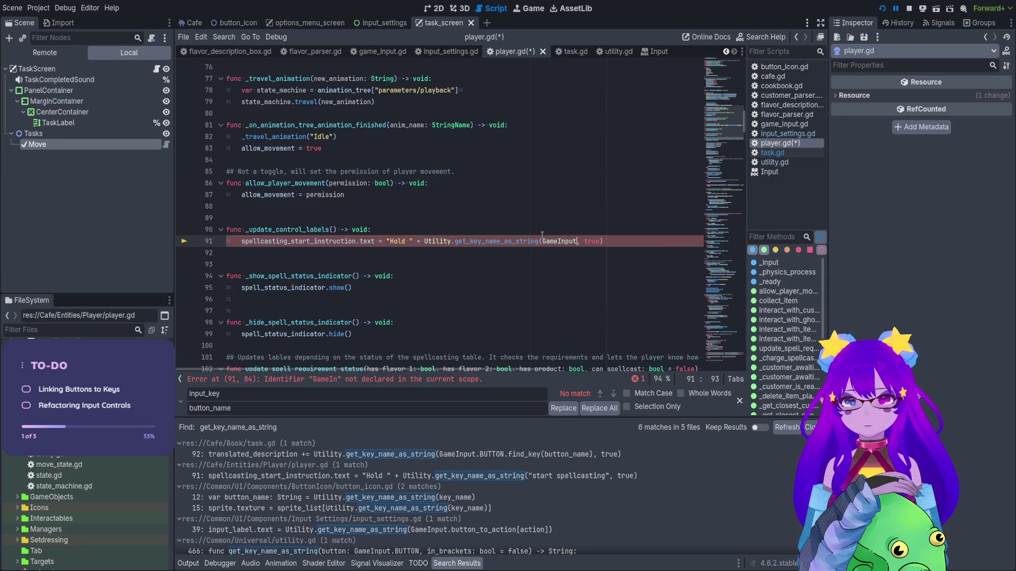
{"action": "type", "text": ".BU"}
{"action": "key", "text": "Return"}
{"action": "type", "text": ".ST"}
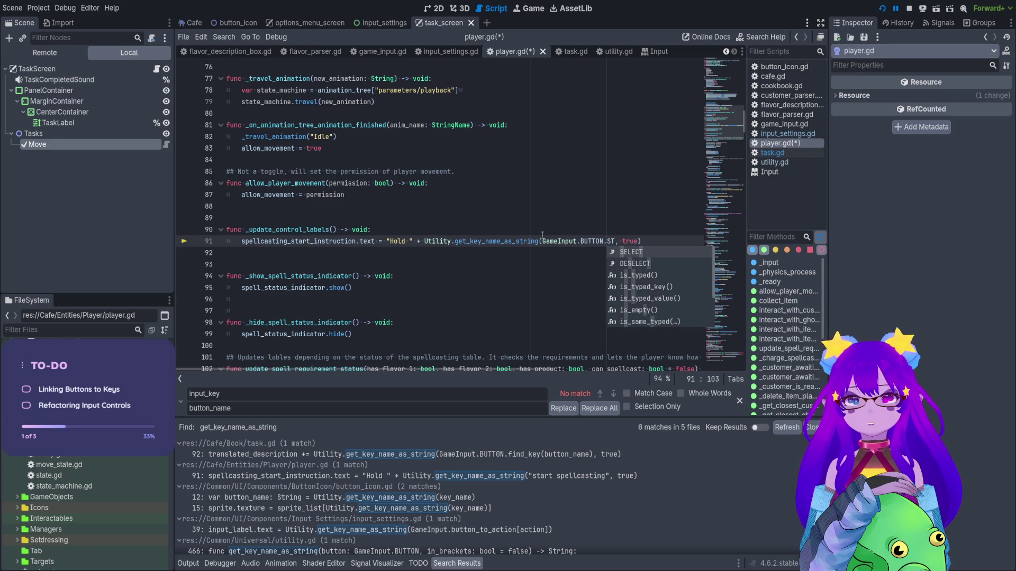
{"action": "type", "text": "ART"}
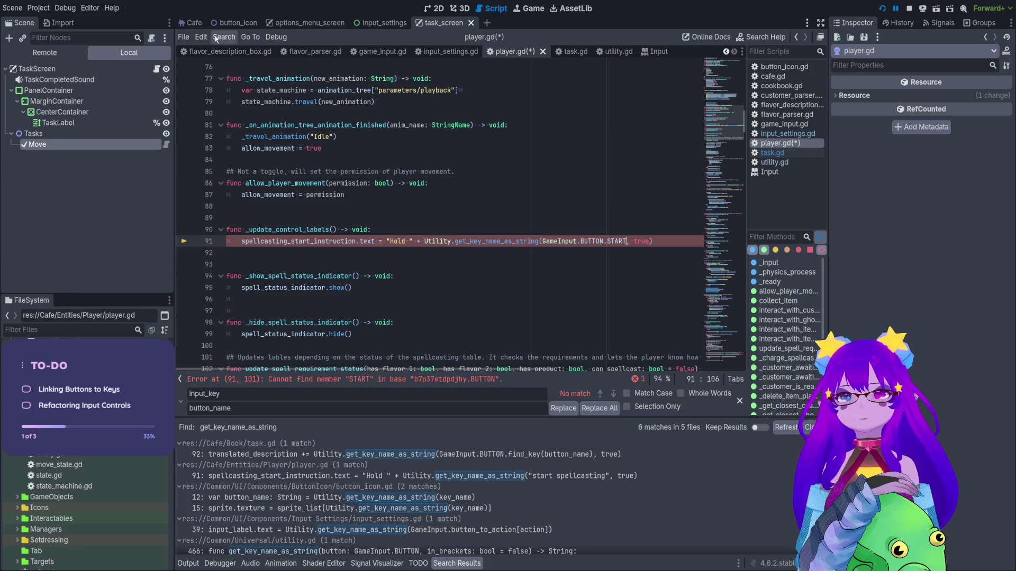
{"action": "left_click", "coordinate": [243, 26]}
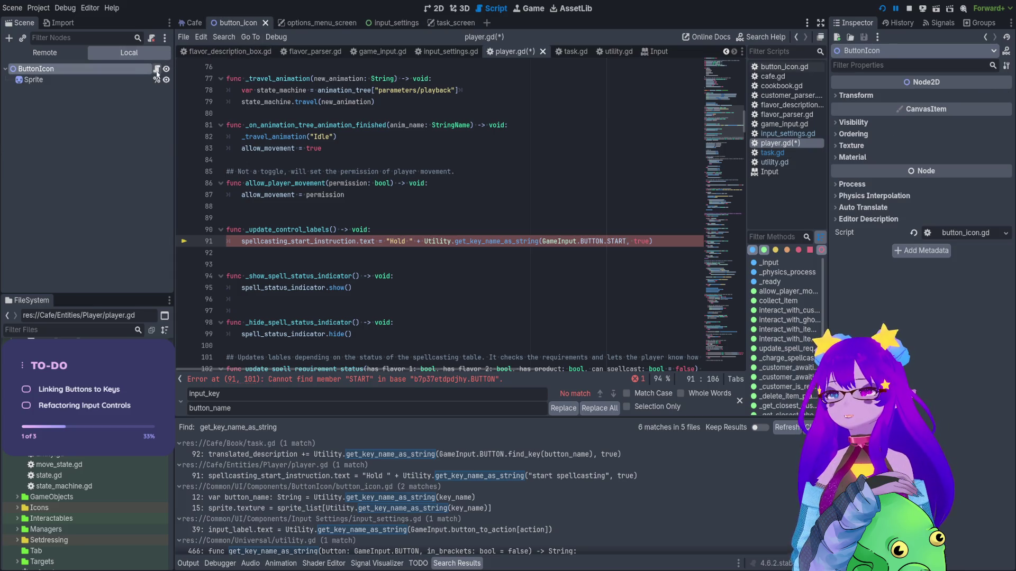
- Open game_input.gd via ButtonIcon's script, try adding START after DESELECT, then undo it
{"action": "left_click", "coordinate": [157, 70]}
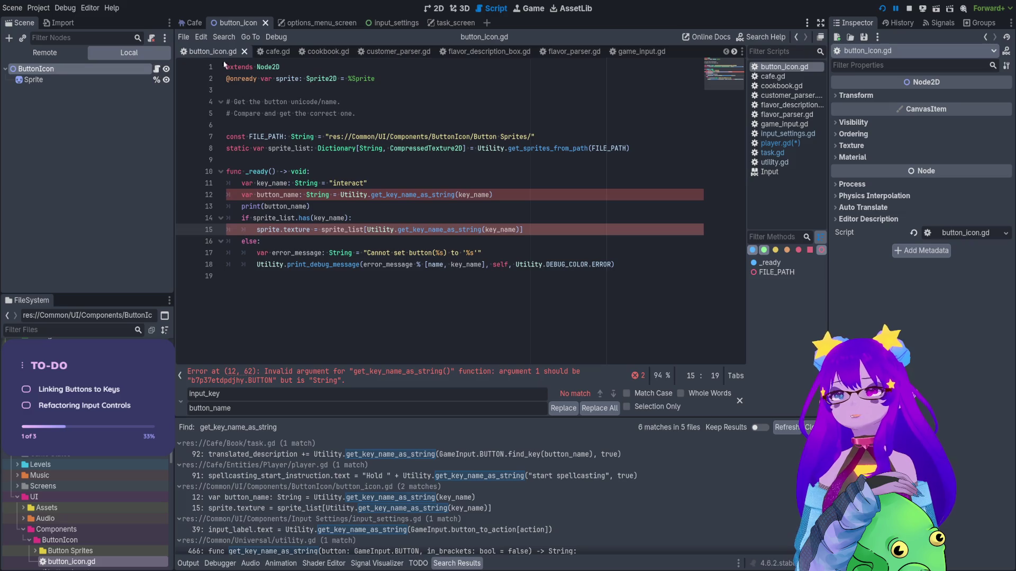
{"action": "left_click", "coordinate": [638, 51]}
{"action": "left_click", "coordinate": [262, 90]}
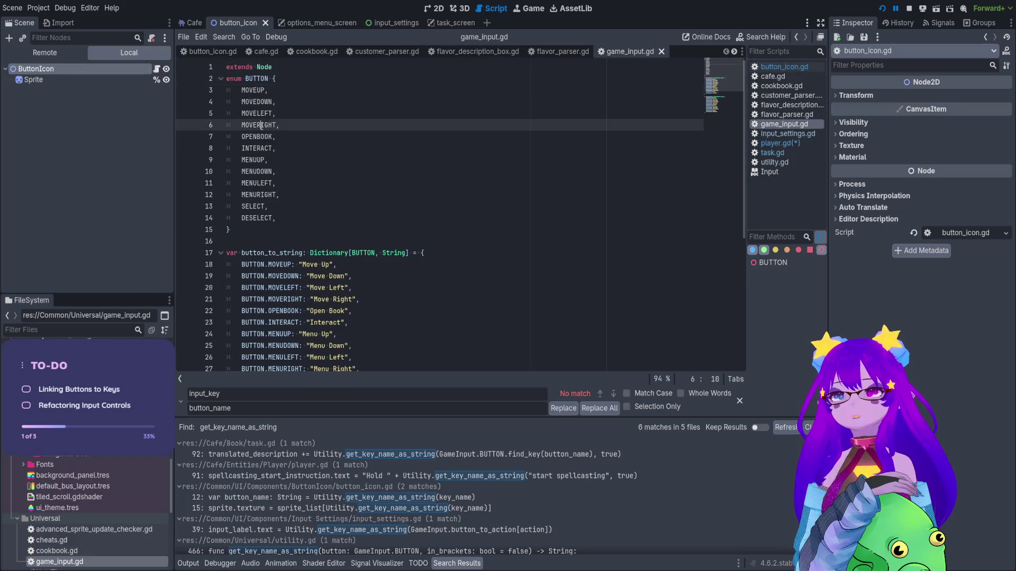
{"action": "left_click", "coordinate": [260, 125]}
{"action": "left_click", "coordinate": [258, 160]}
{"action": "left_click", "coordinate": [278, 220]}
{"action": "scroll", "coordinate": [281, 220], "scroll_direction": "down", "scroll_amount": 1}
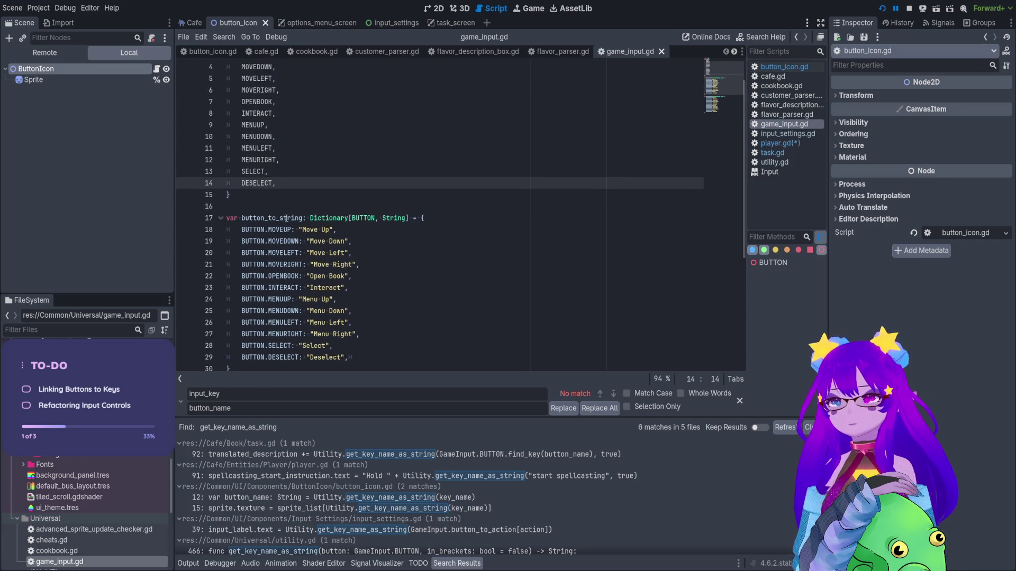
{"action": "key", "text": "Return"}
{"action": "type", "text": "START"}
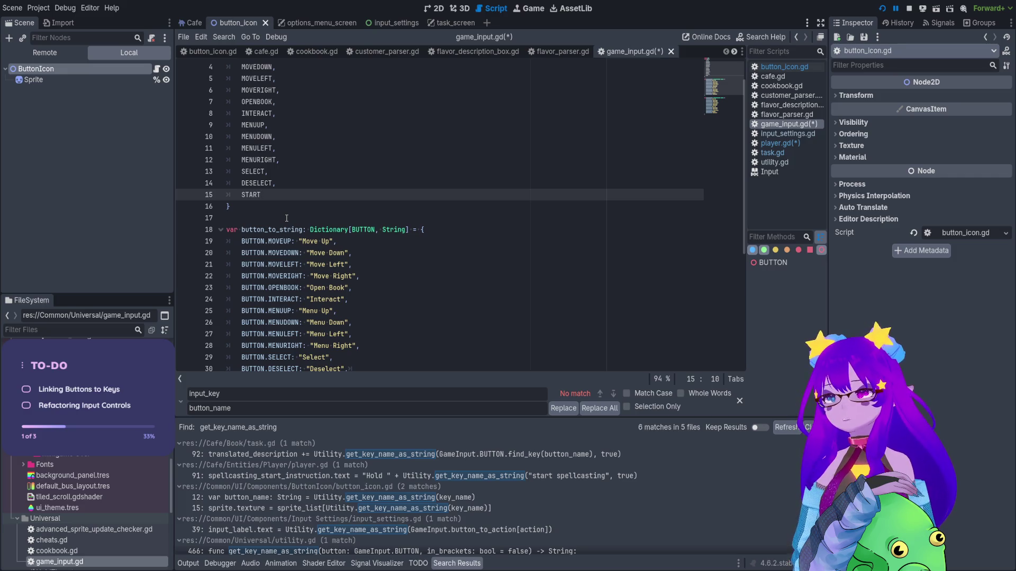
{"action": "key", "text": "ctrl+z"}
{"action": "key", "text": "ctrl+z"}
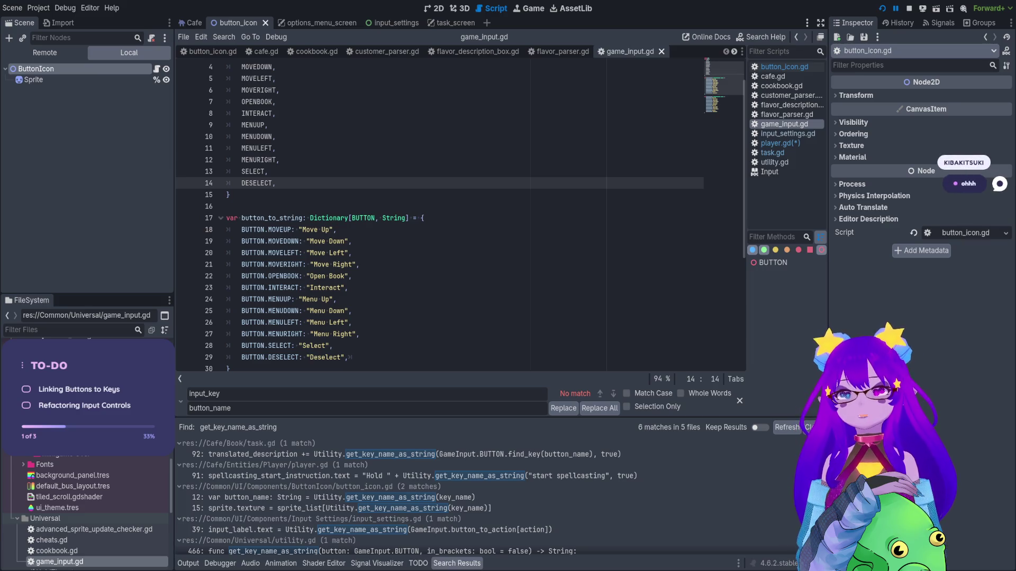
- Show the Cafe scene in 2D and zoom around its tables and spellcasting desk
{"action": "left_click", "coordinate": [192, 23]}
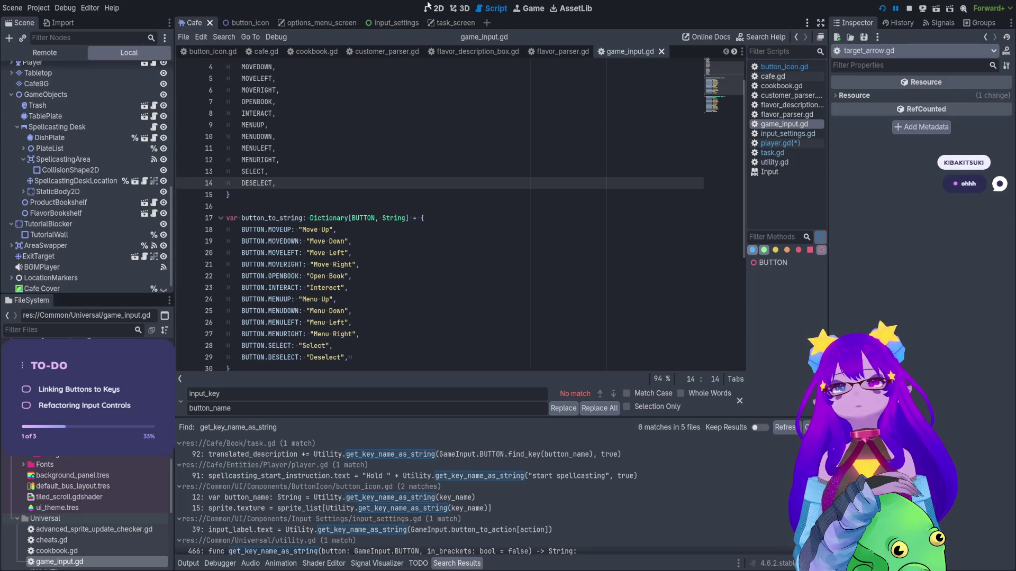
{"action": "left_click", "coordinate": [435, 9]}
{"action": "scroll", "coordinate": [483, 277], "scroll_direction": "up", "scroll_amount": 5}
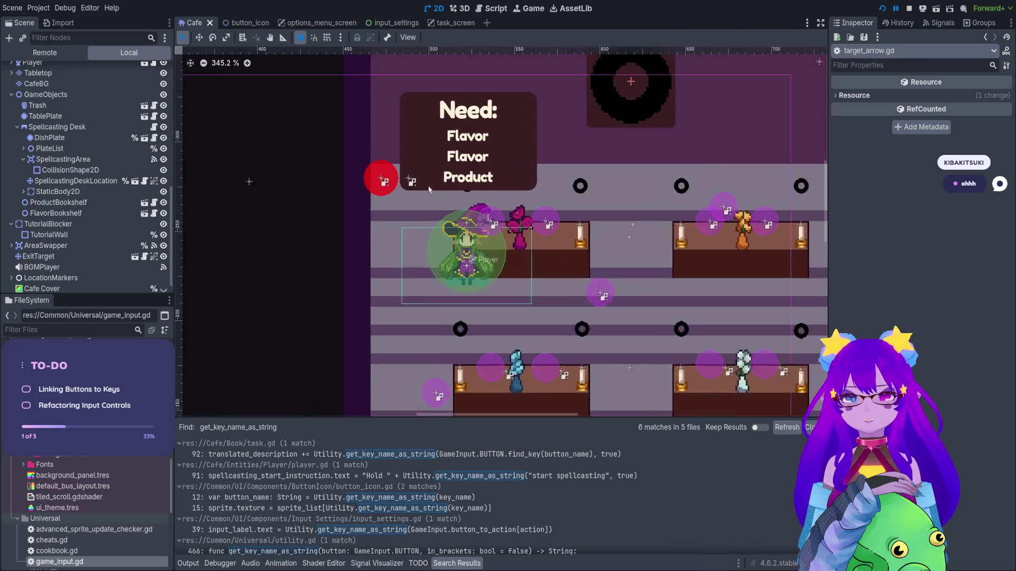
{"action": "scroll", "coordinate": [483, 277], "scroll_direction": "up", "scroll_amount": 4}
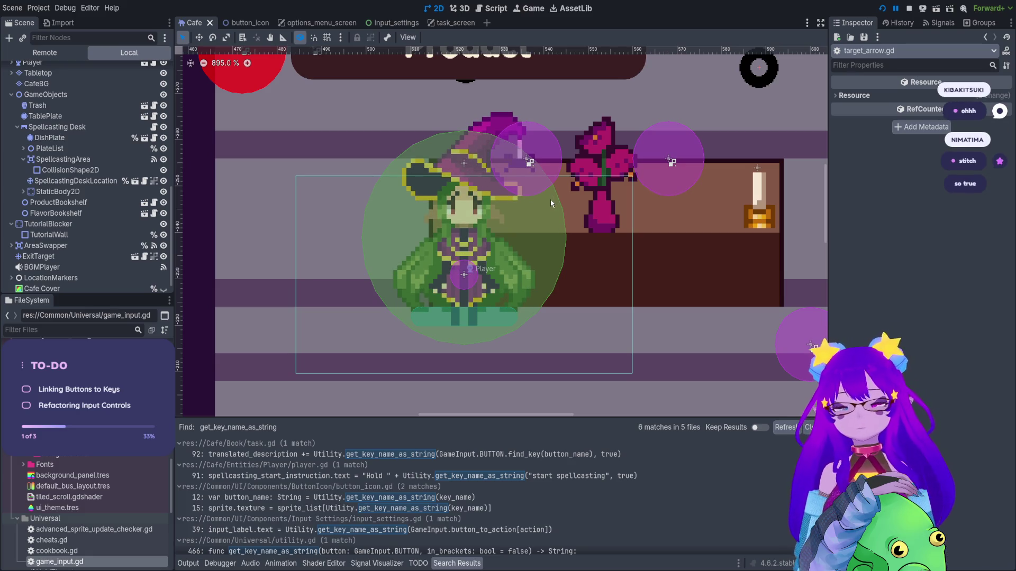
{"action": "scroll", "coordinate": [551, 206], "scroll_direction": "down", "scroll_amount": 12}
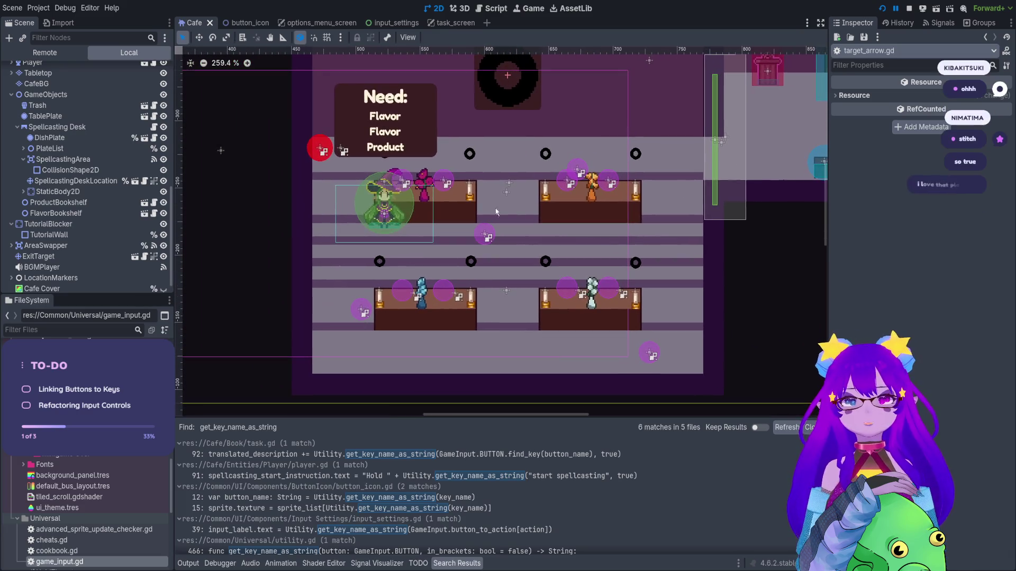
{"action": "scroll", "coordinate": [499, 237], "scroll_direction": "up", "scroll_amount": 4}
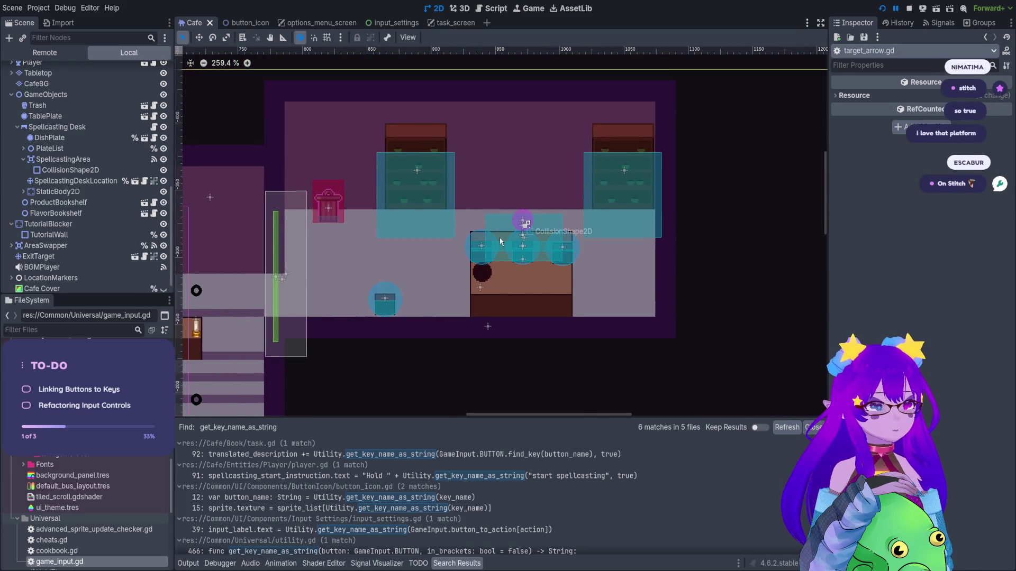
{"action": "scroll", "coordinate": [499, 237], "scroll_direction": "up", "scroll_amount": 1}
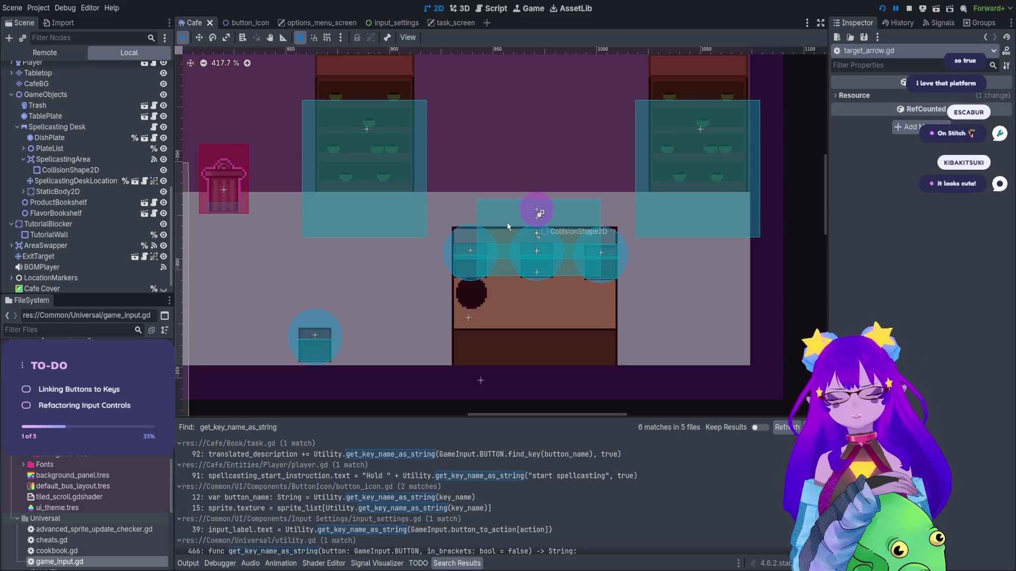